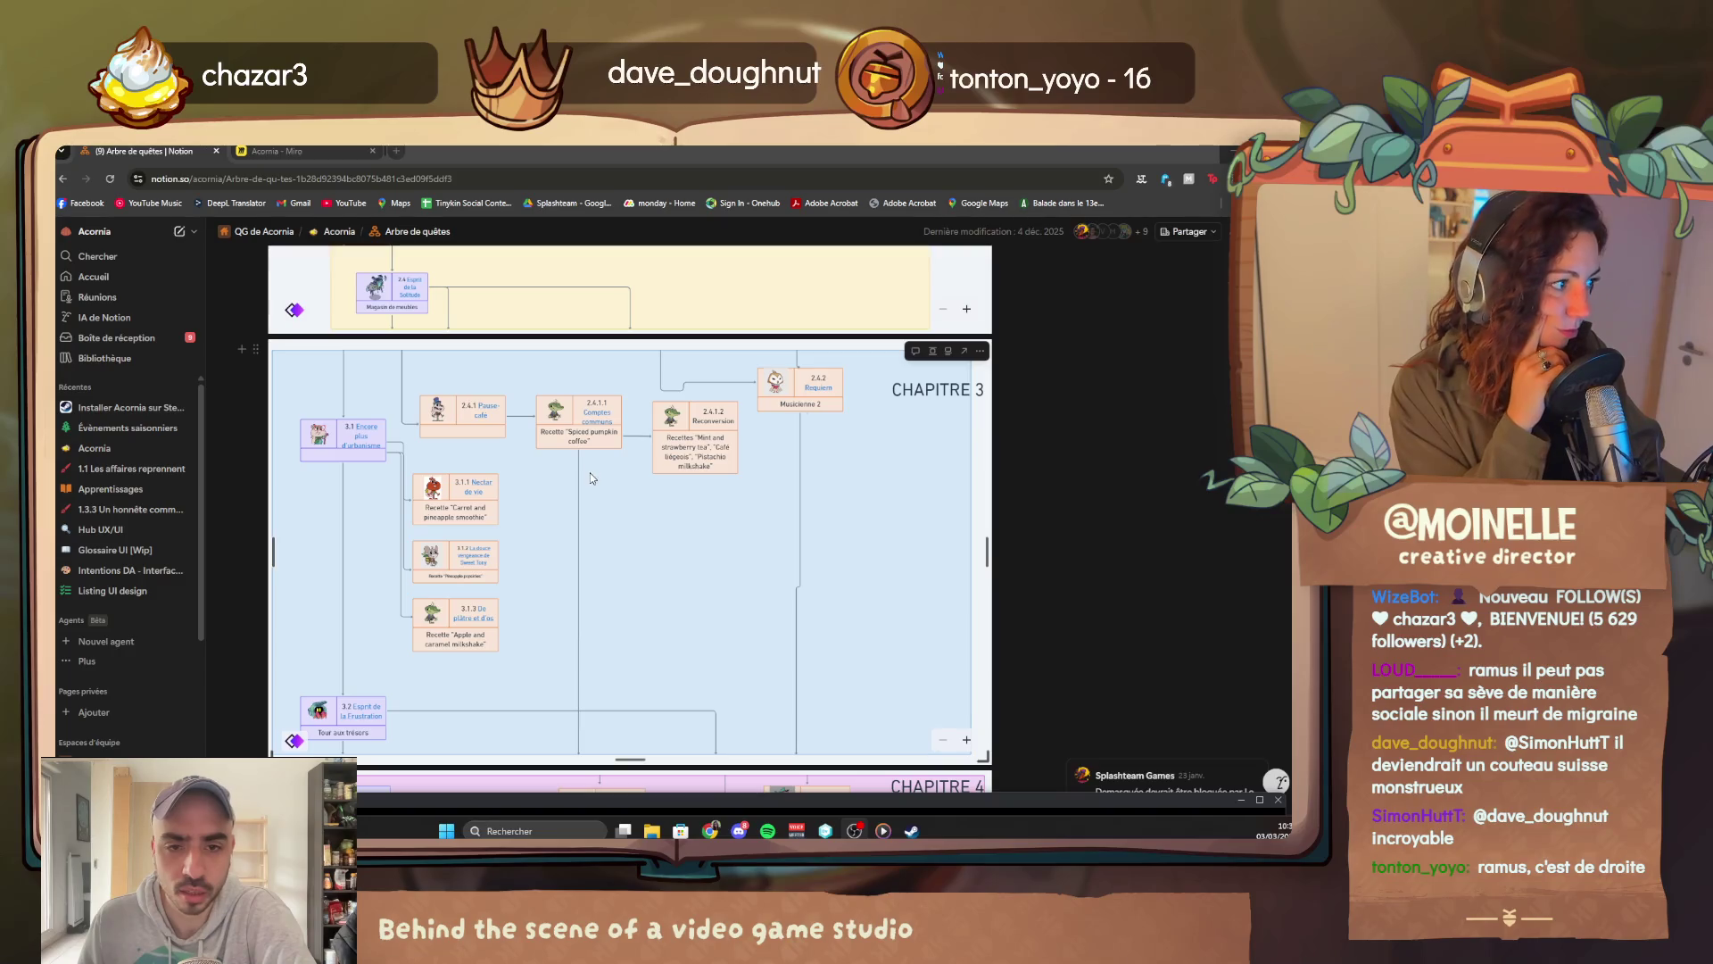
Scroll down the Arbre de quêtes page until the pink Chapitre 4 board appears below Chapitre 3
scroll(589, 473, down, 3)
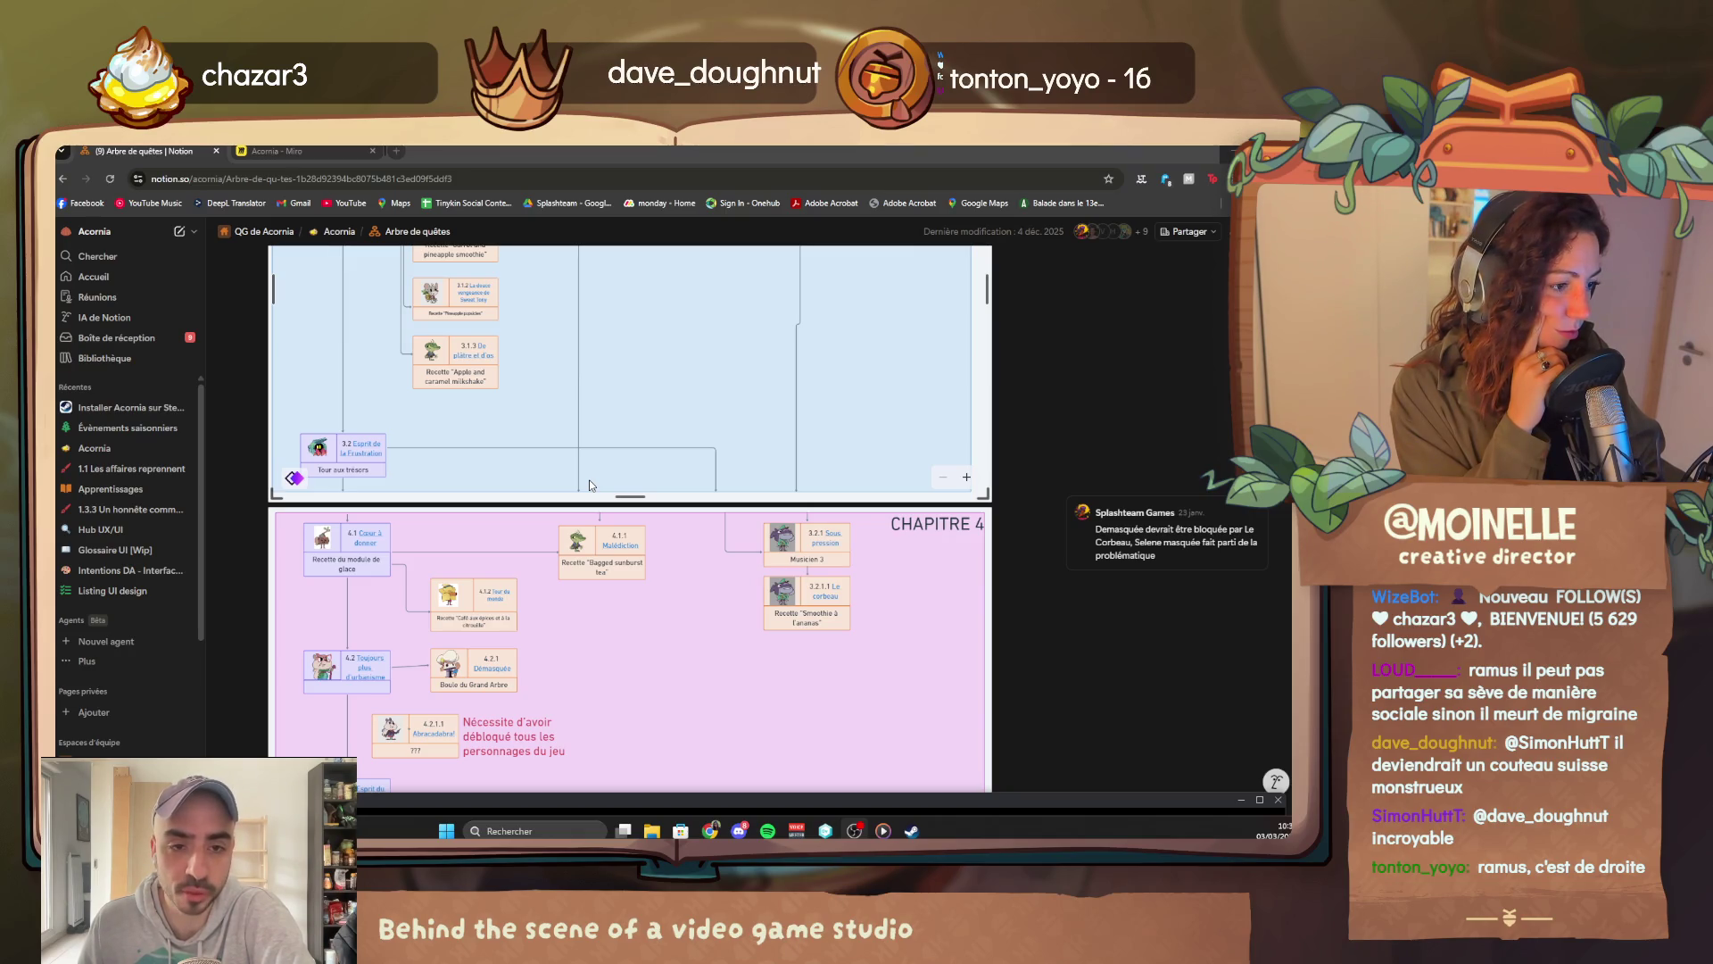
scroll(589, 479, down, 2)
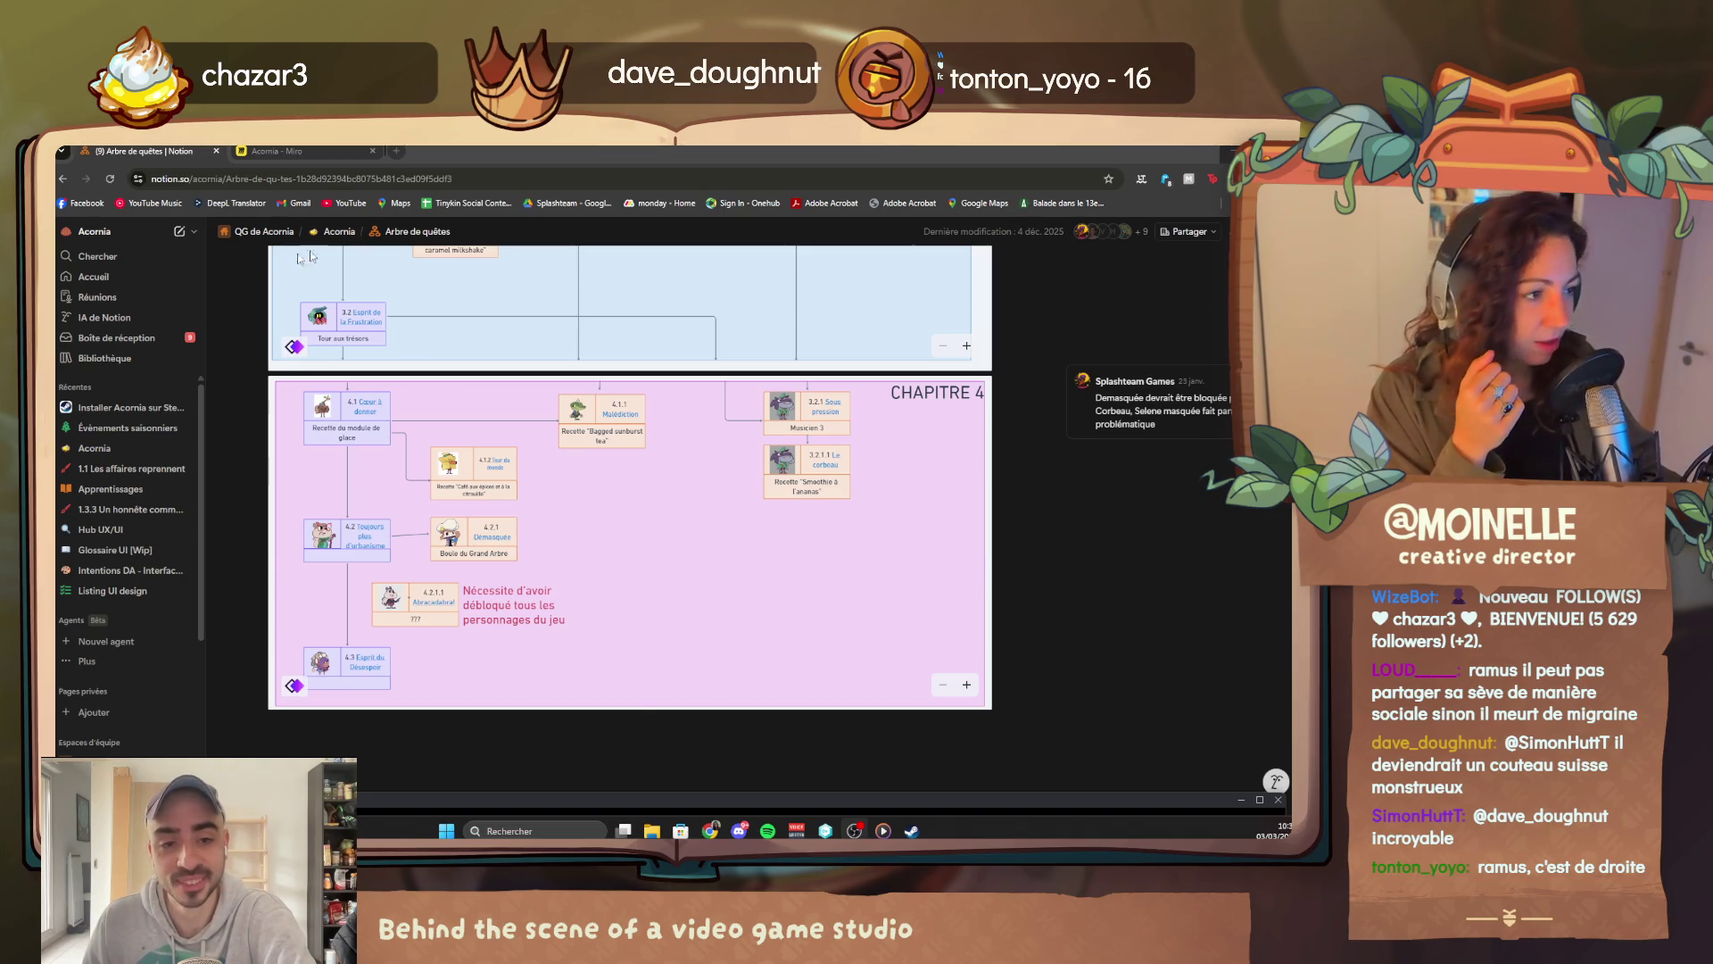
Open the 4.1 Cœur à donner quest page in a new tab, read its dialogue, then return to the quest tree
click(373, 408)
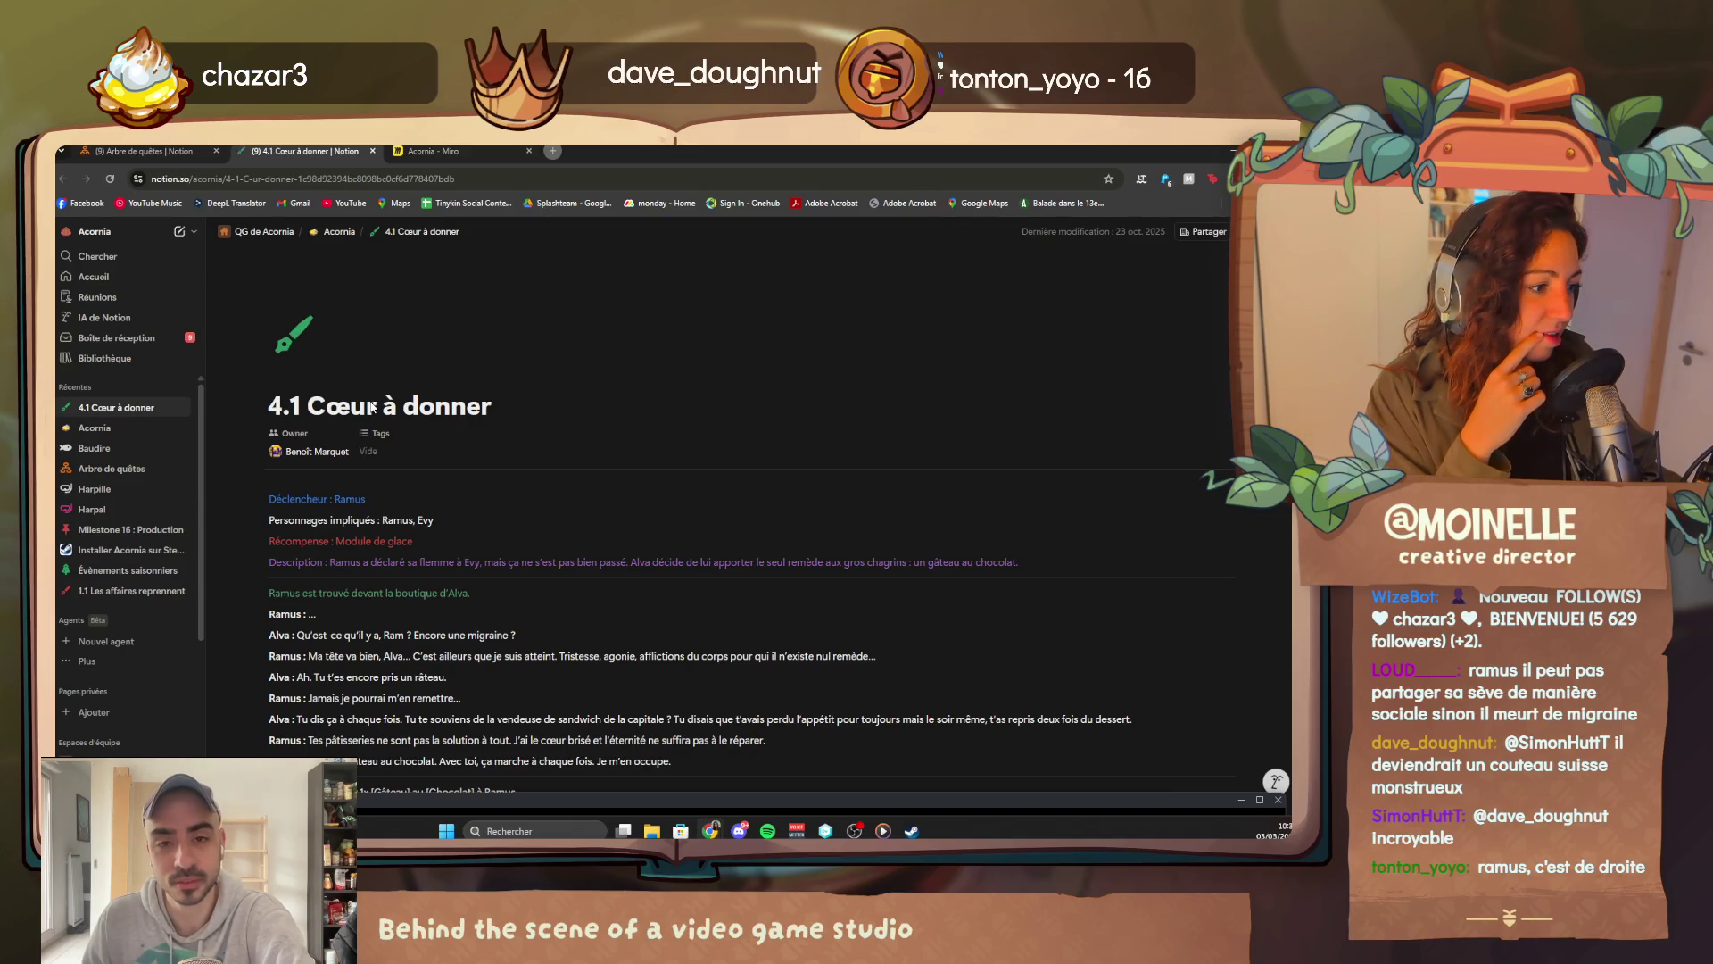
scroll(372, 406, down, 5)
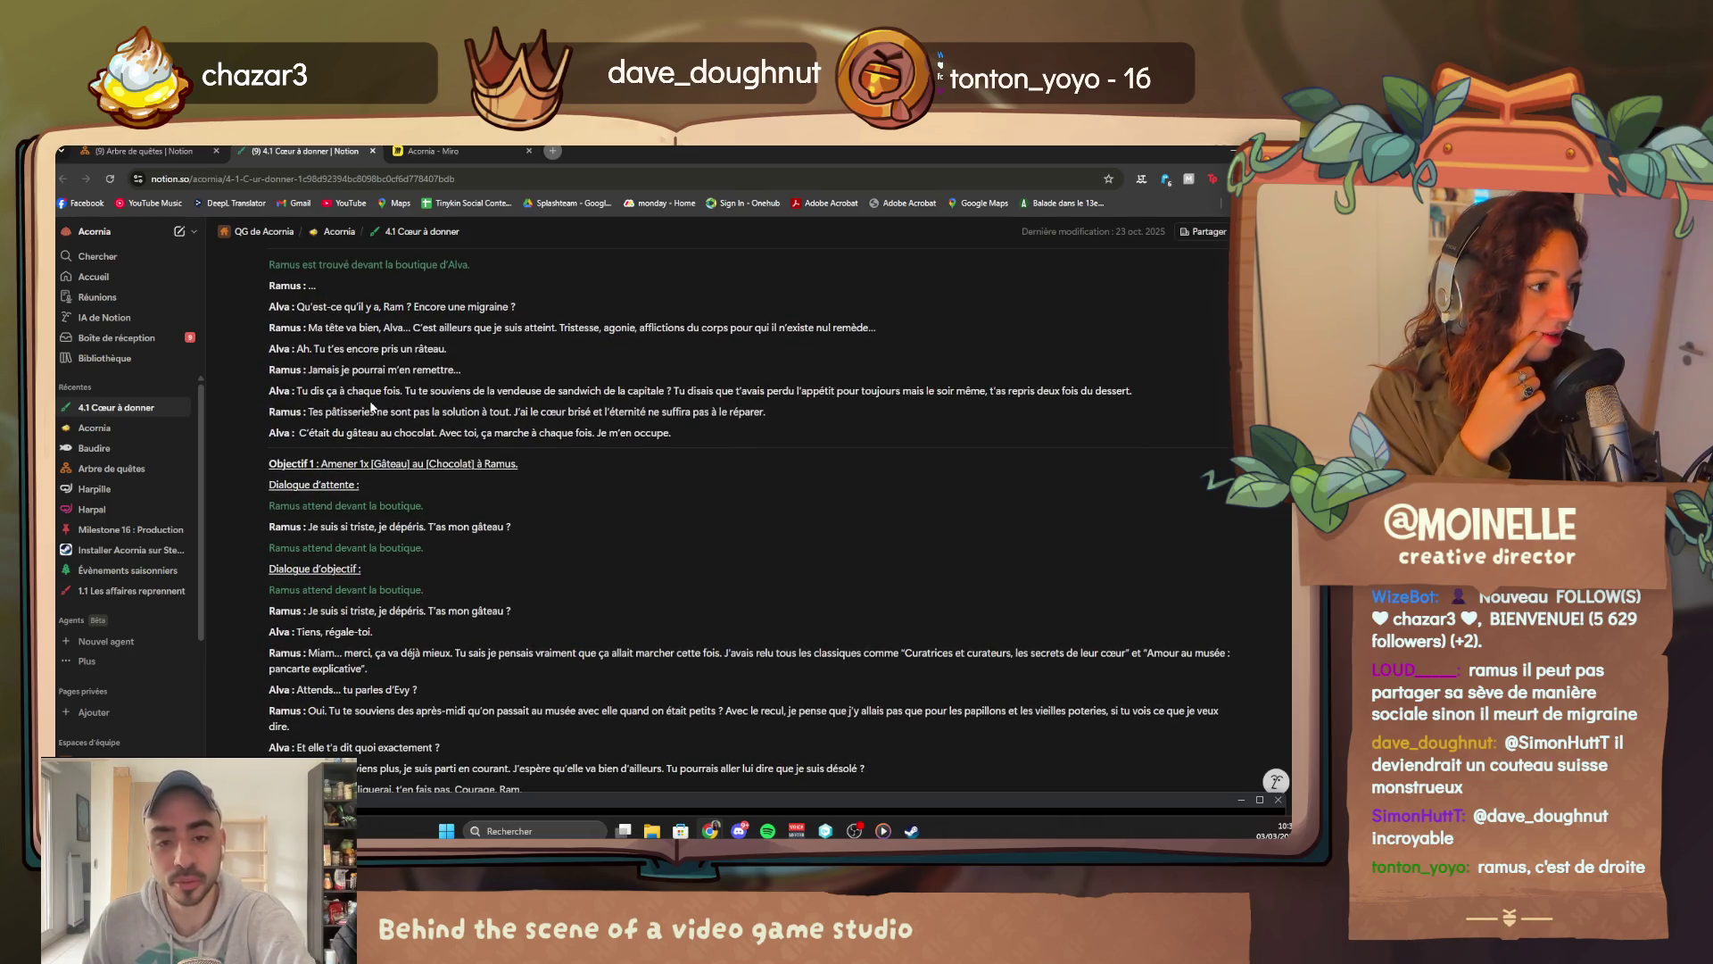
scroll(372, 406, down, 10)
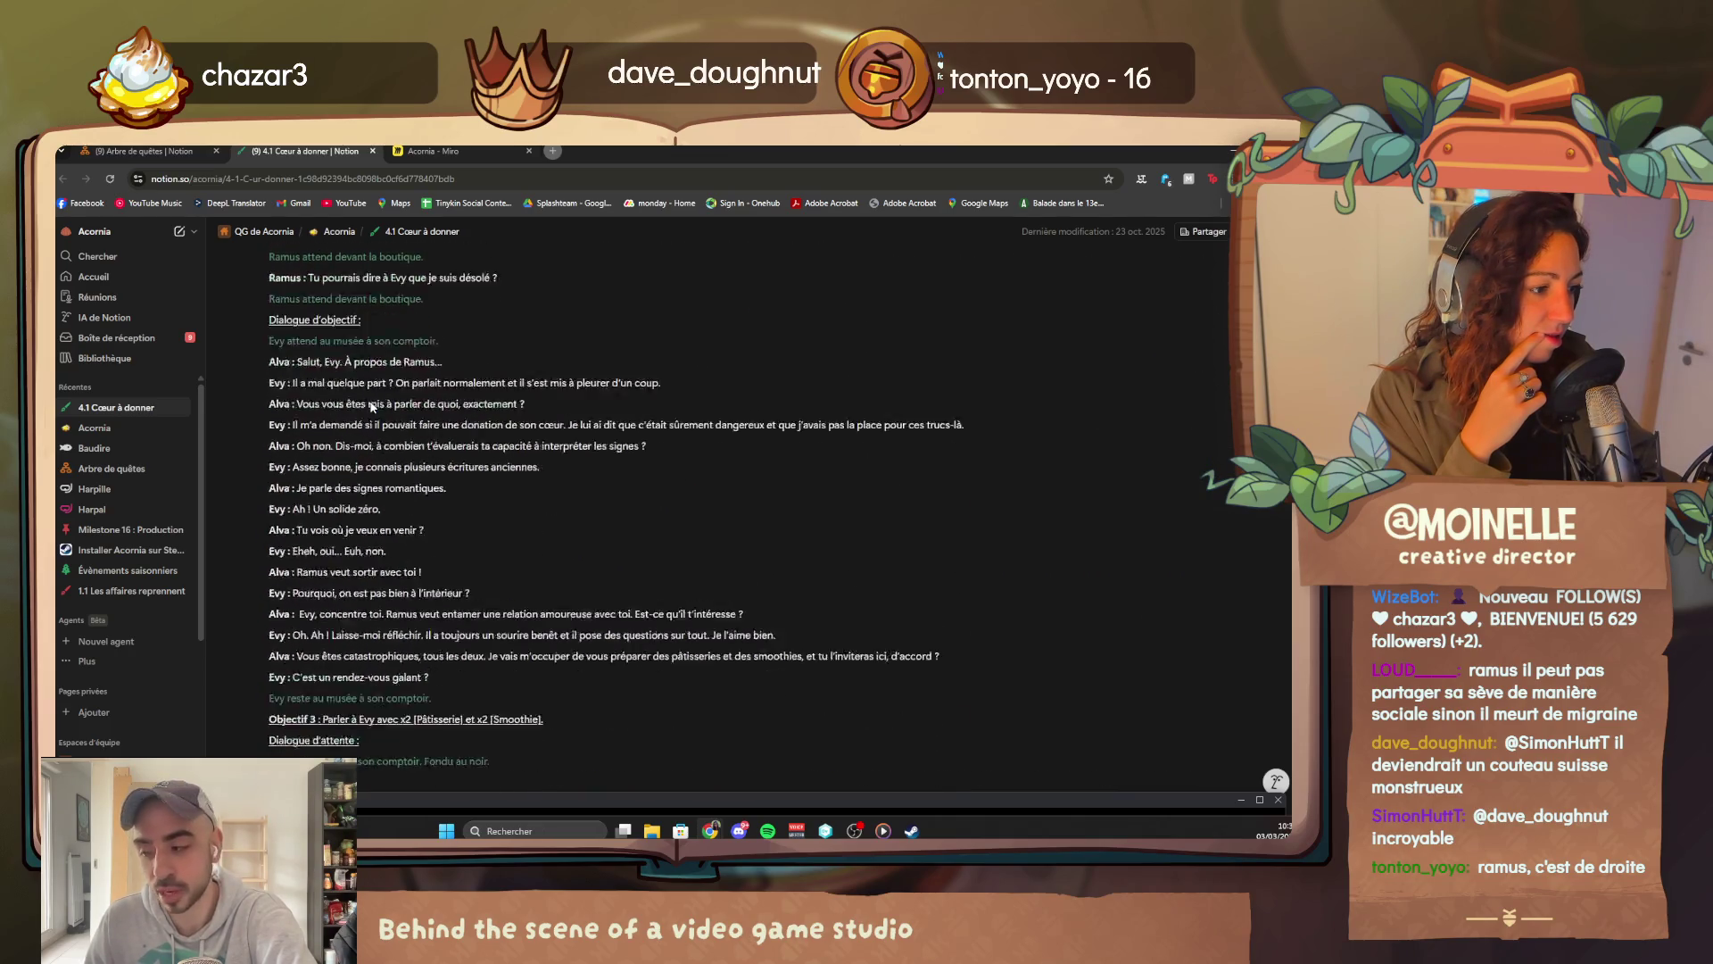
scroll(372, 406, down, 3)
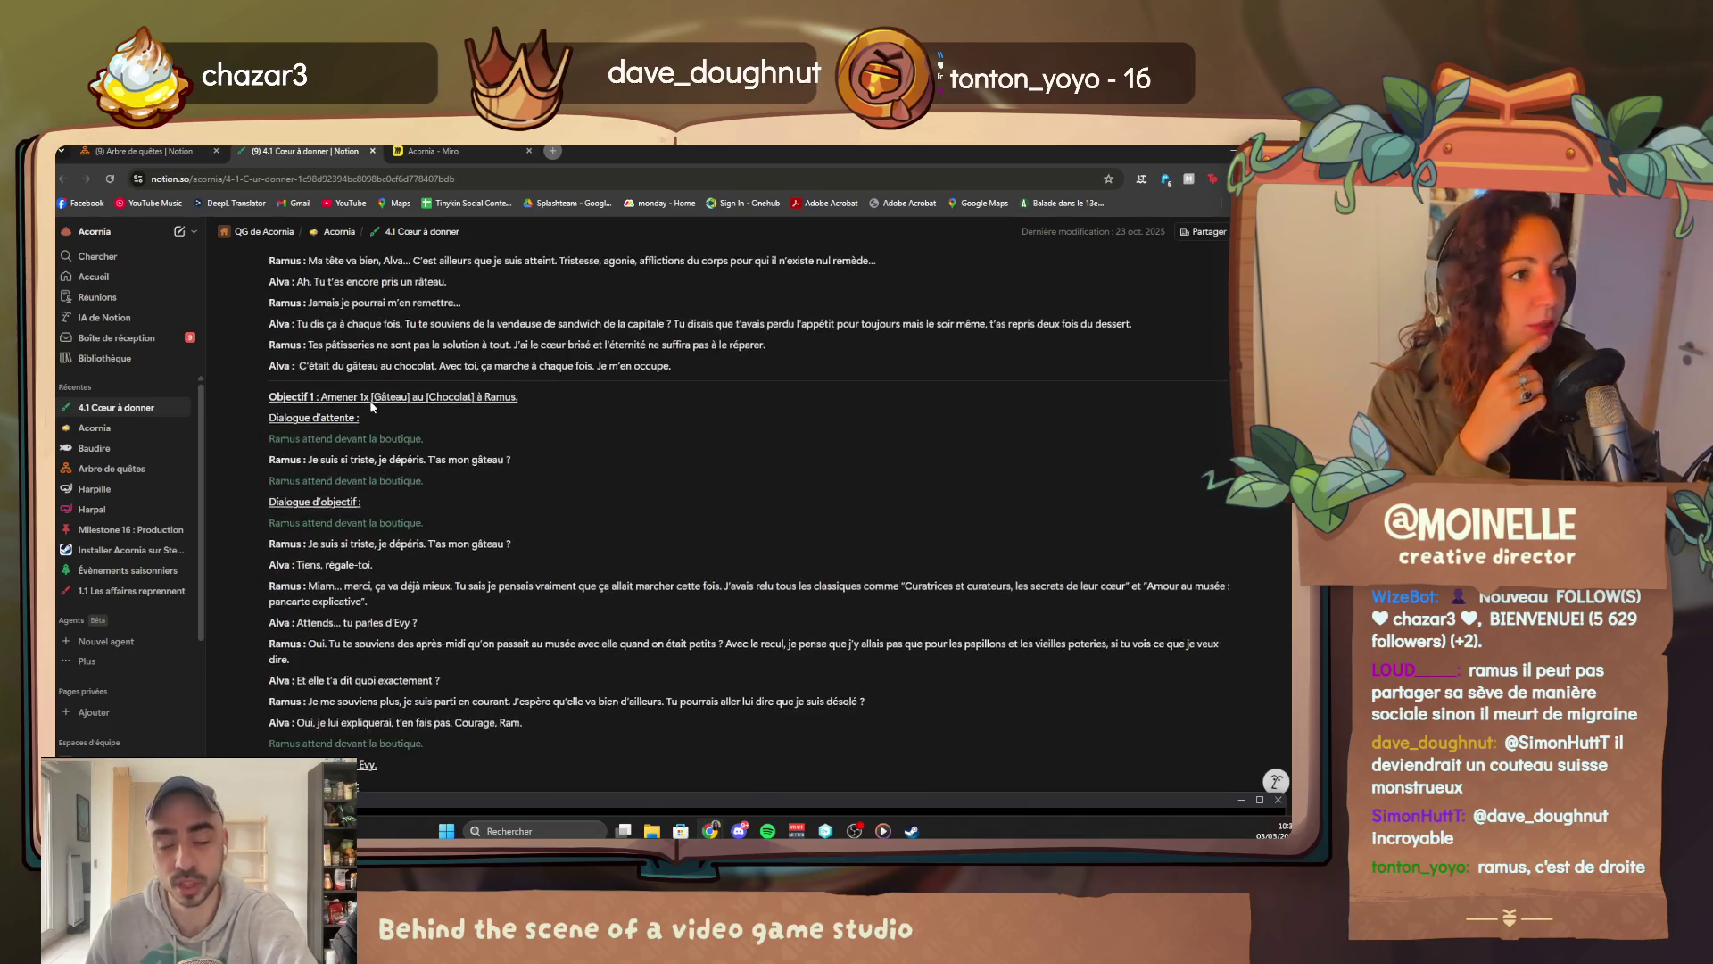
click(179, 151)
scroll(487, 616, up, 3)
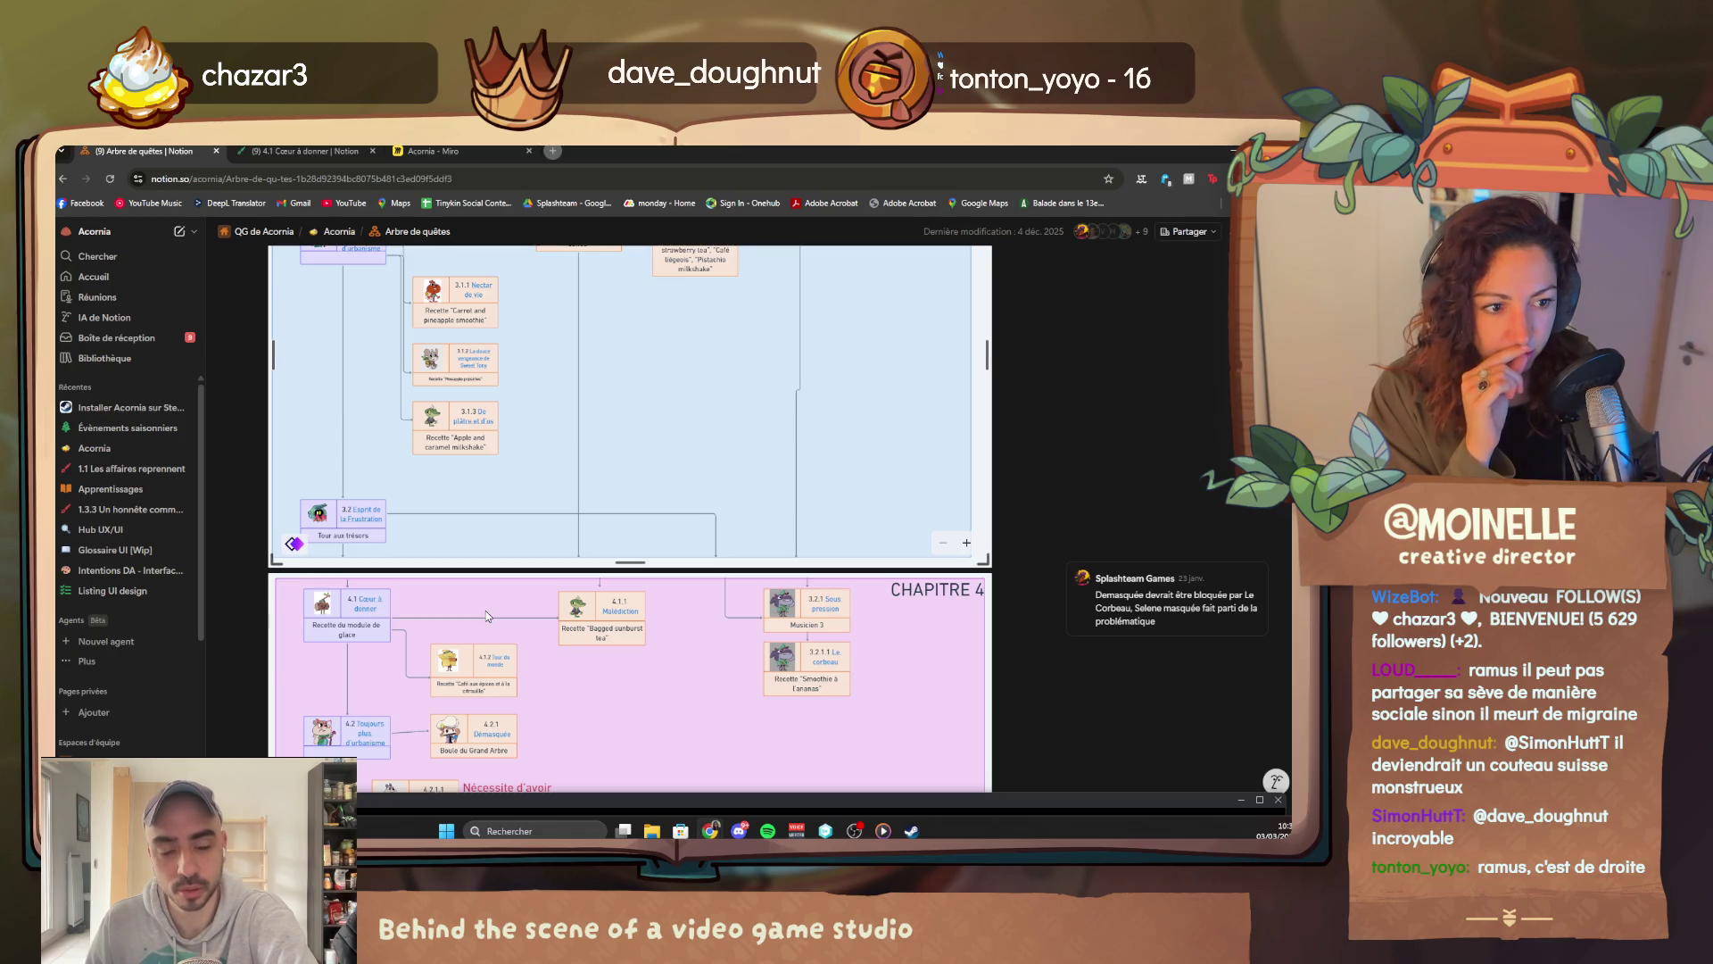
Compare the Chapitre 3 and 4 boards, then switch back to the 4.1 Cœur à donner tab
scroll(487, 616, up, 4)
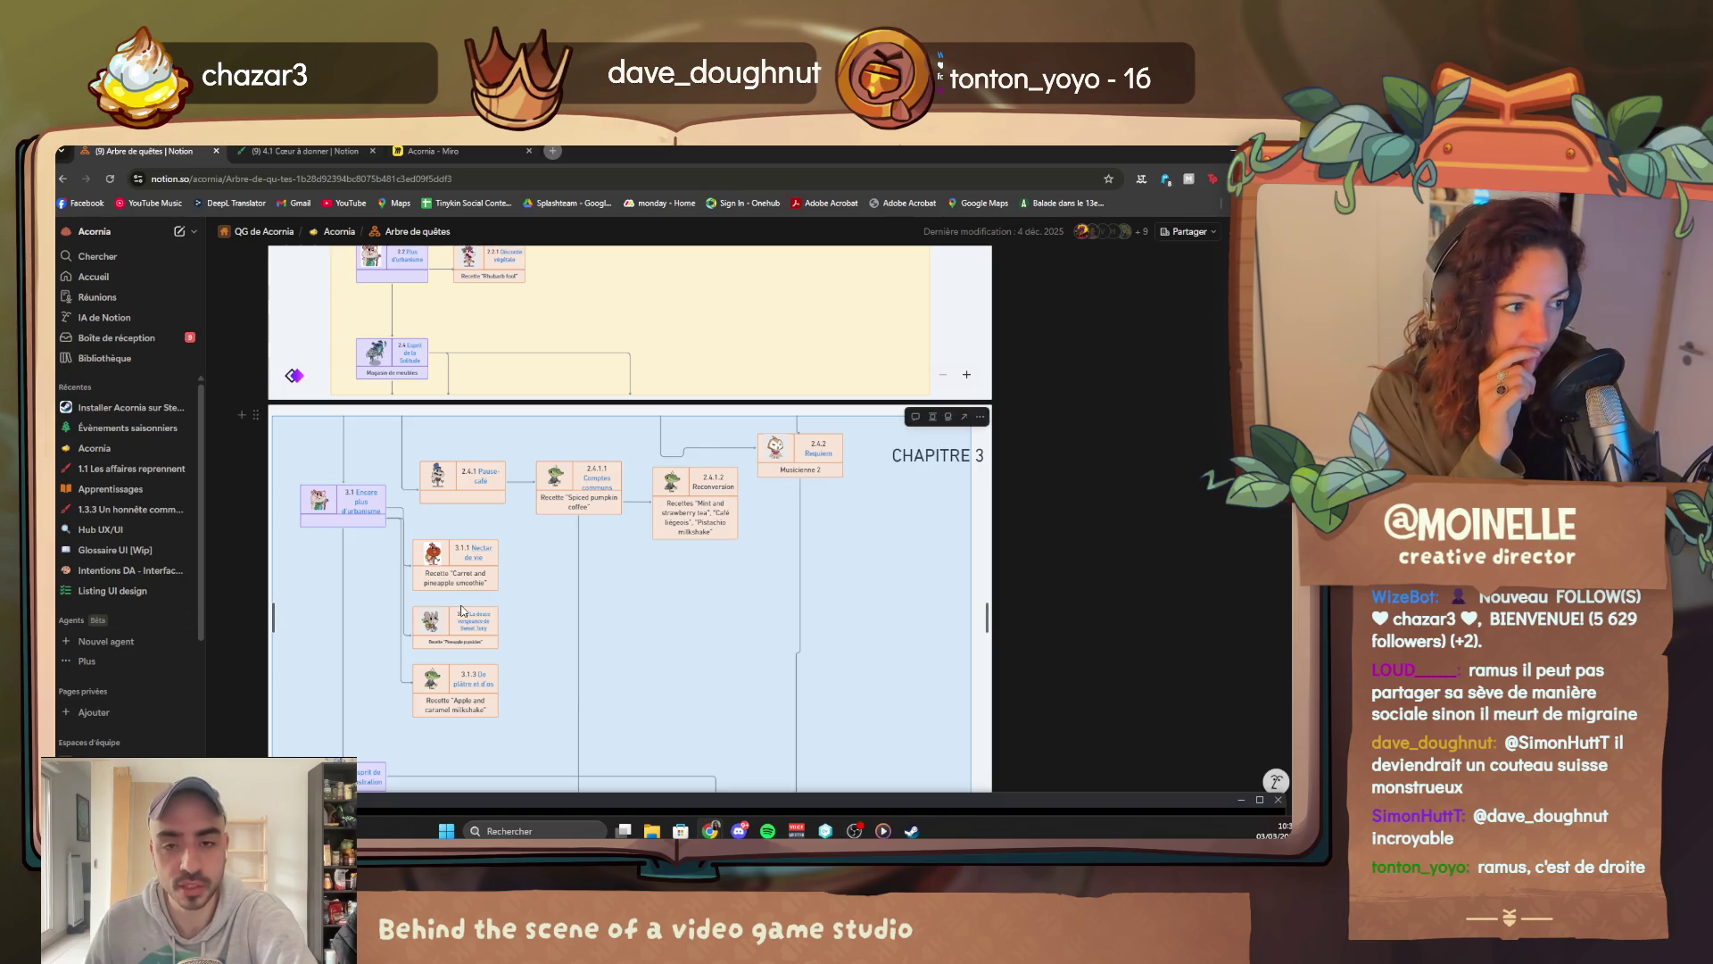
scroll(462, 611, down, 3)
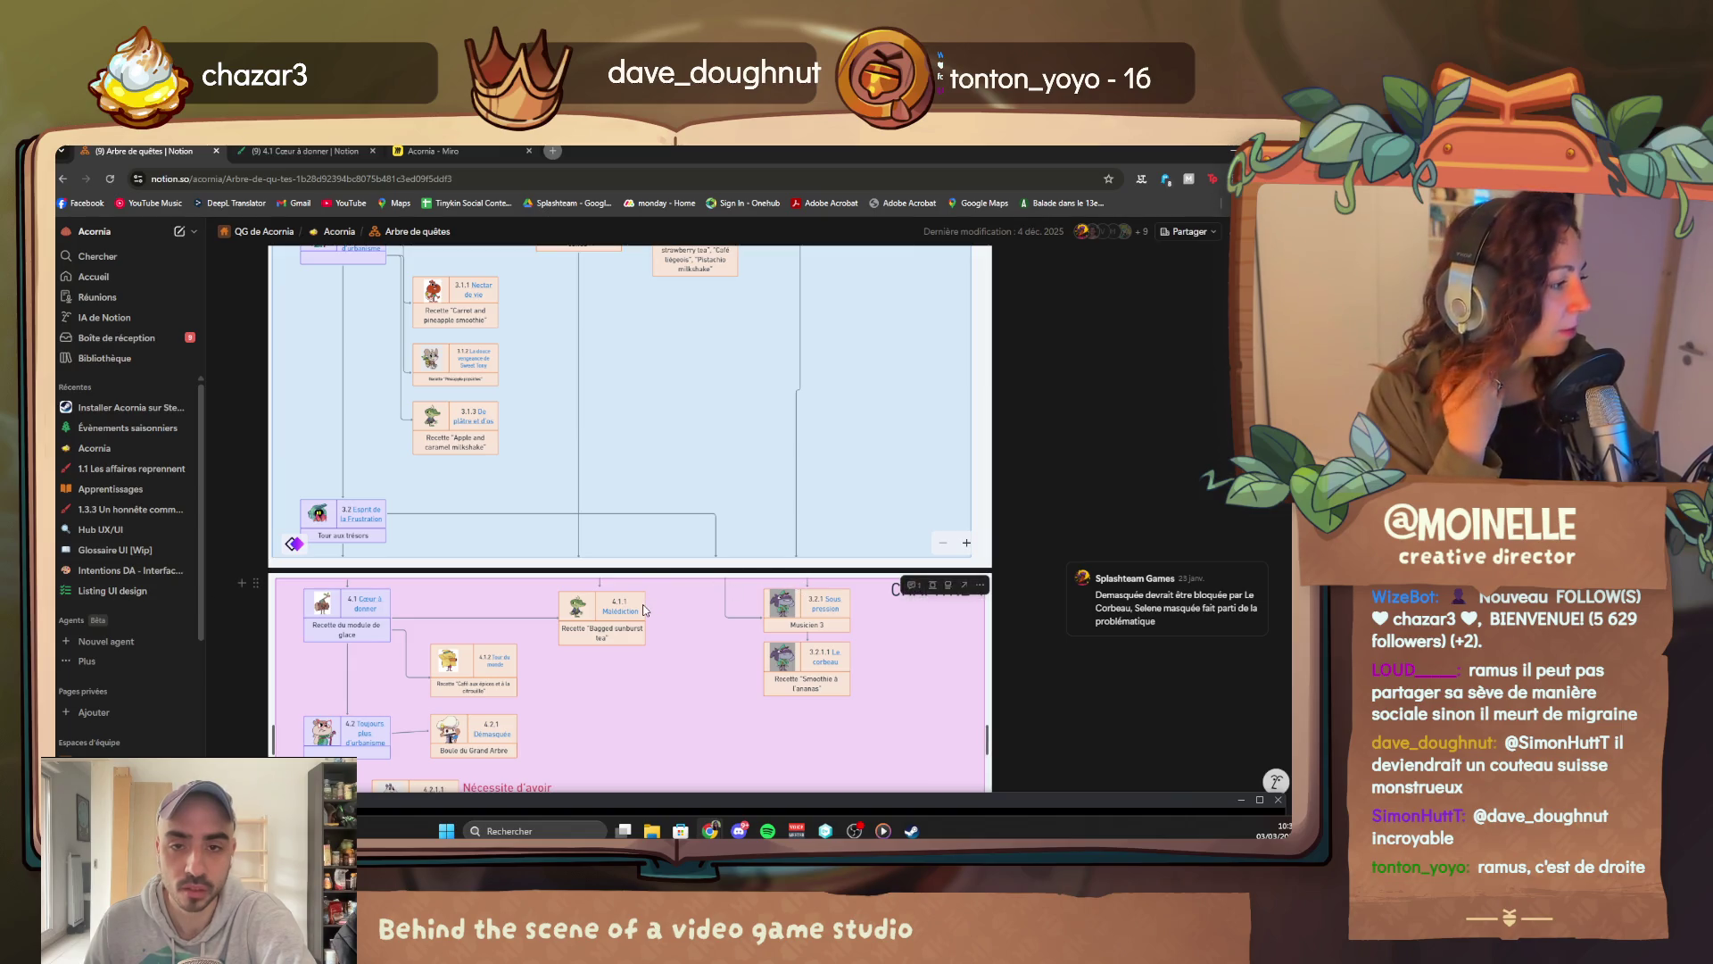
scroll(648, 602, up, 4)
scroll(317, 497, down, 4)
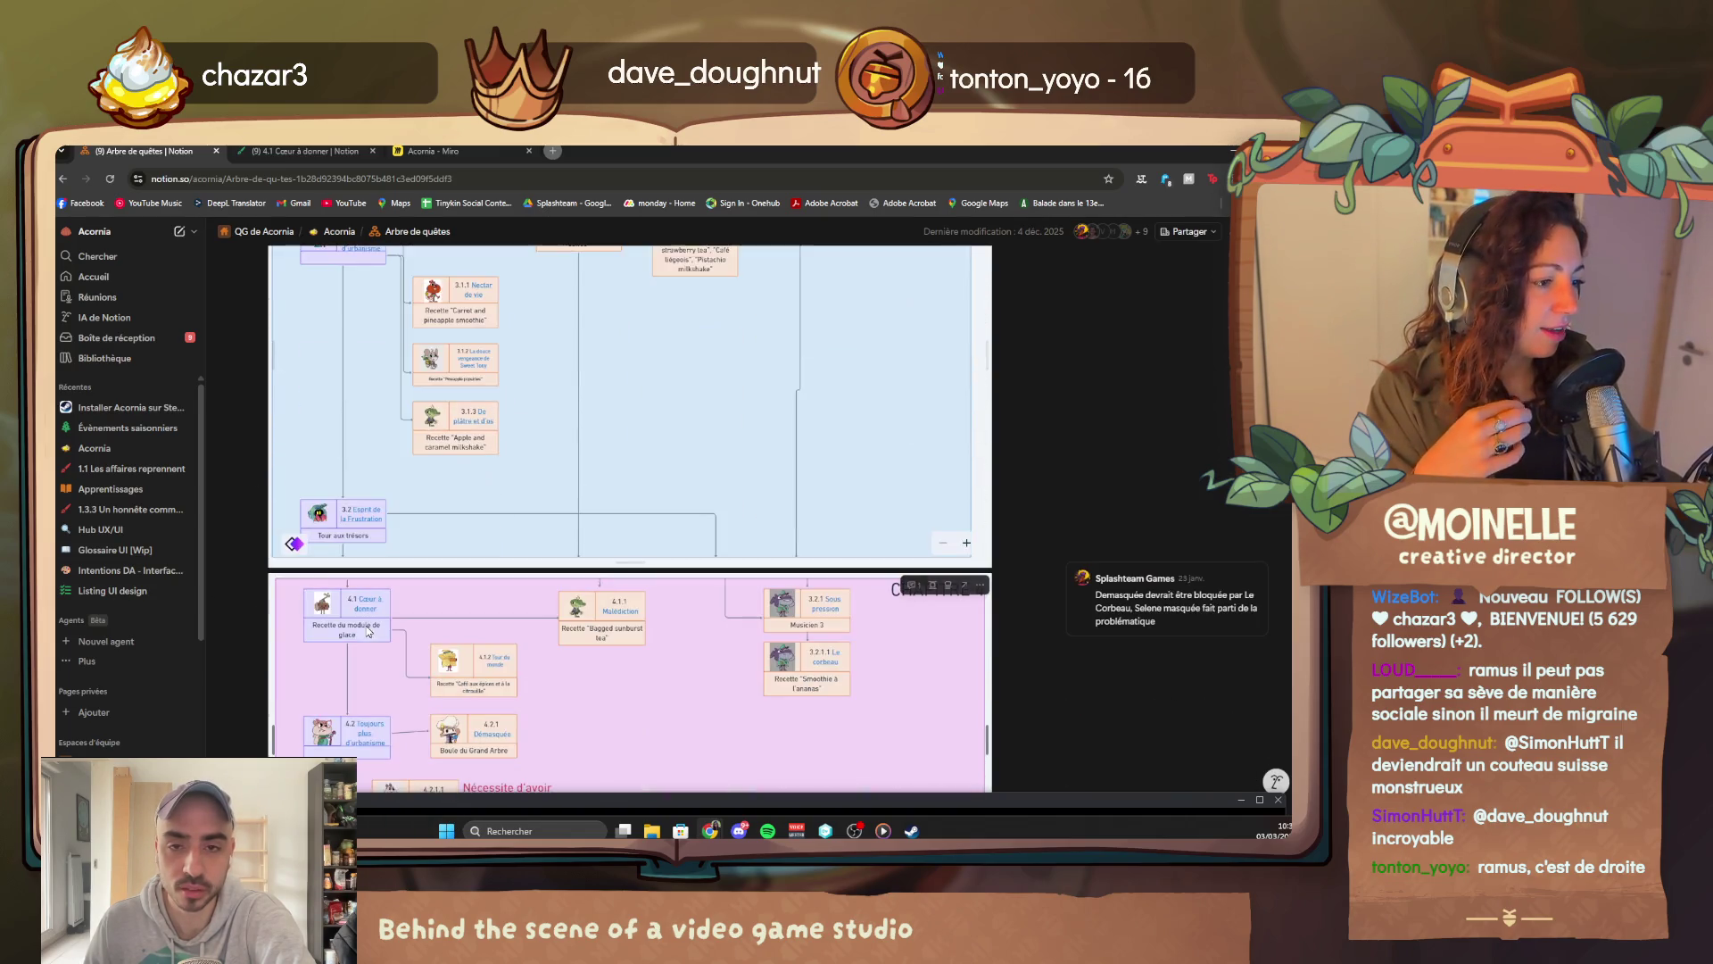
click(273, 152)
scroll(580, 649, up, 4)
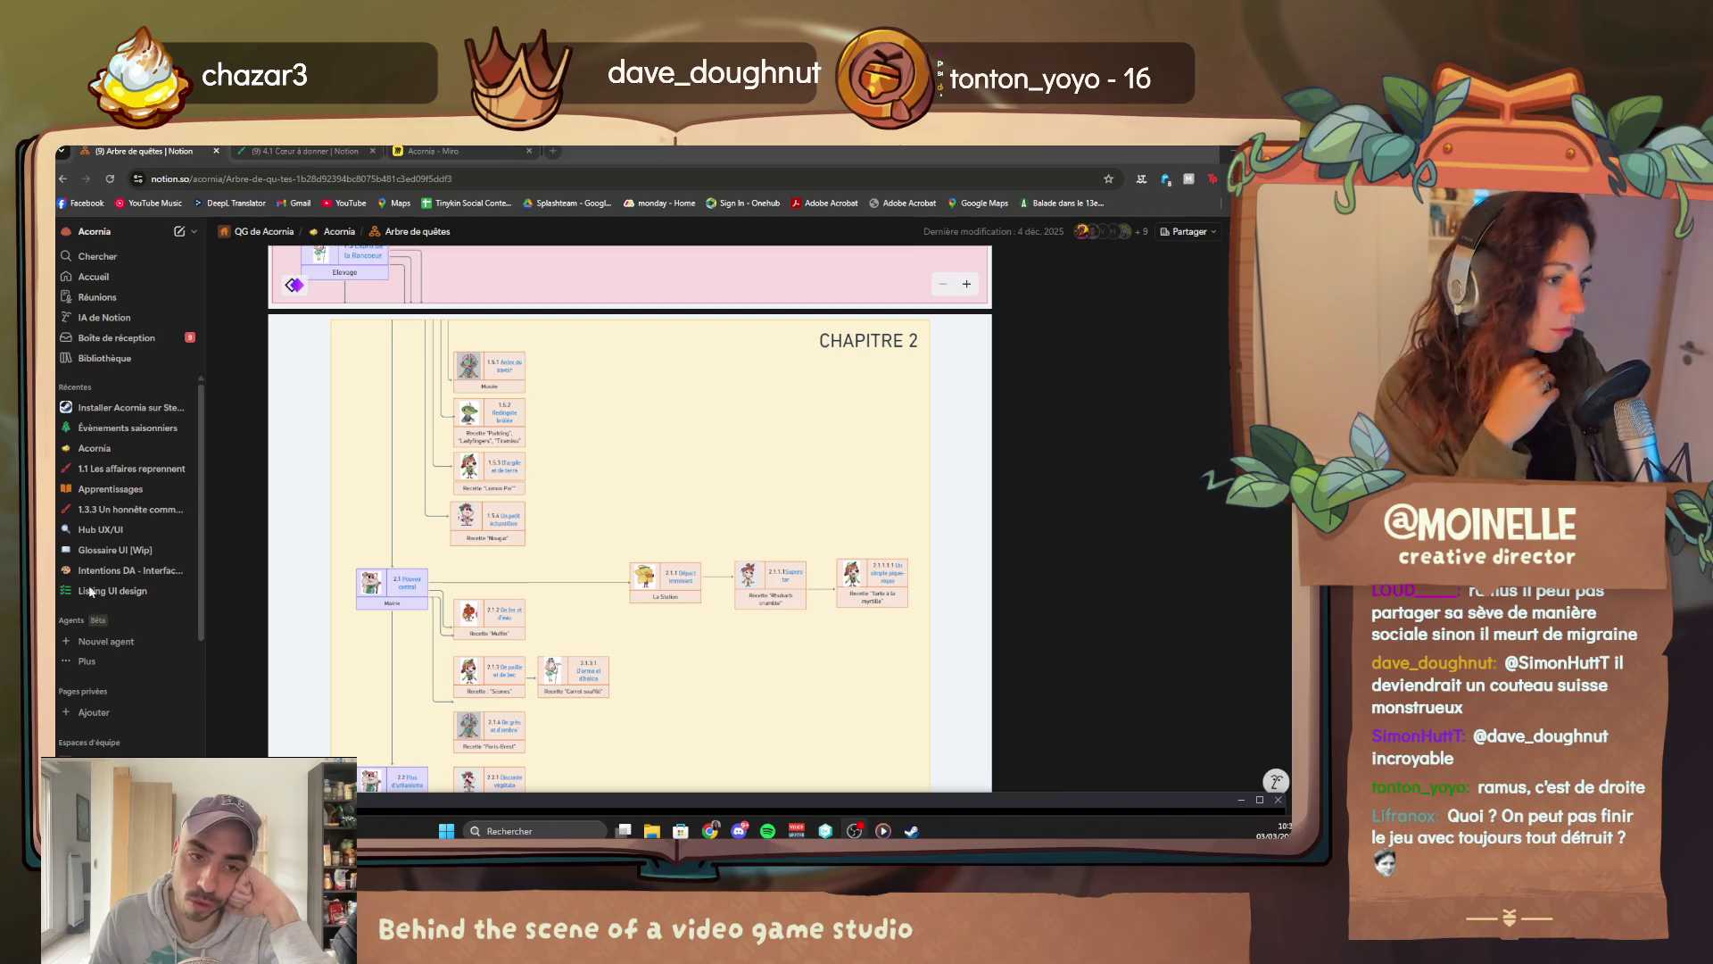
Scroll through the Notion quest pages, then bring up the Acornia Miro board's character artwork
scroll(466, 659, down, 5)
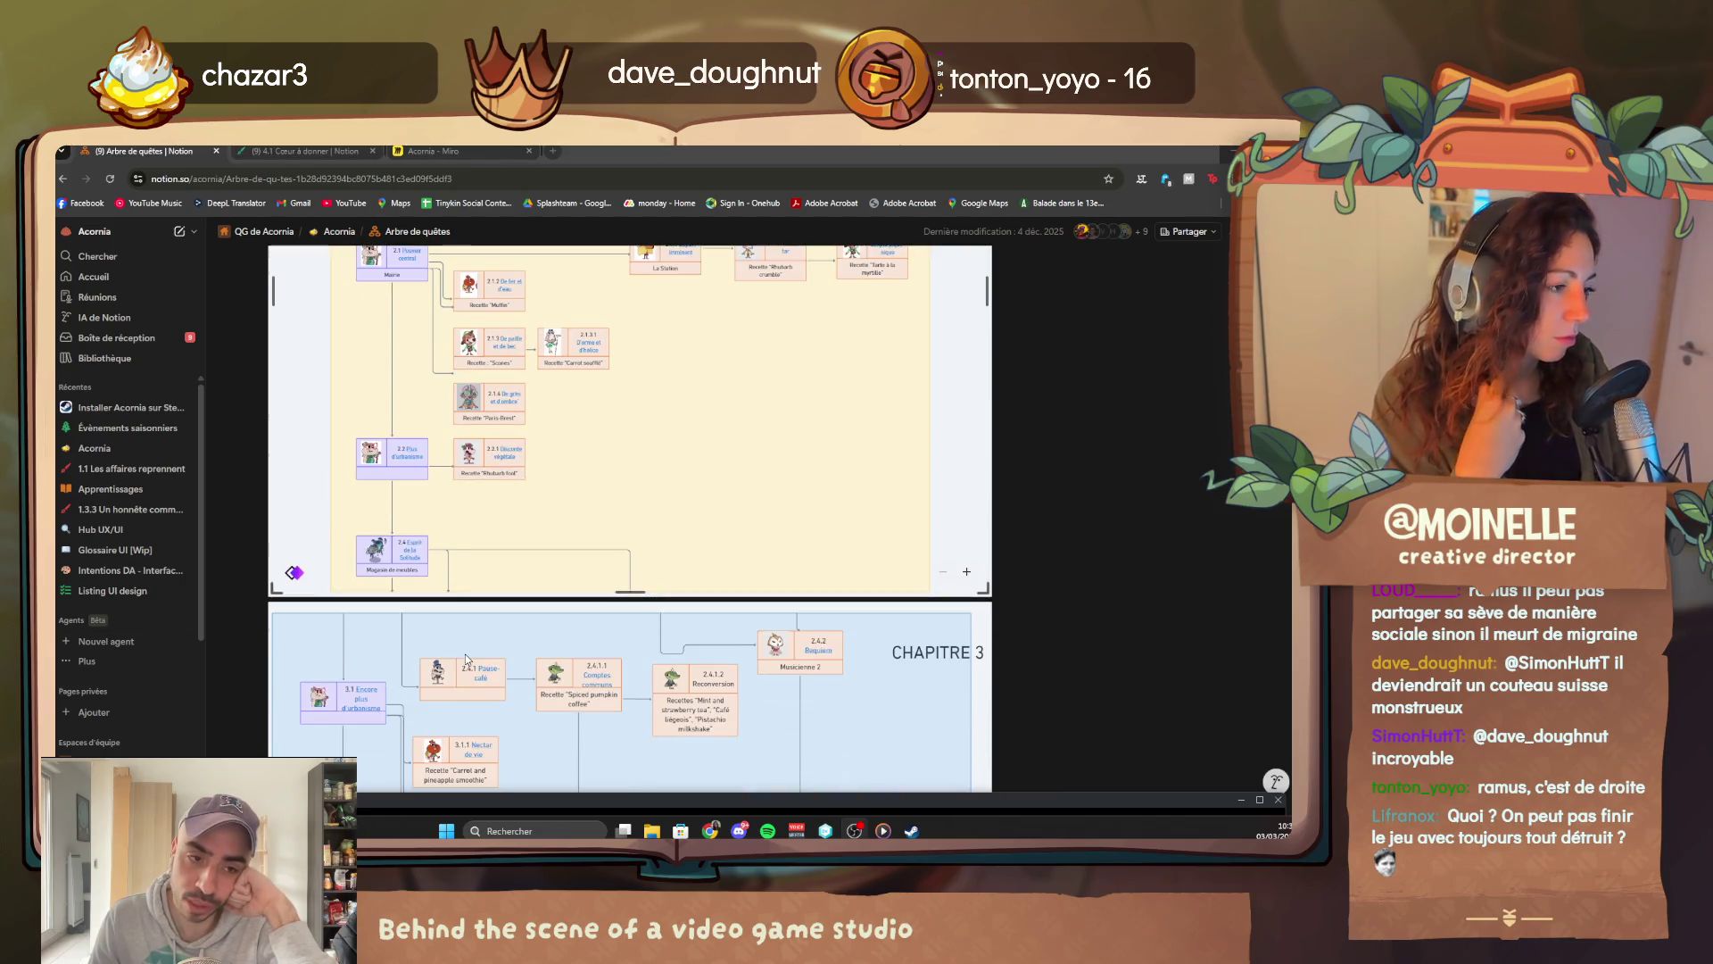
scroll(465, 658, down, 3)
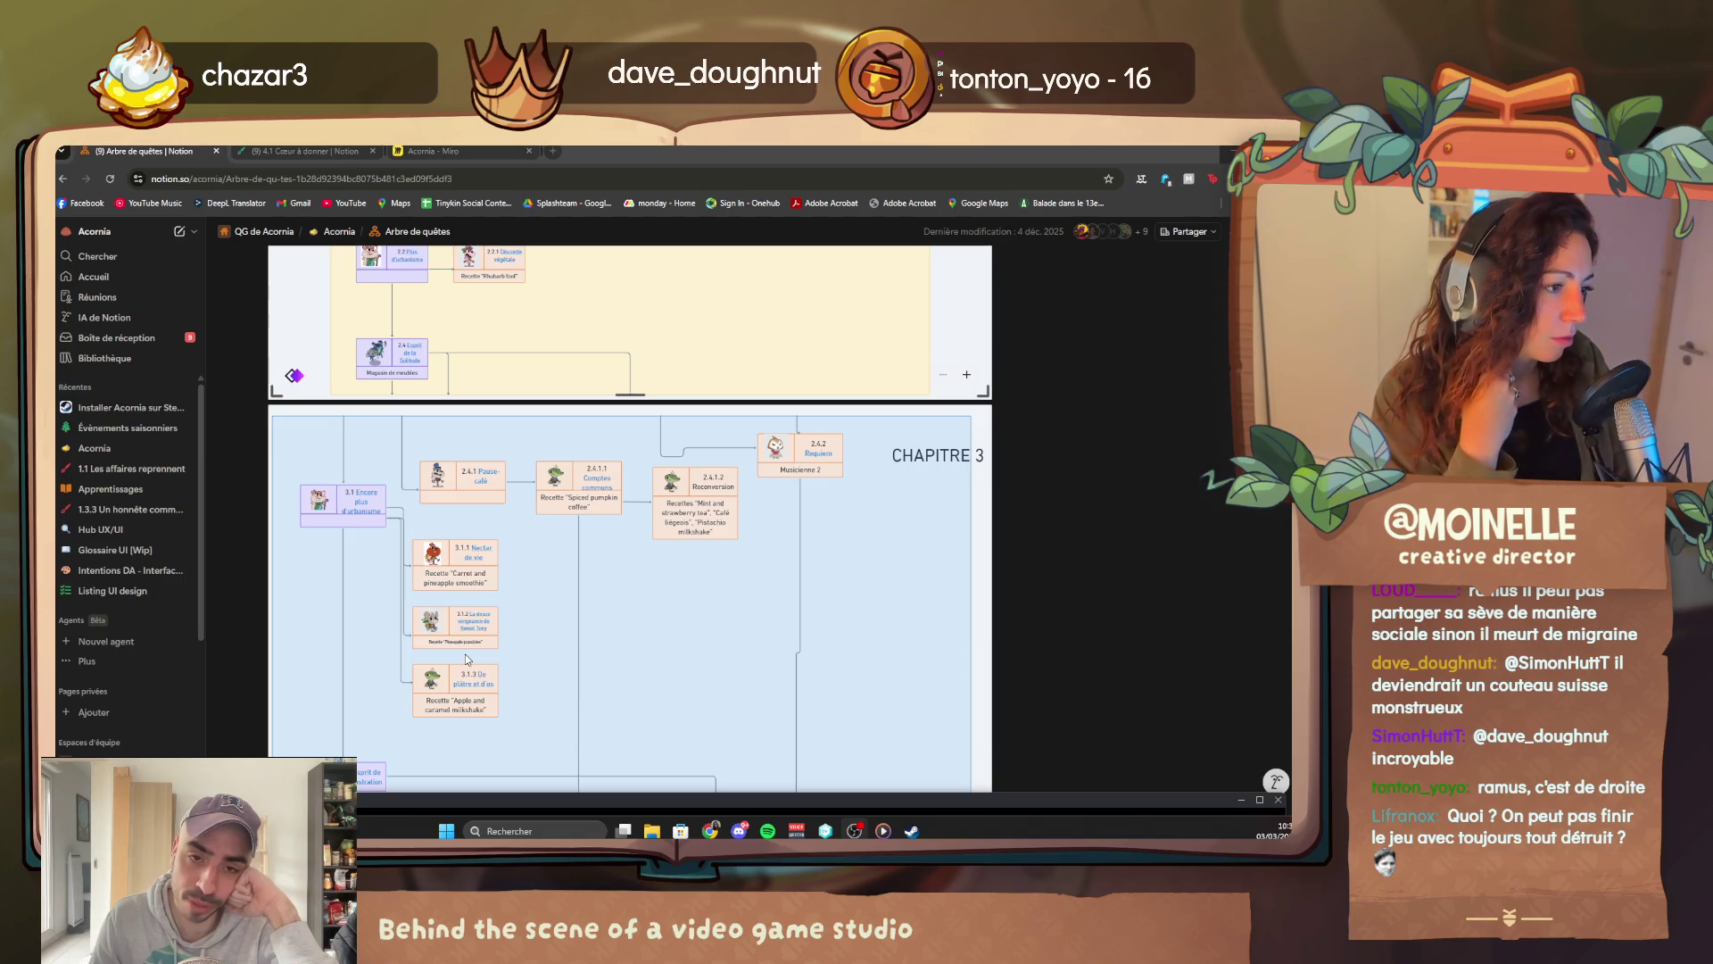
mouse_move(462, 650)
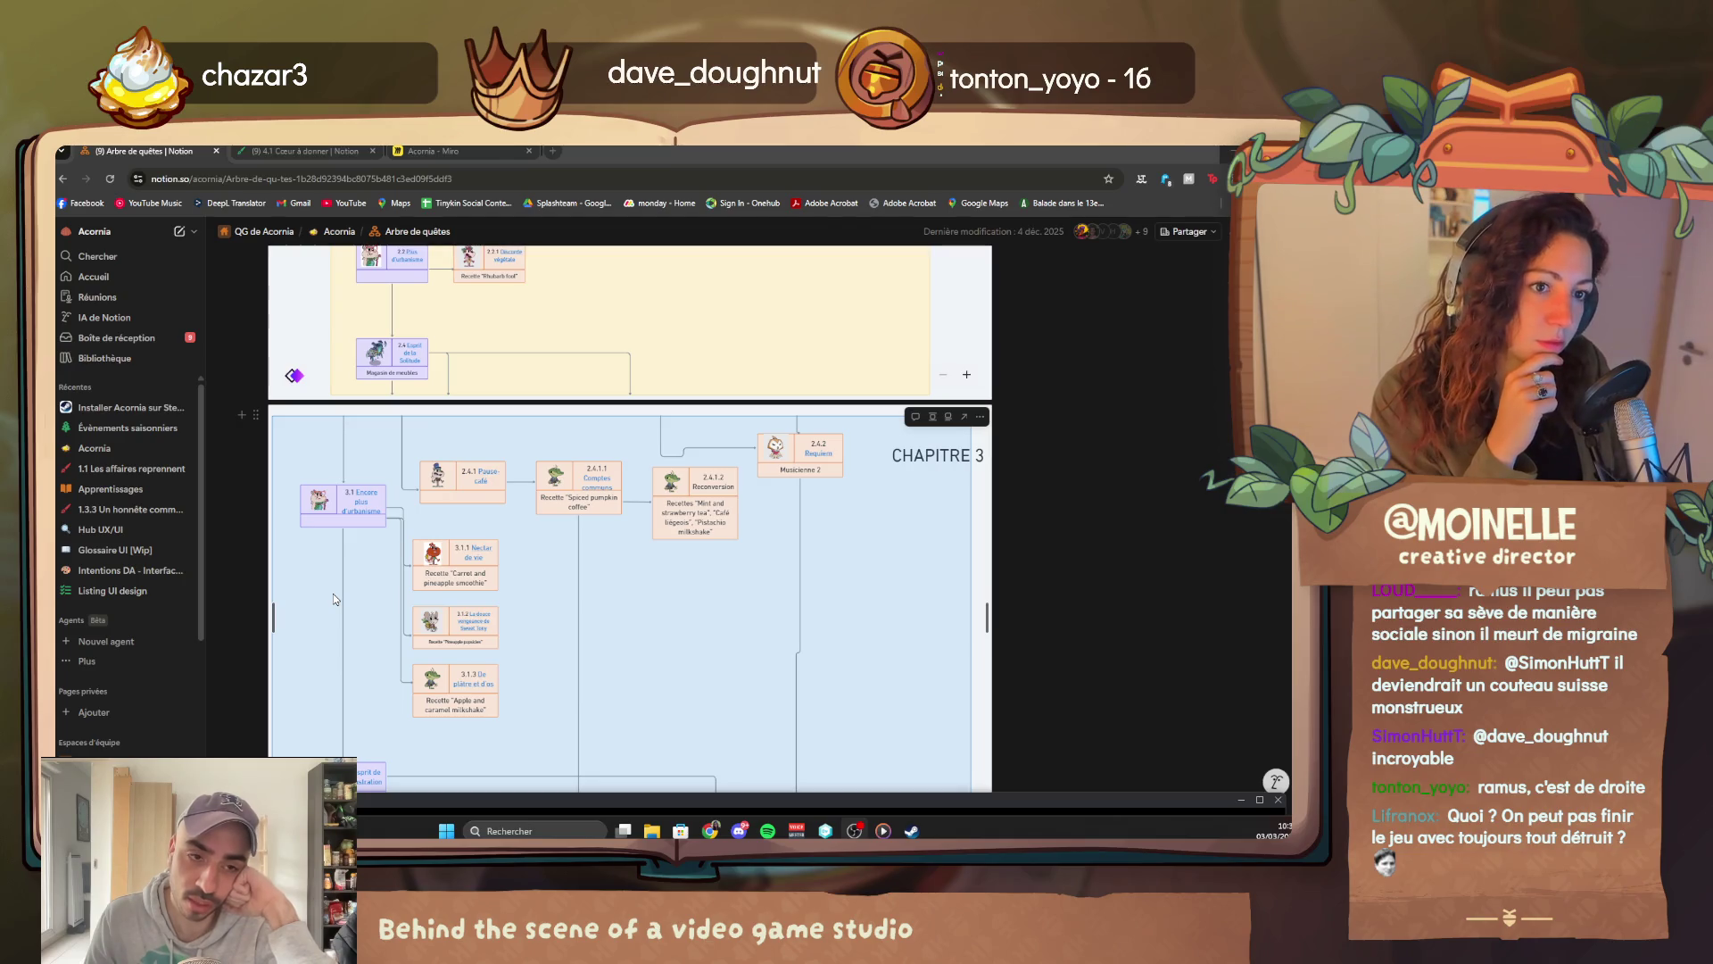
scroll(329, 602, down, 3)
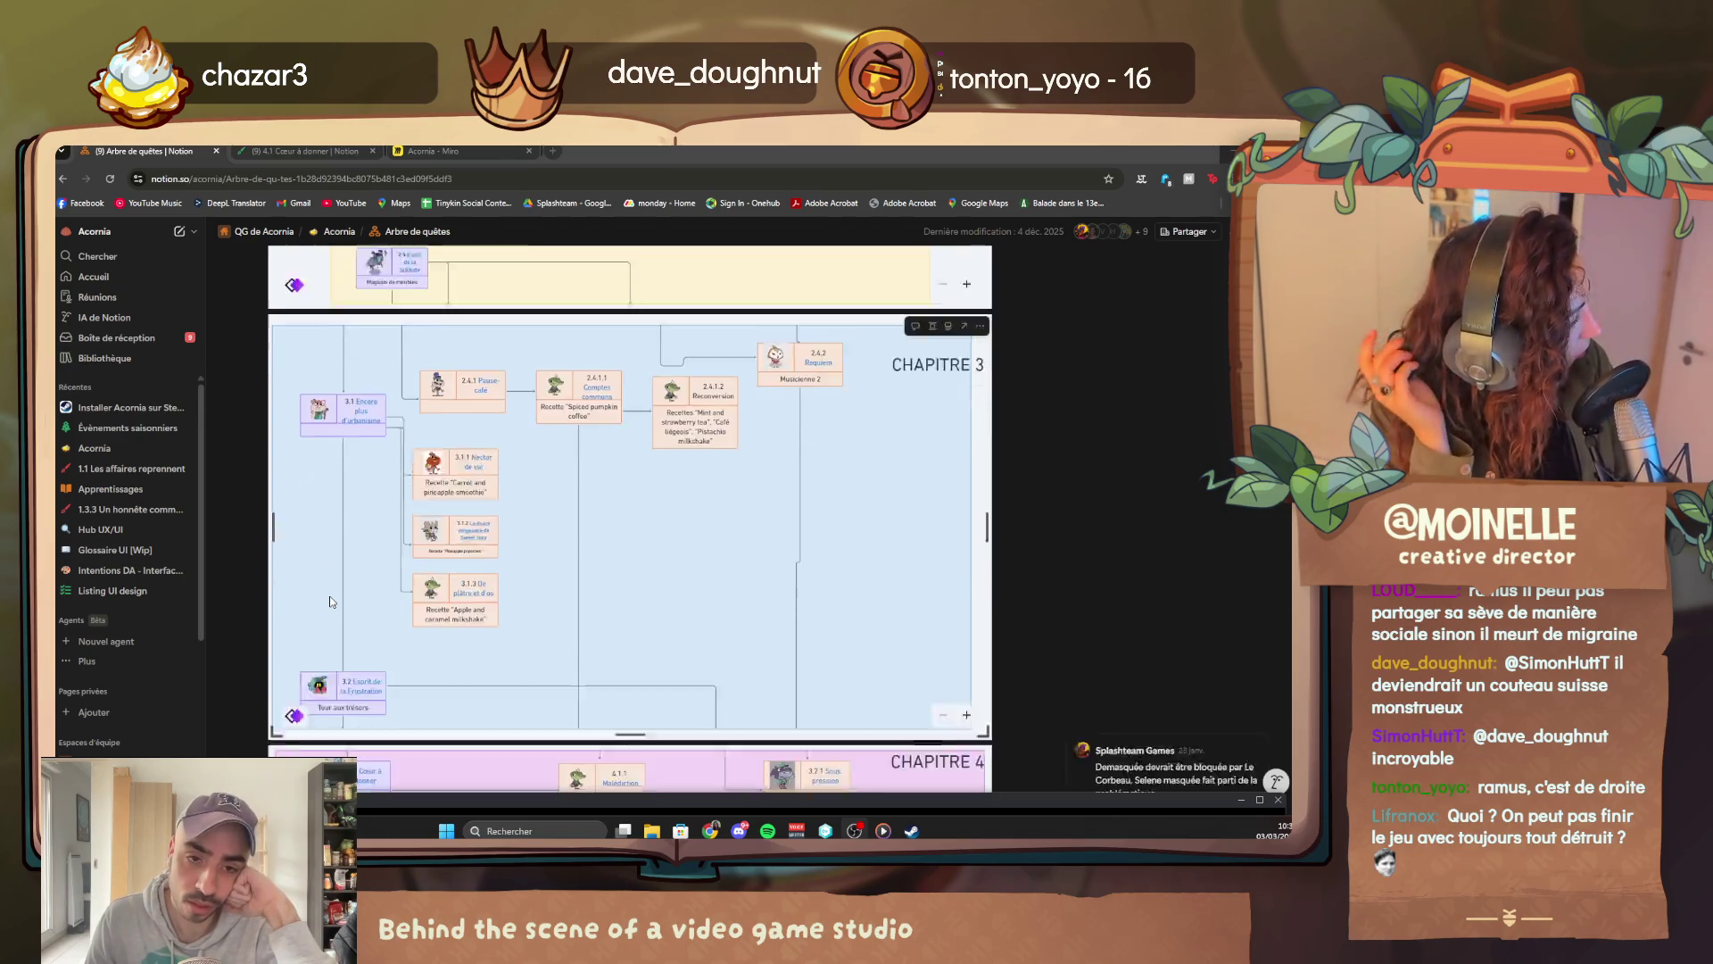
scroll(329, 601, up, 2)
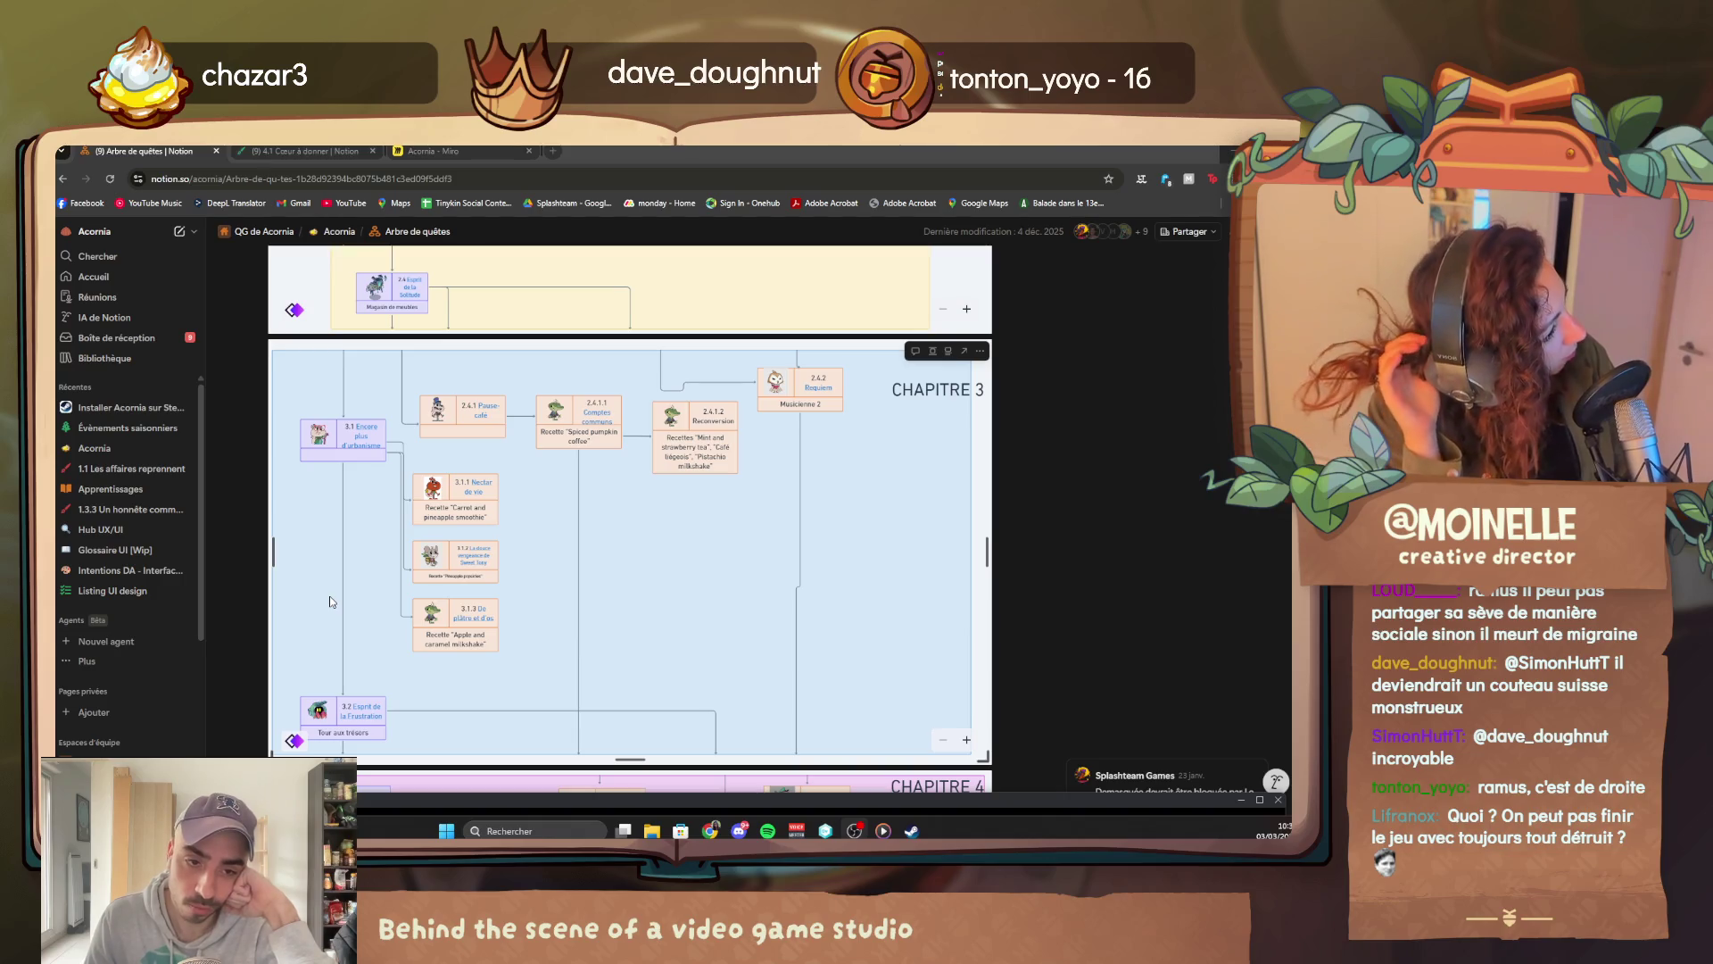
scroll(330, 602, down, 1)
scroll(332, 580, up, 2)
scroll(332, 571, down, 2)
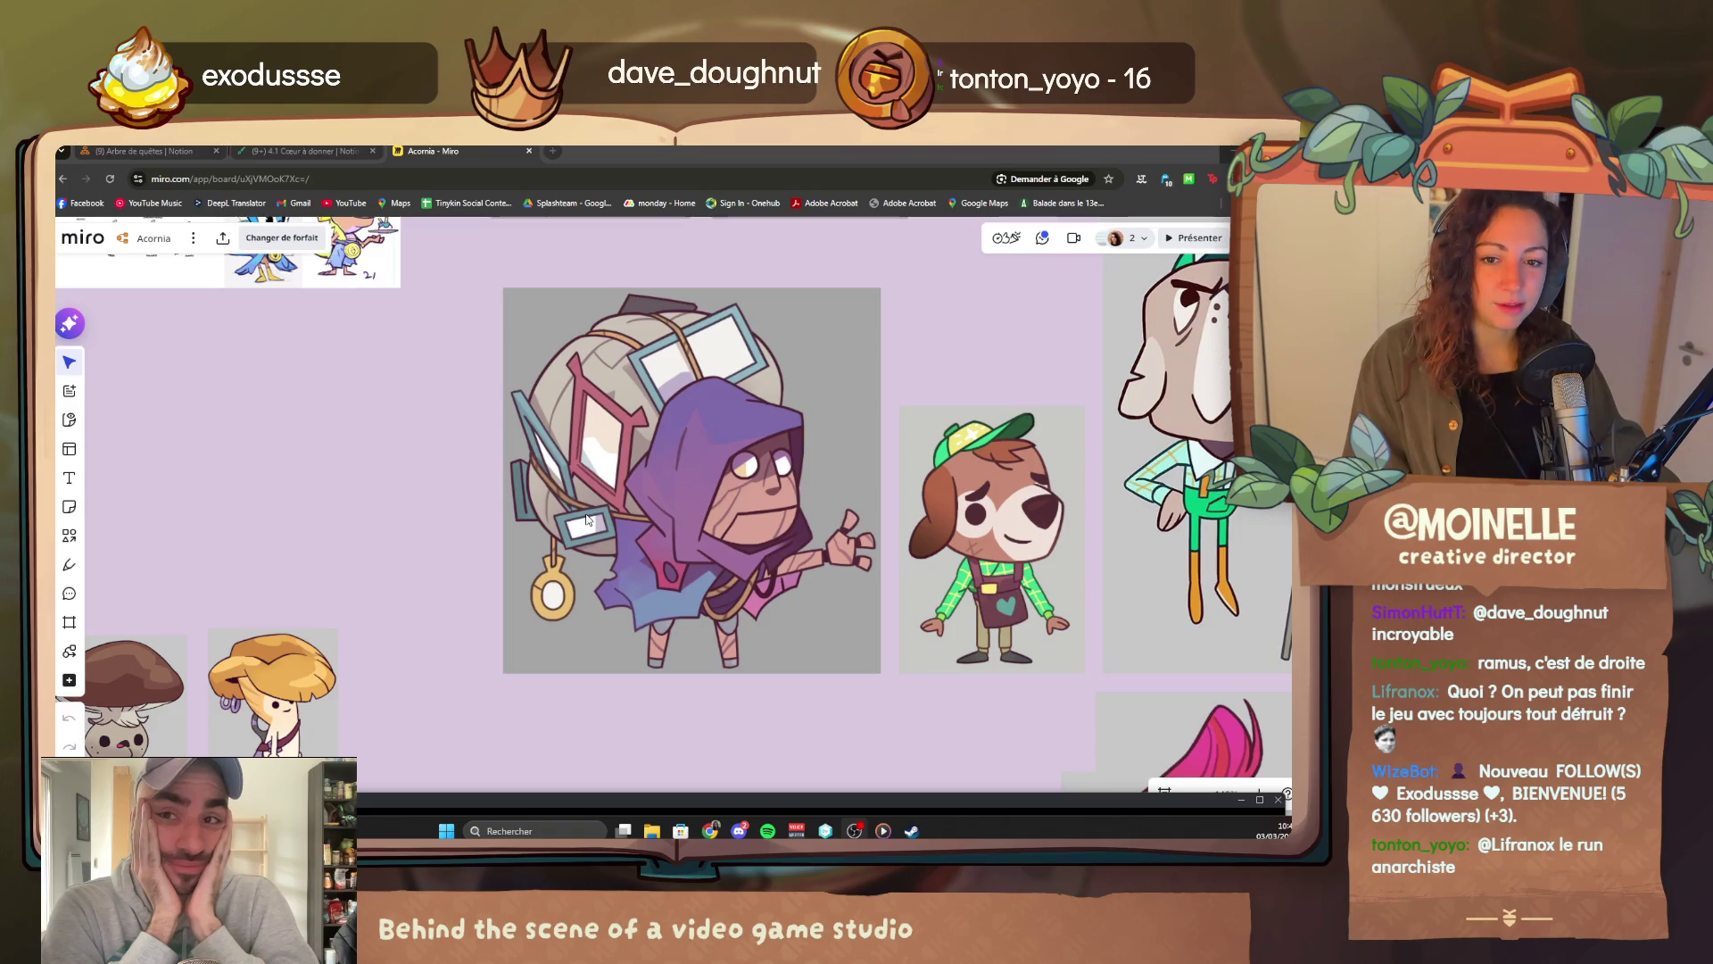
scroll(582, 469, up, 2)
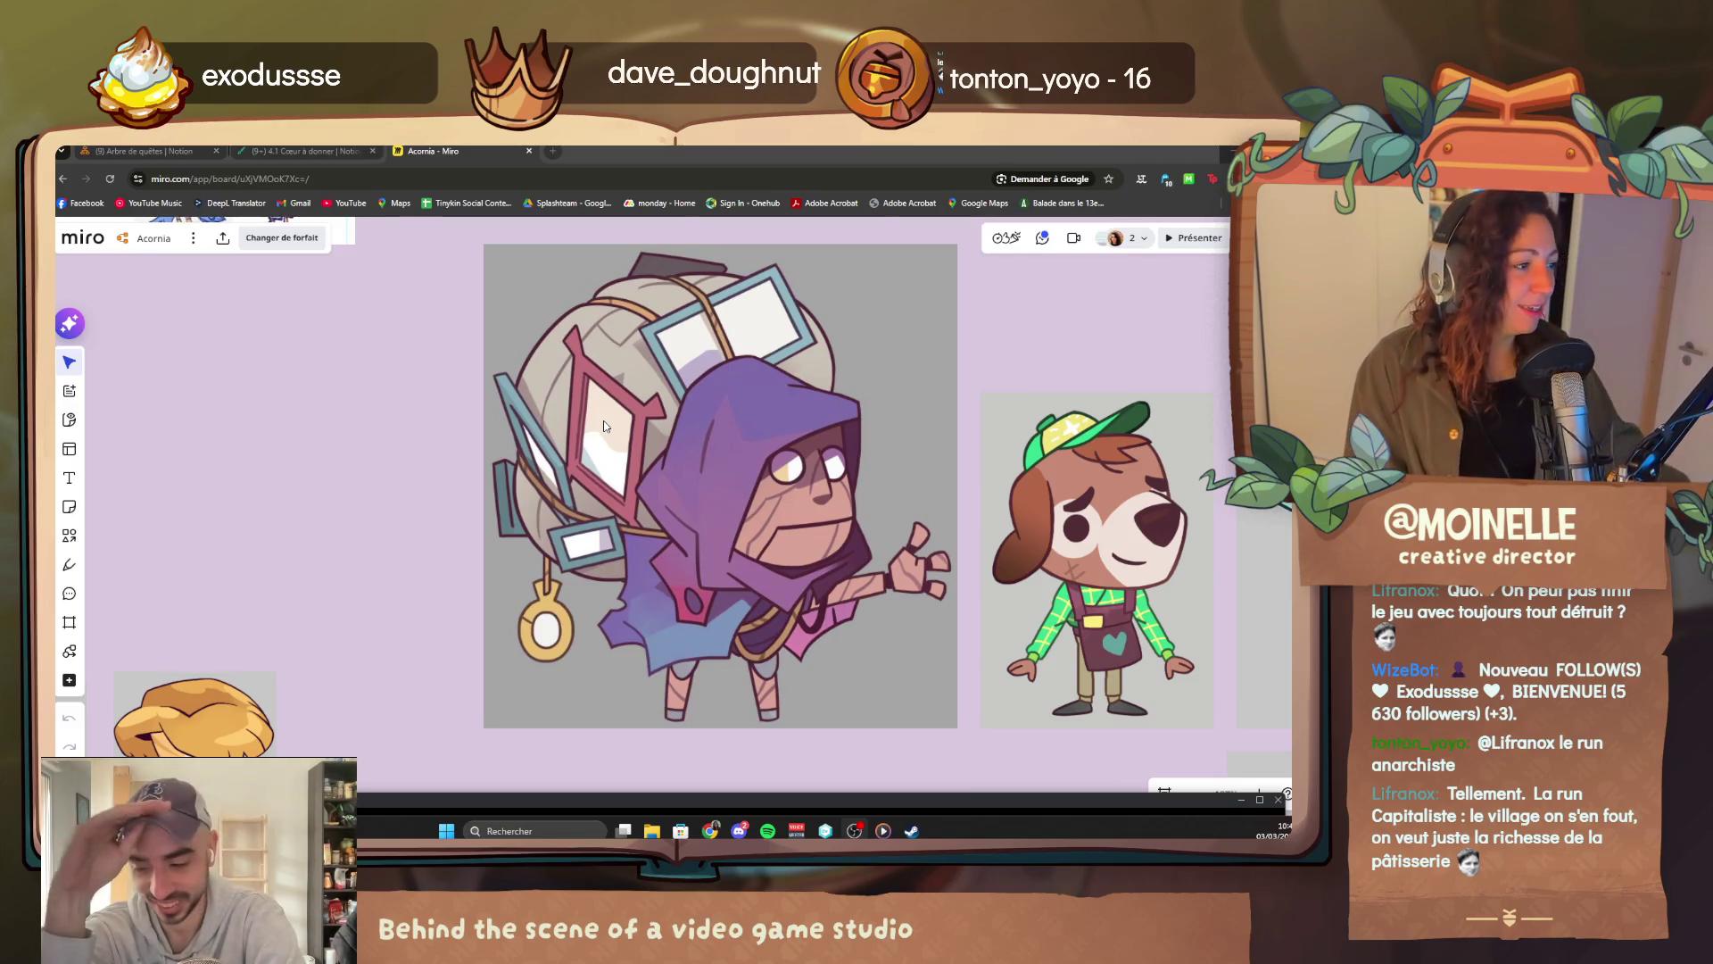
Zoom the Miro canvas in on the log and bat character drawings
scroll(604, 426, down, 10)
scroll(658, 480, up, 10)
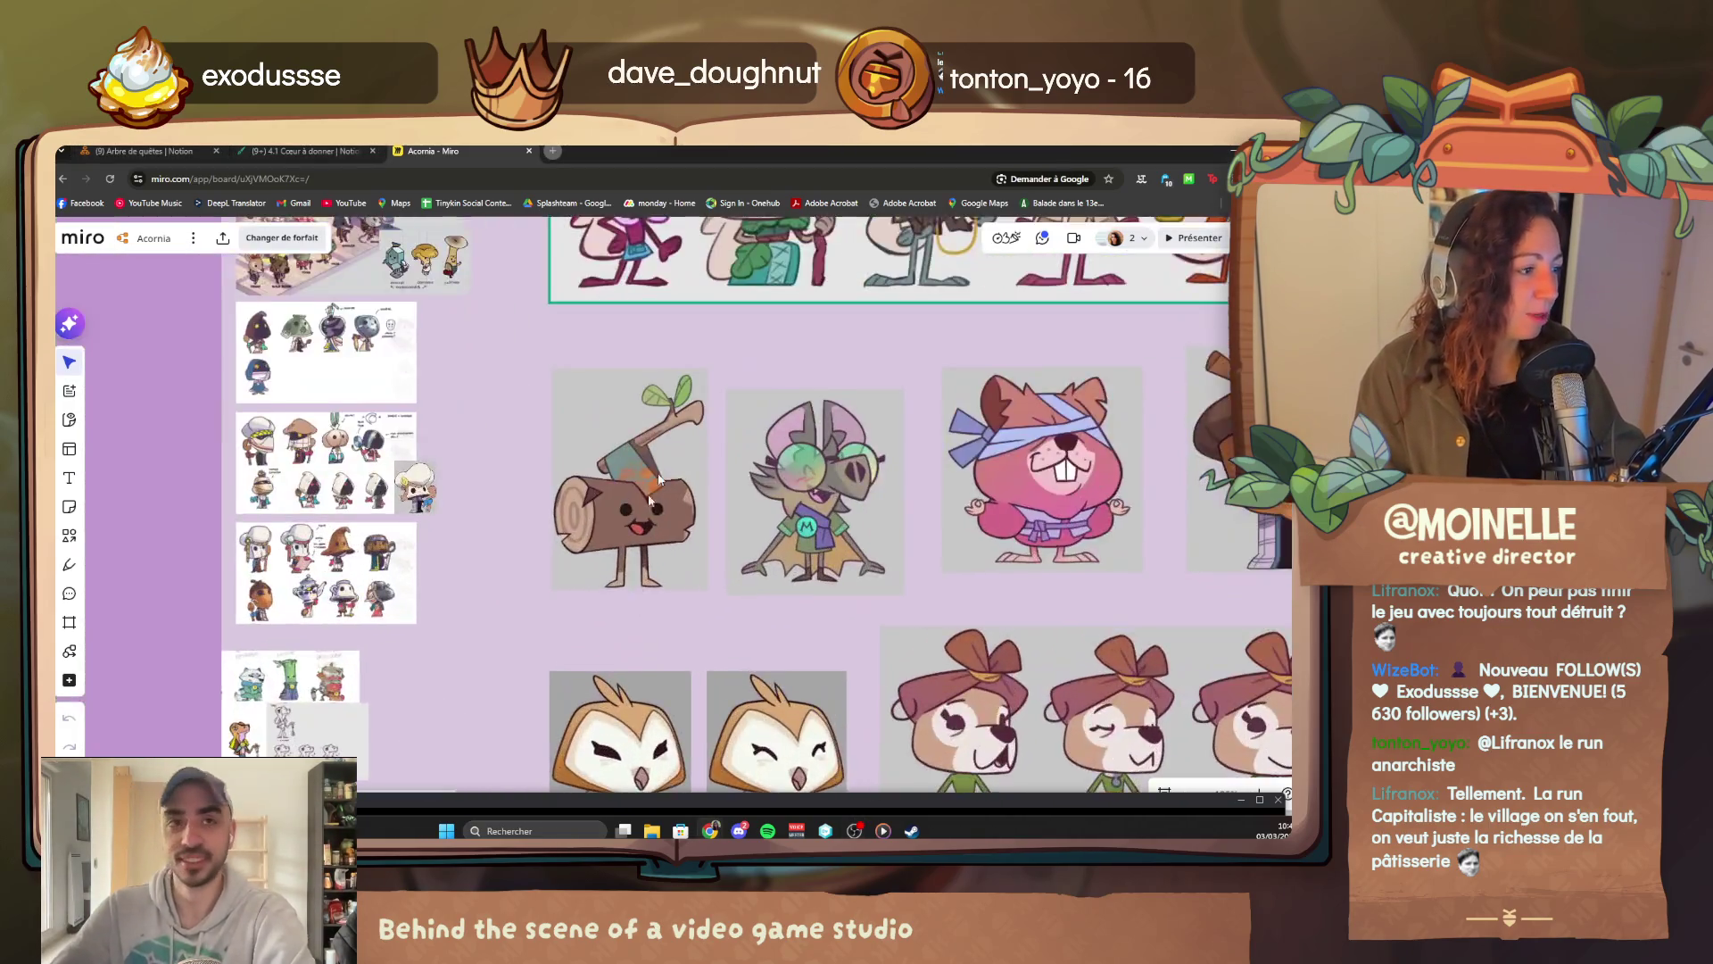
scroll(658, 479, up, 5)
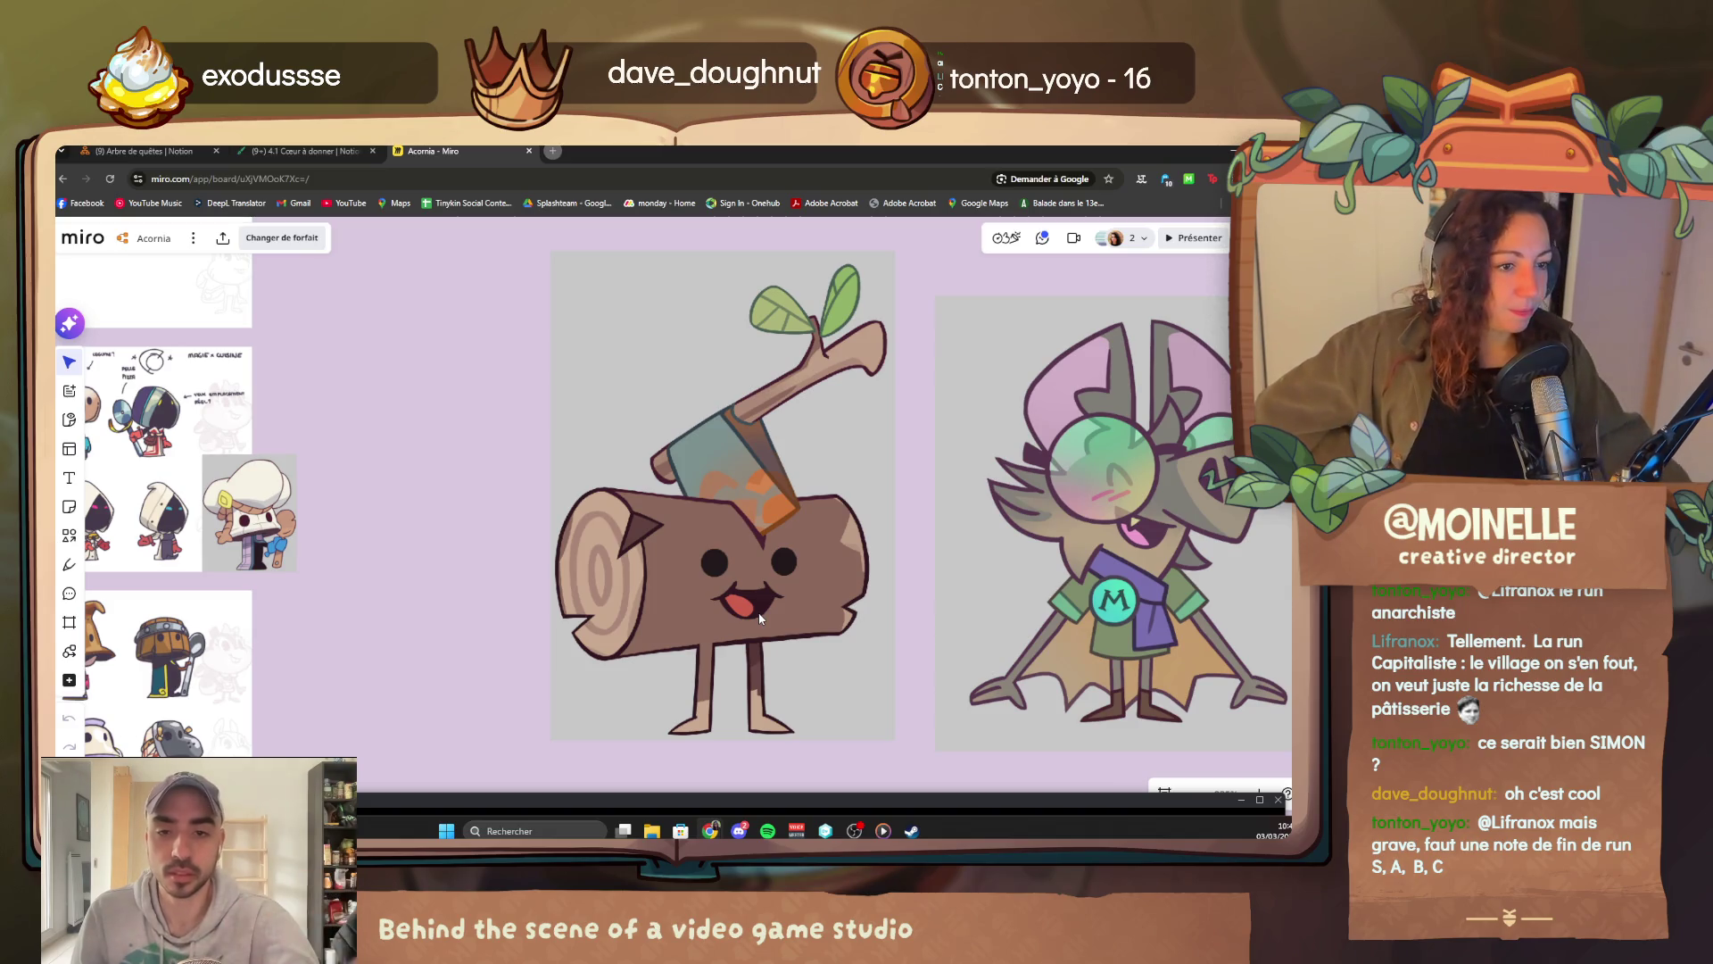
Reload Miro and reopen the Acornia board from the team dashboard
scroll(759, 617, down, 5)
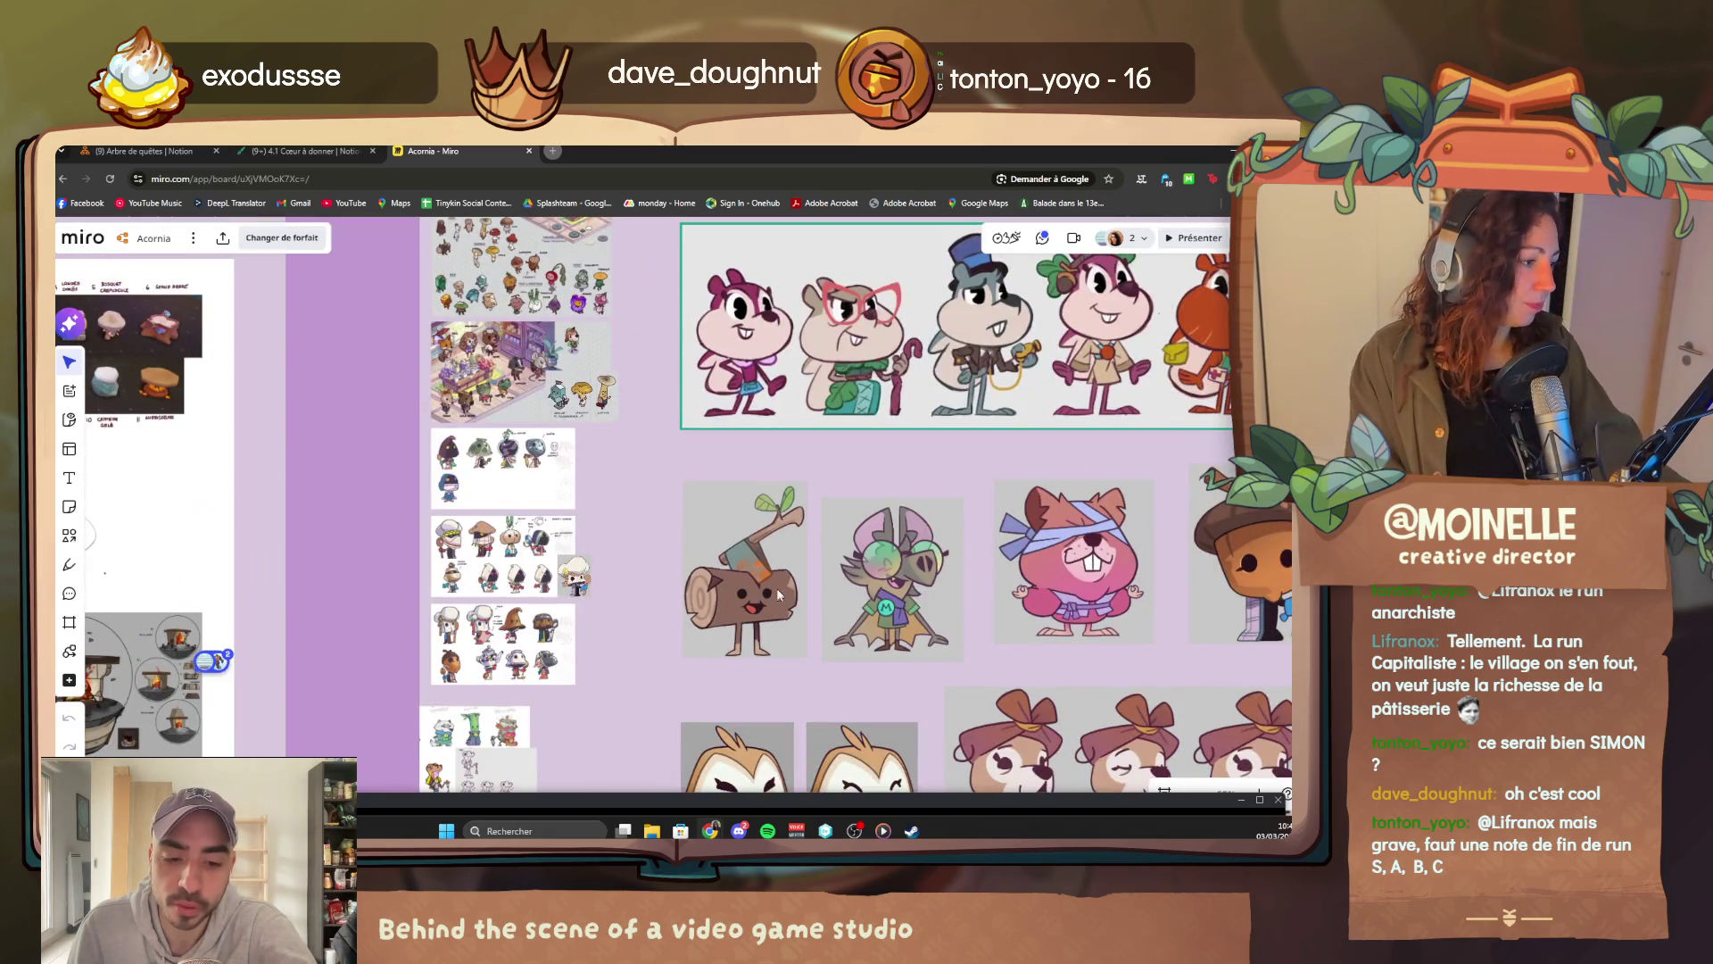
scroll(746, 503, down, 2)
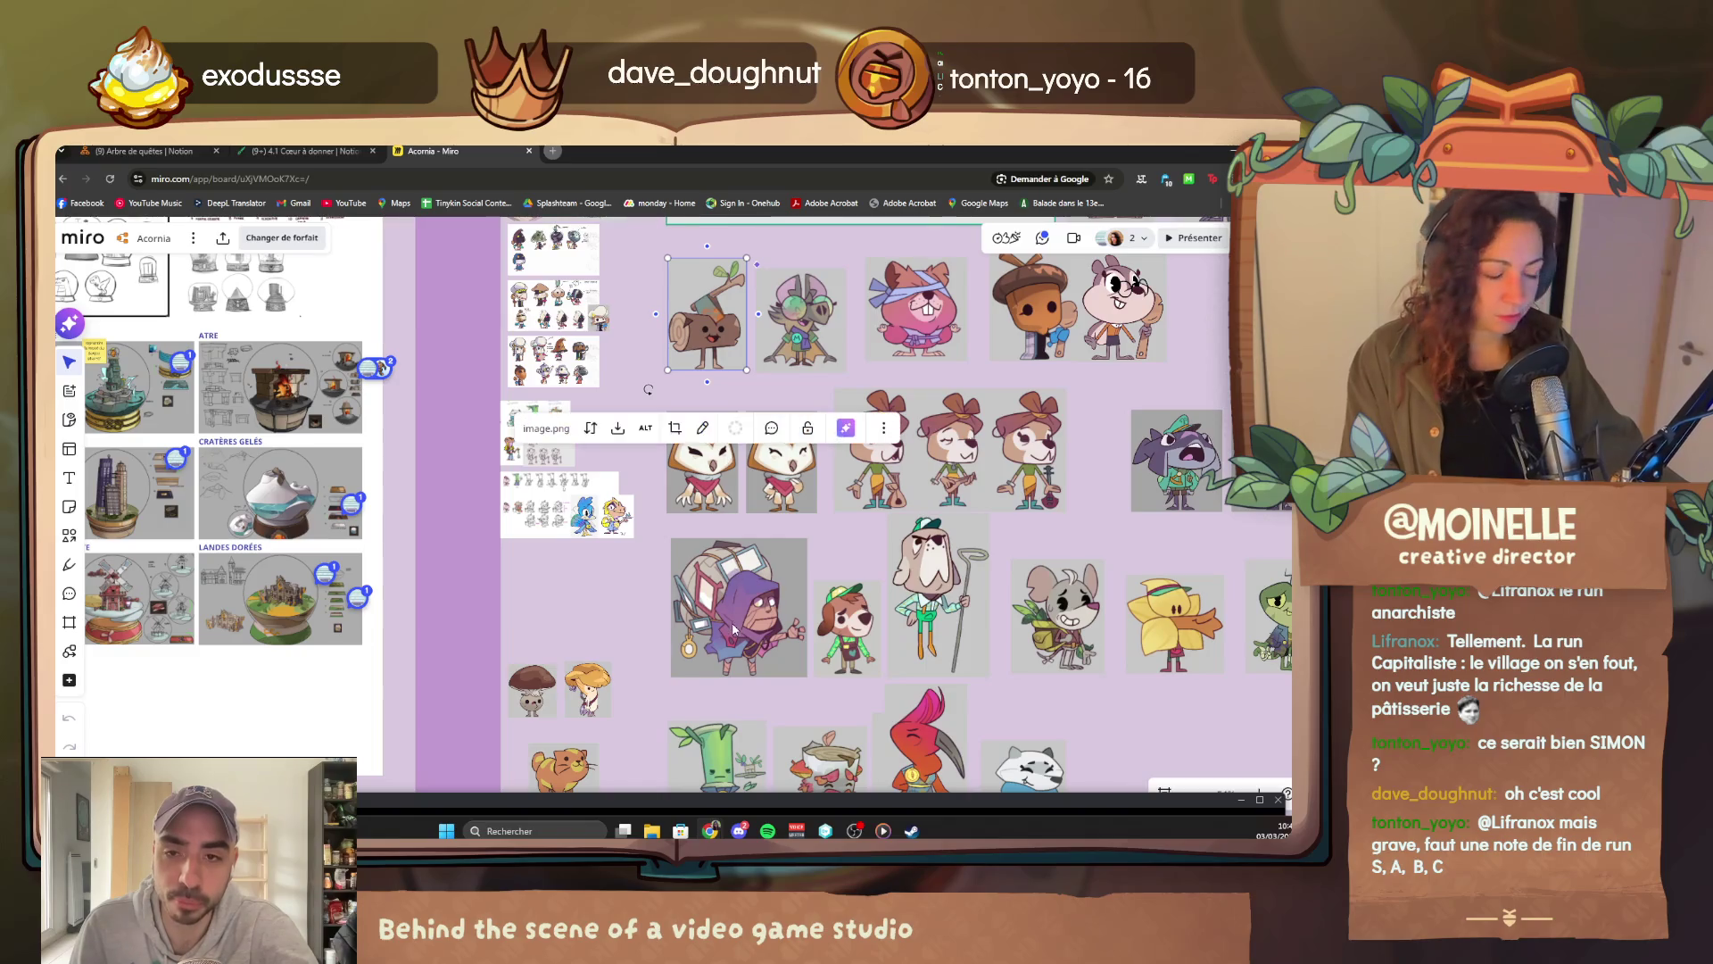
key(F5)
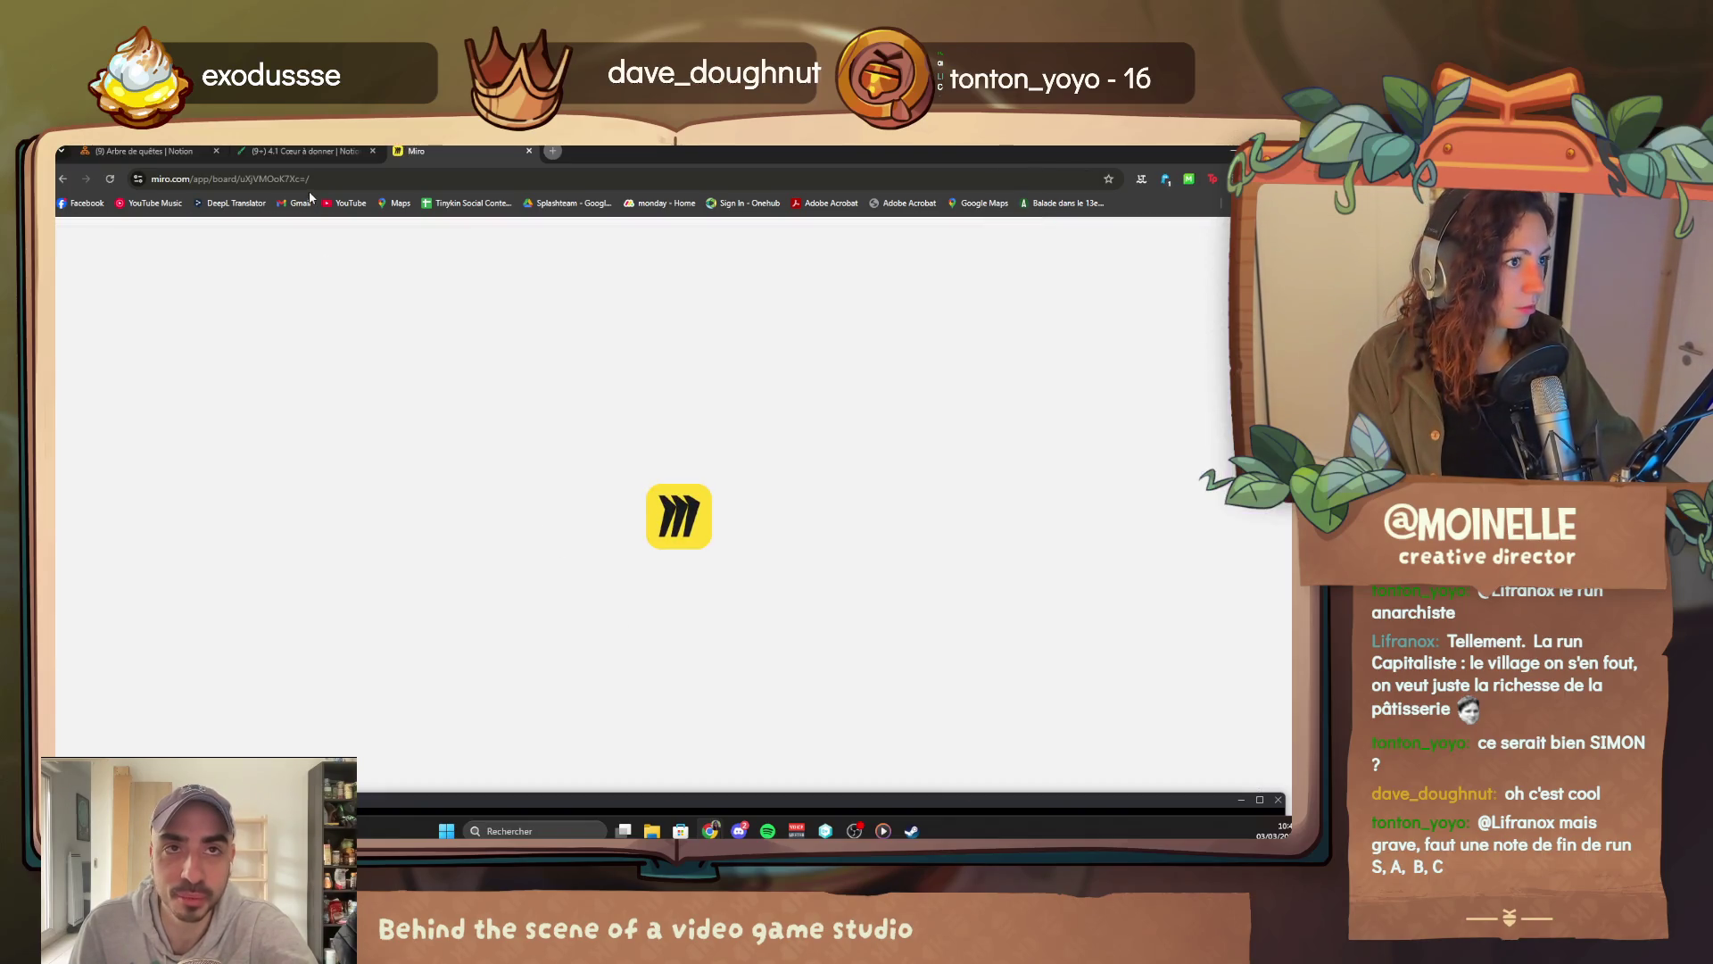
click(64, 177)
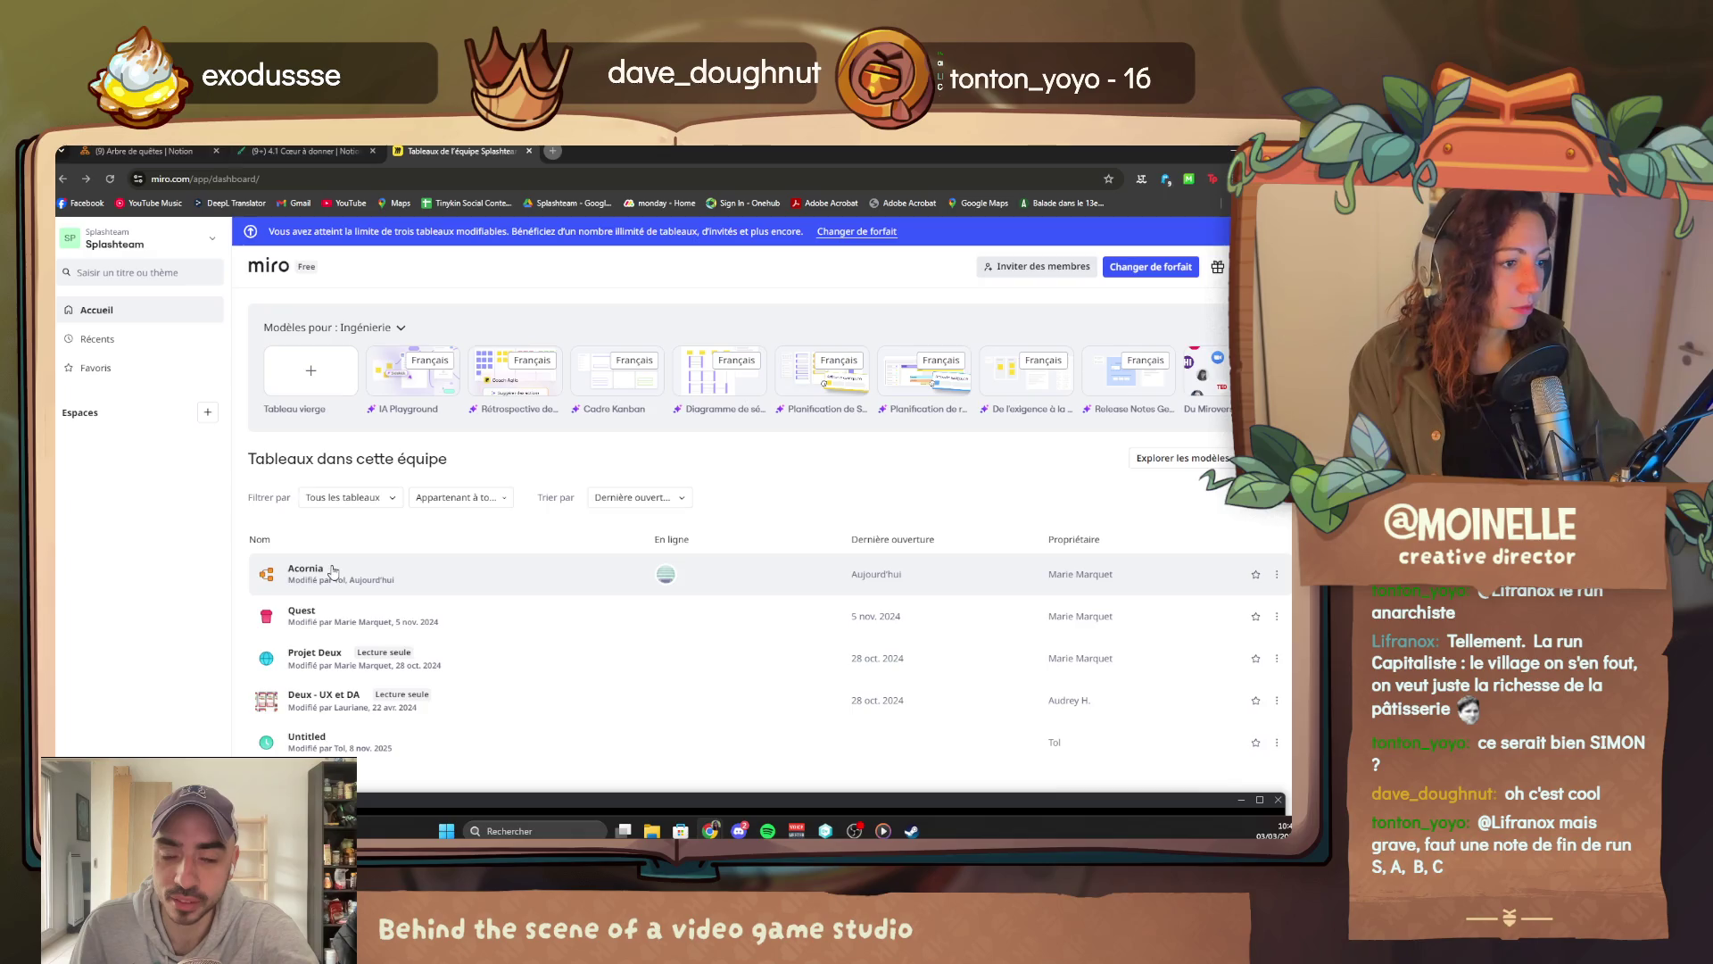
click(334, 573)
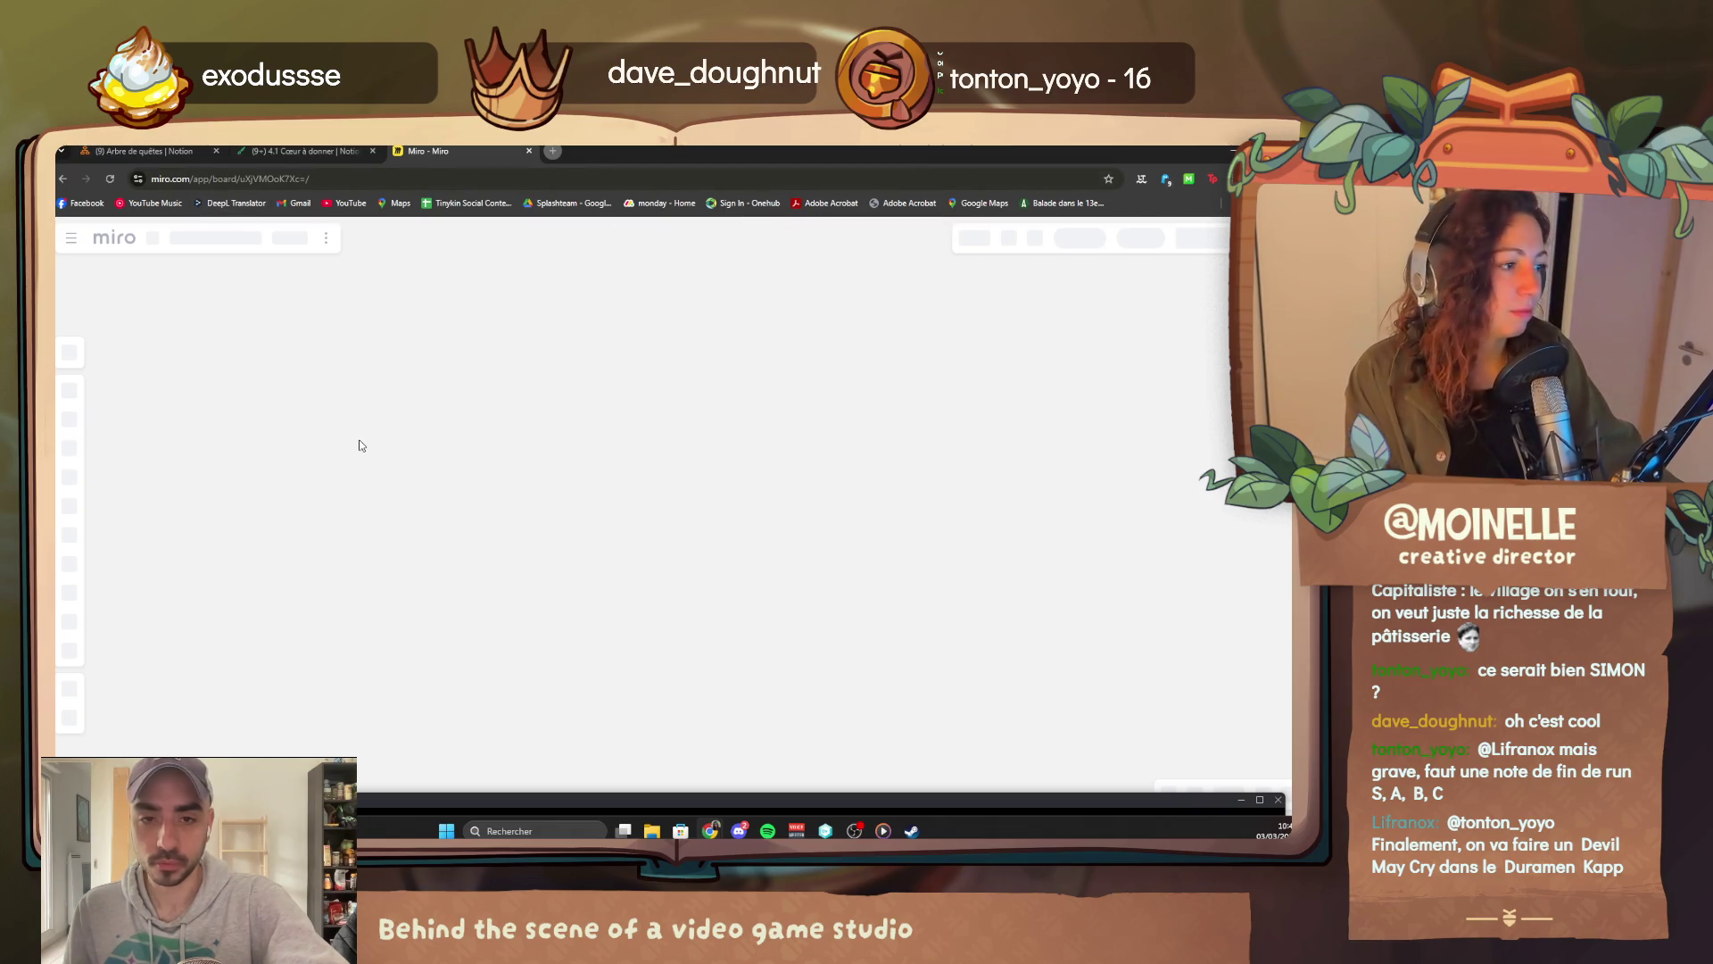
Reload the board and select both the log and wizard character drawings
click(109, 178)
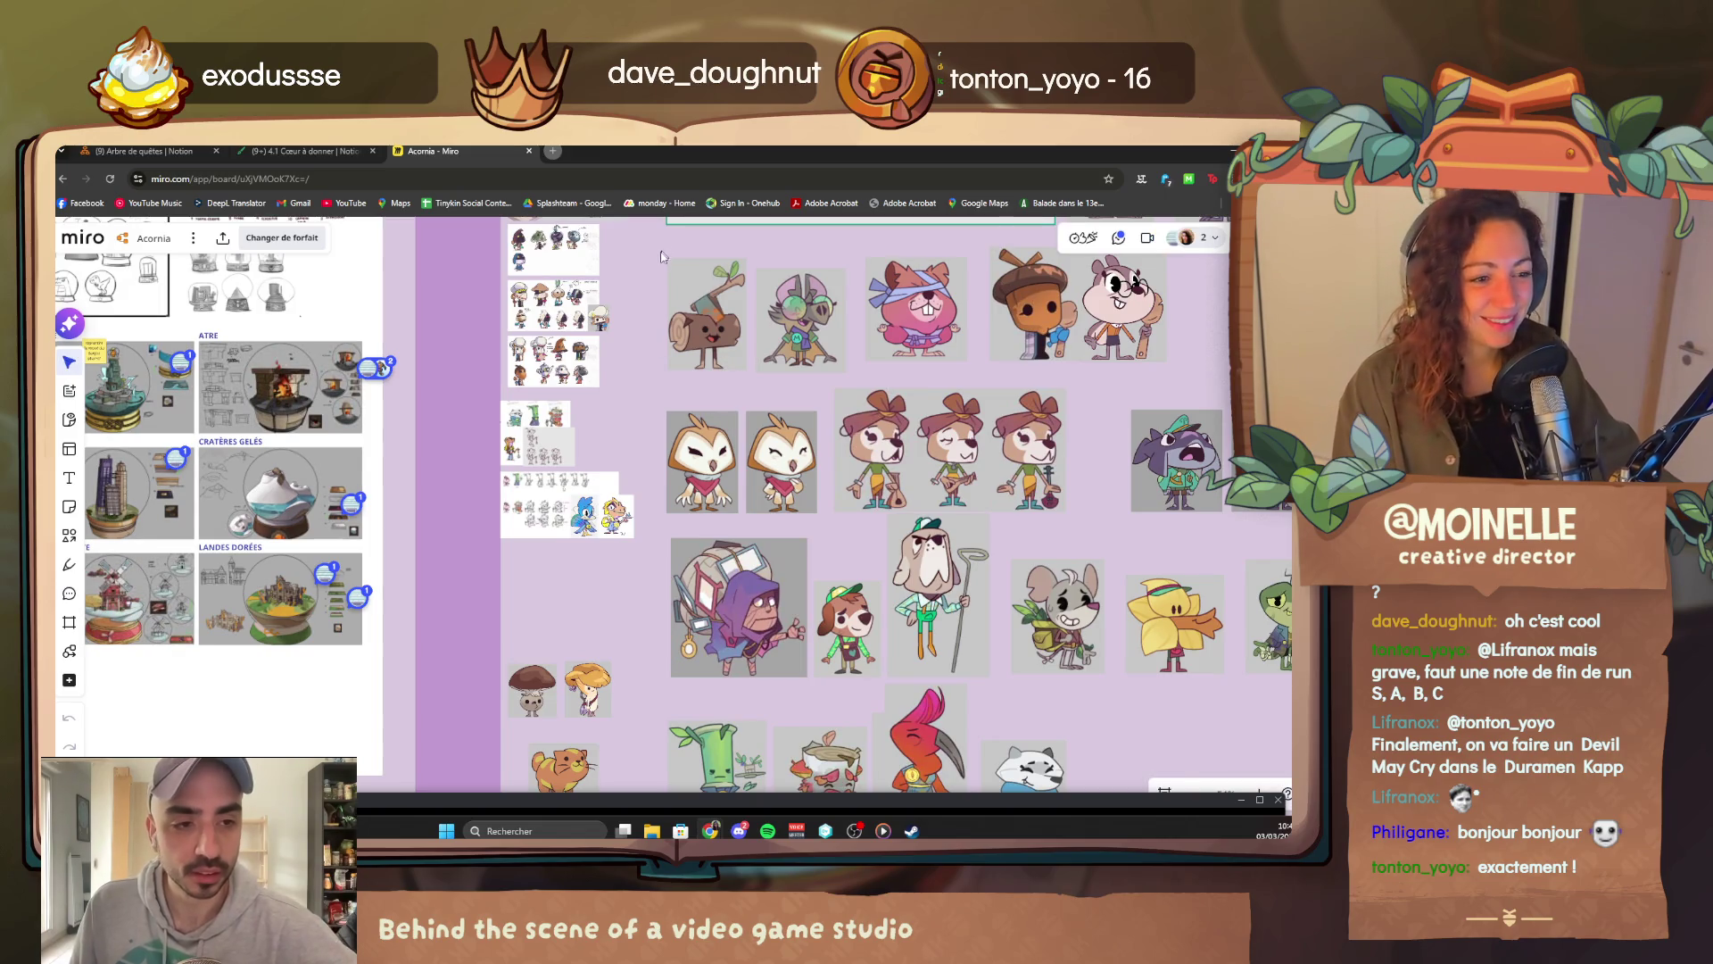
click(729, 343)
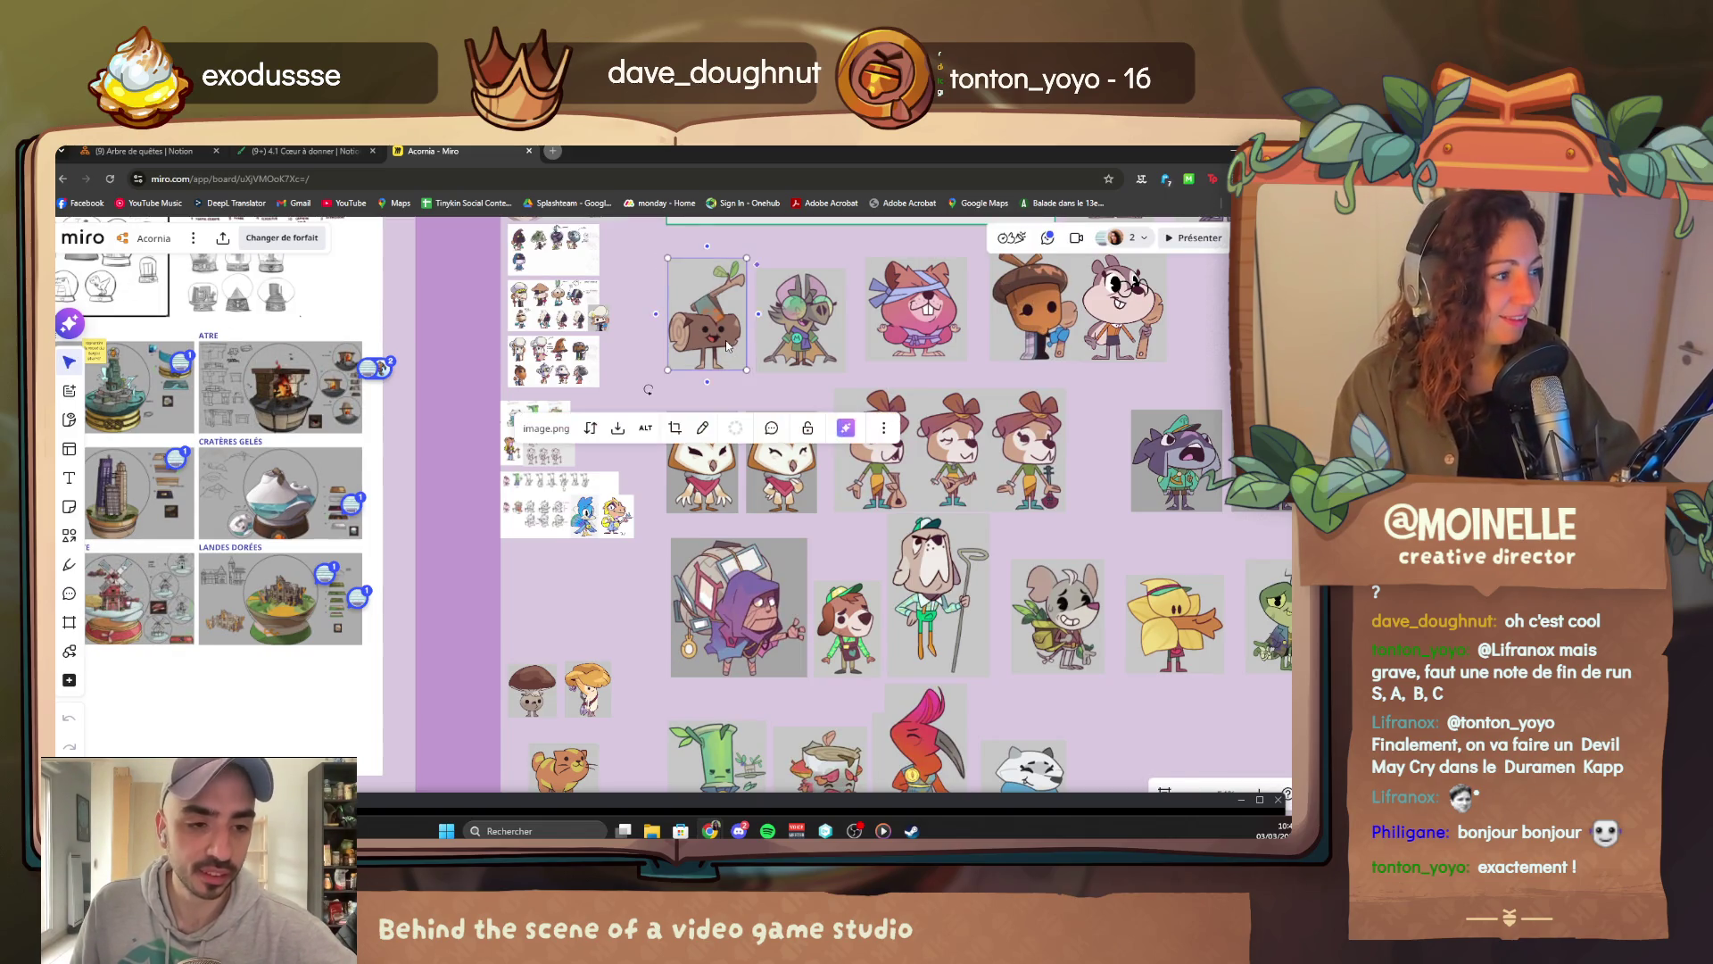
shift+click(710, 643)
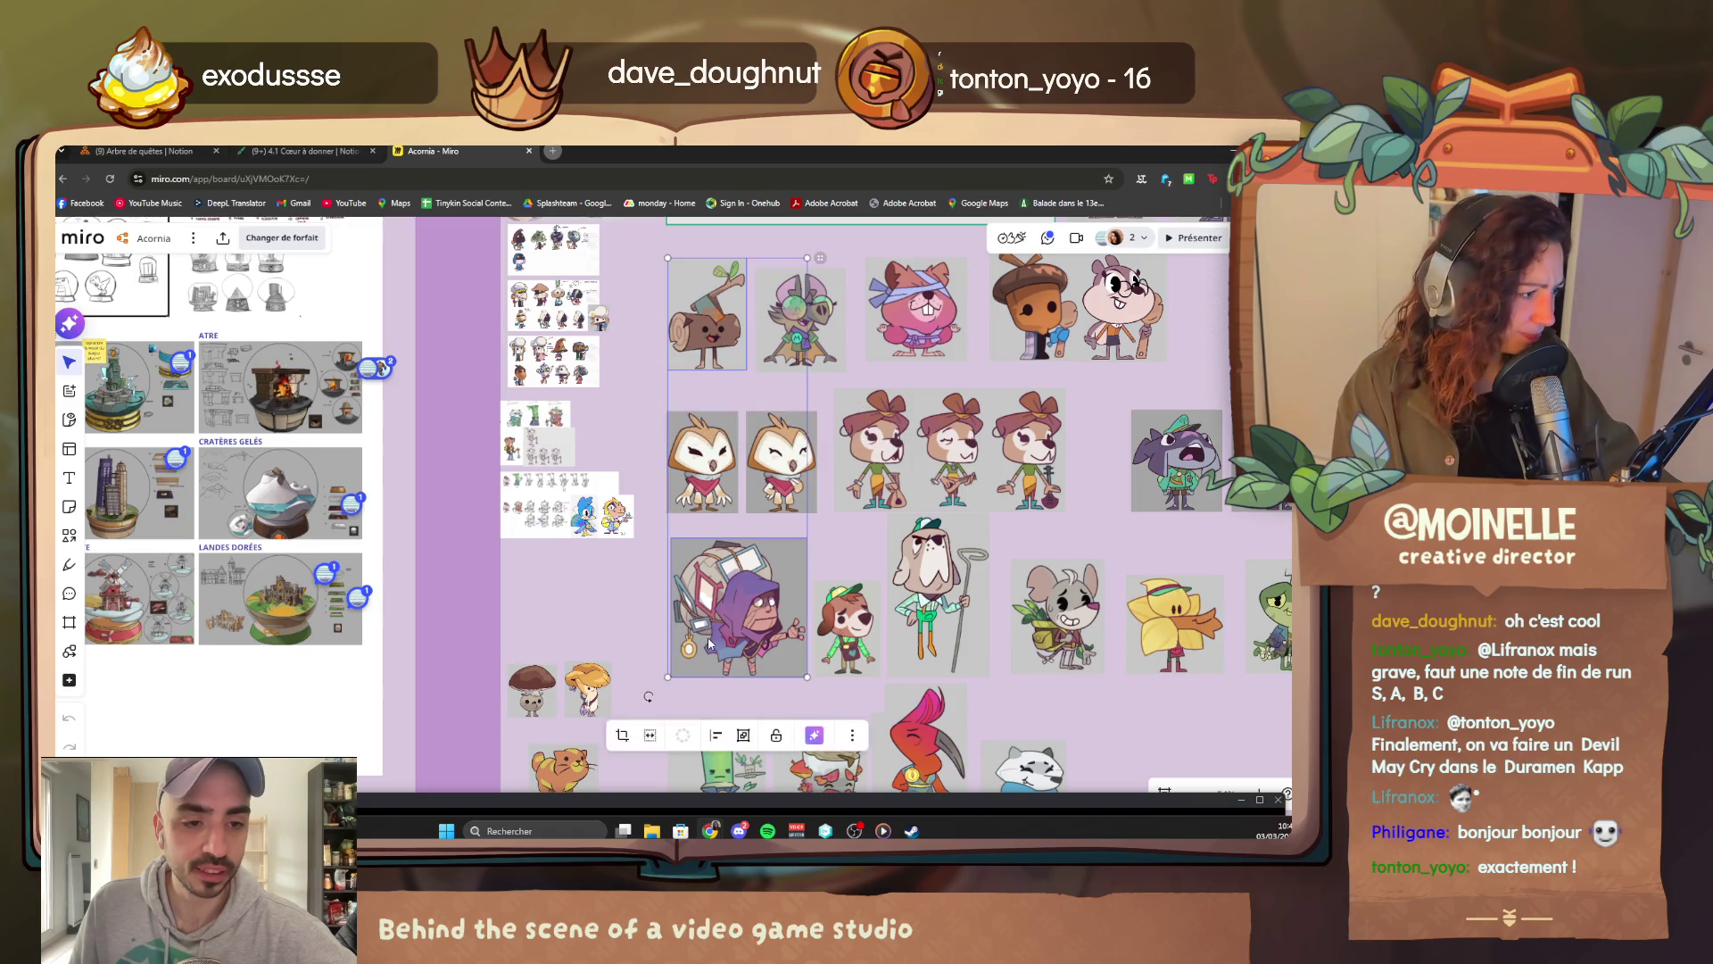
Paste the wizard and log drawings and move them left of the Quête ramus twist note
scroll(692, 639, down, 3)
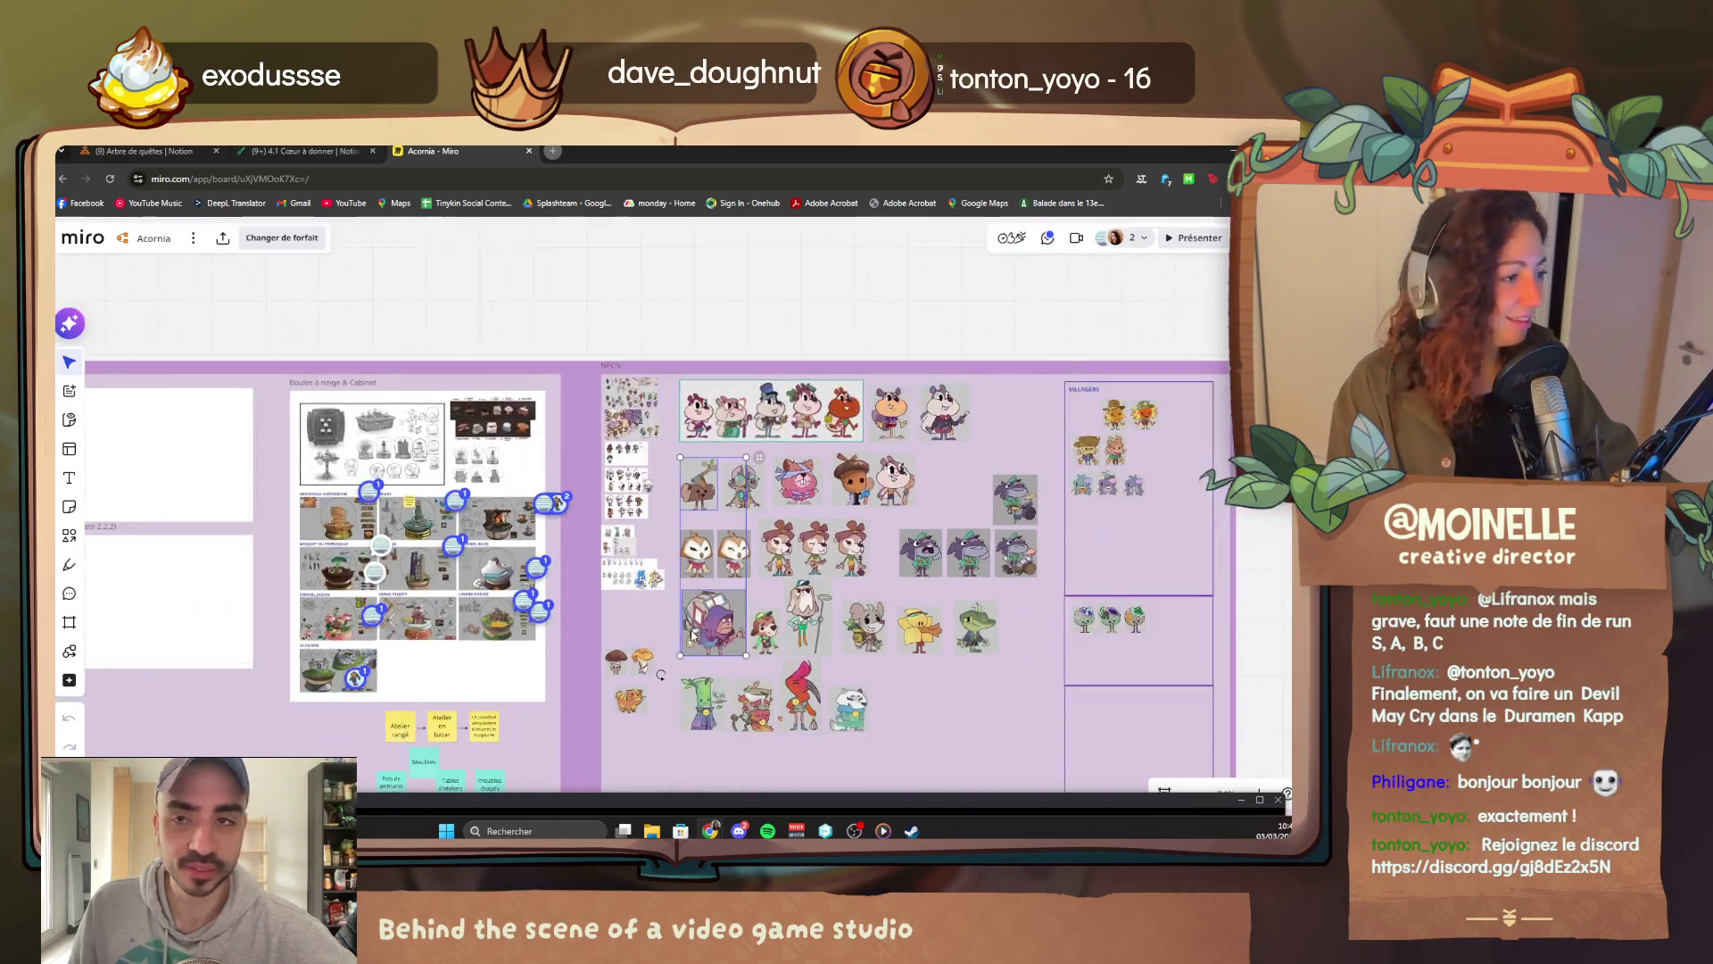
scroll(768, 696, down, 3)
scroll(687, 619, up, 5)
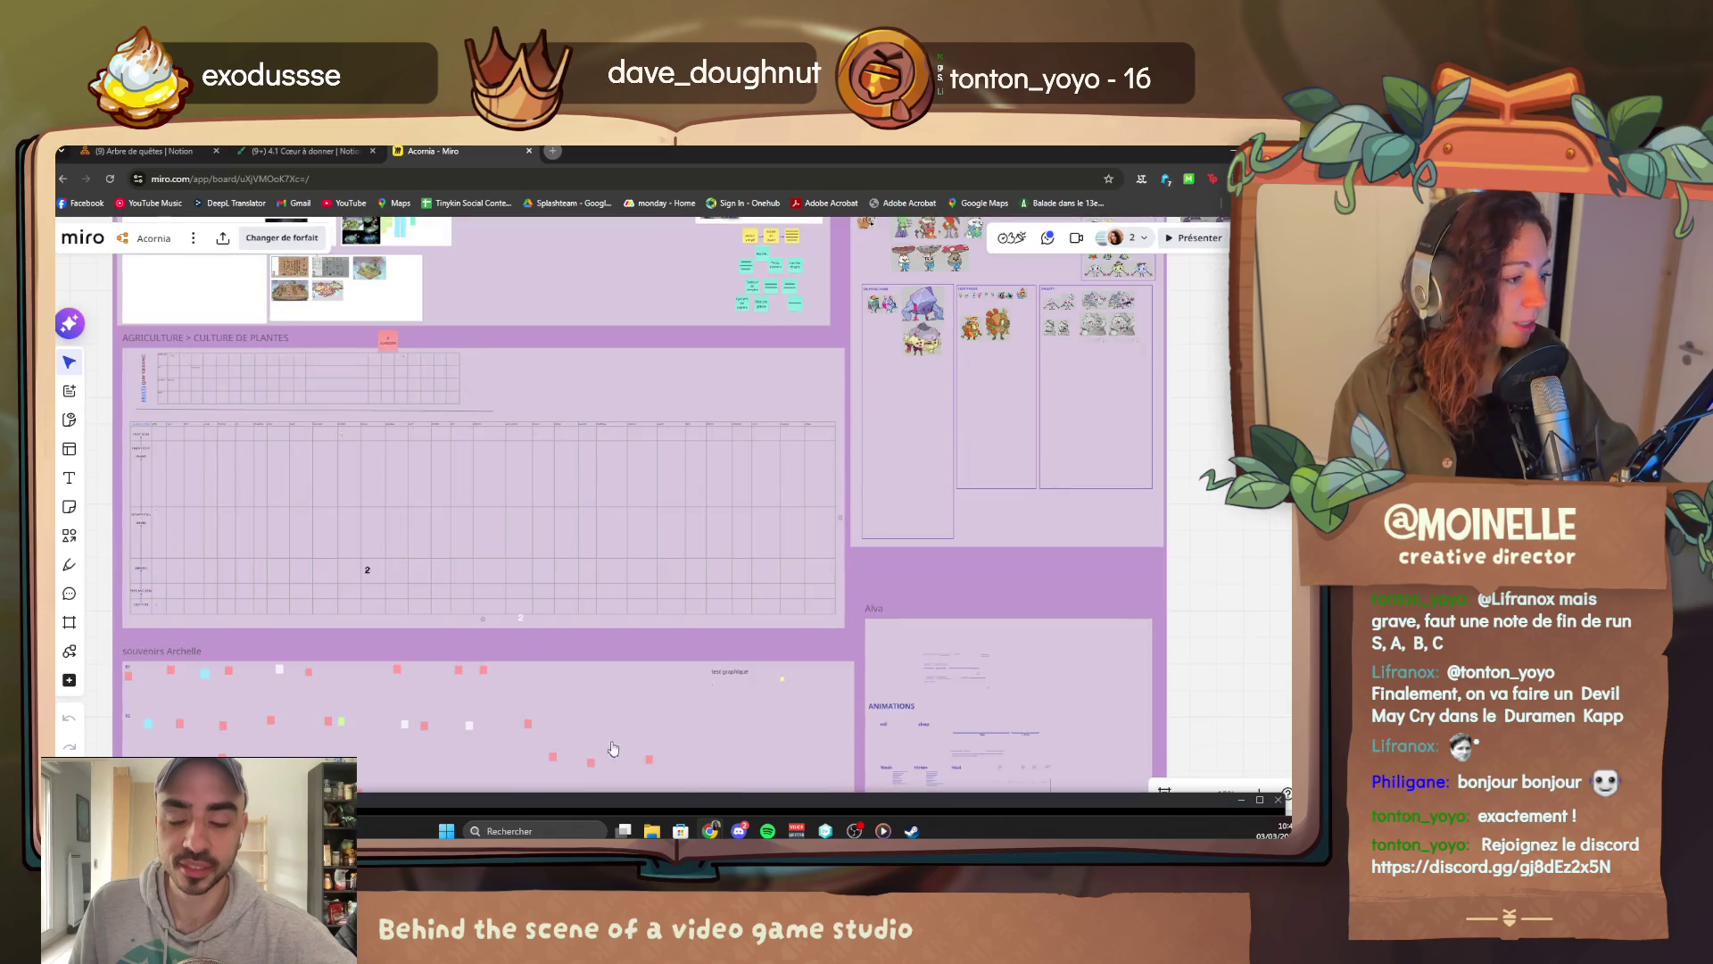
scroll(687, 619, down, 3)
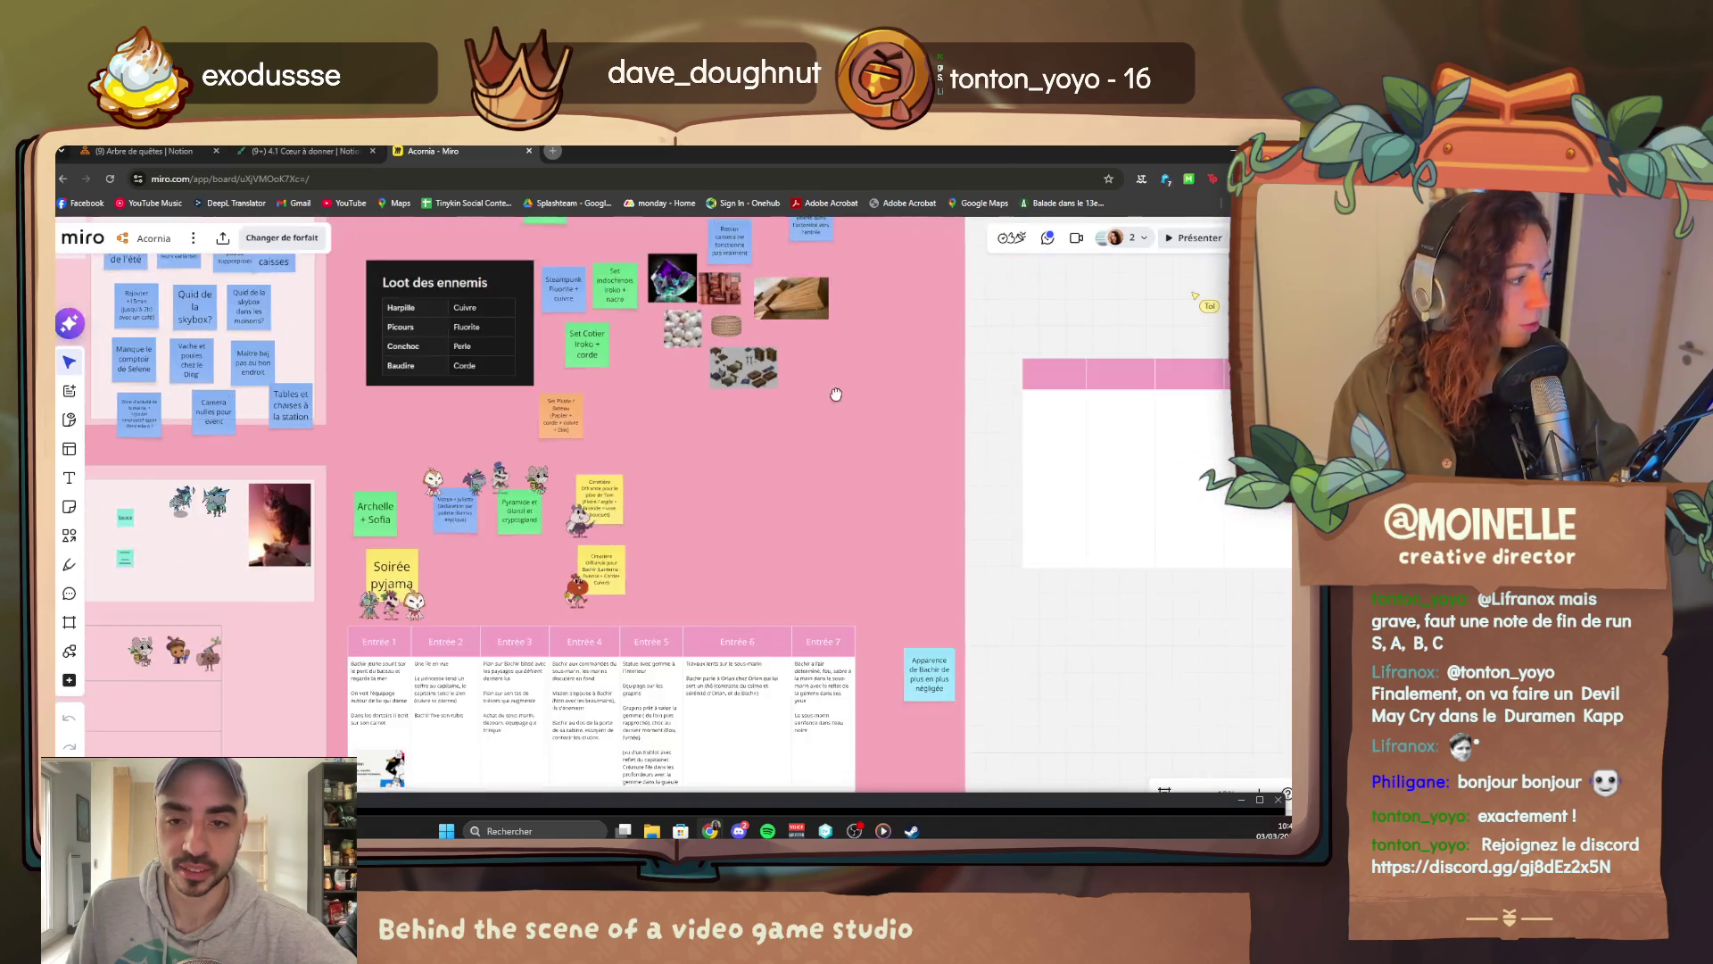
scroll(811, 523, up, 3)
scroll(811, 523, up, 5)
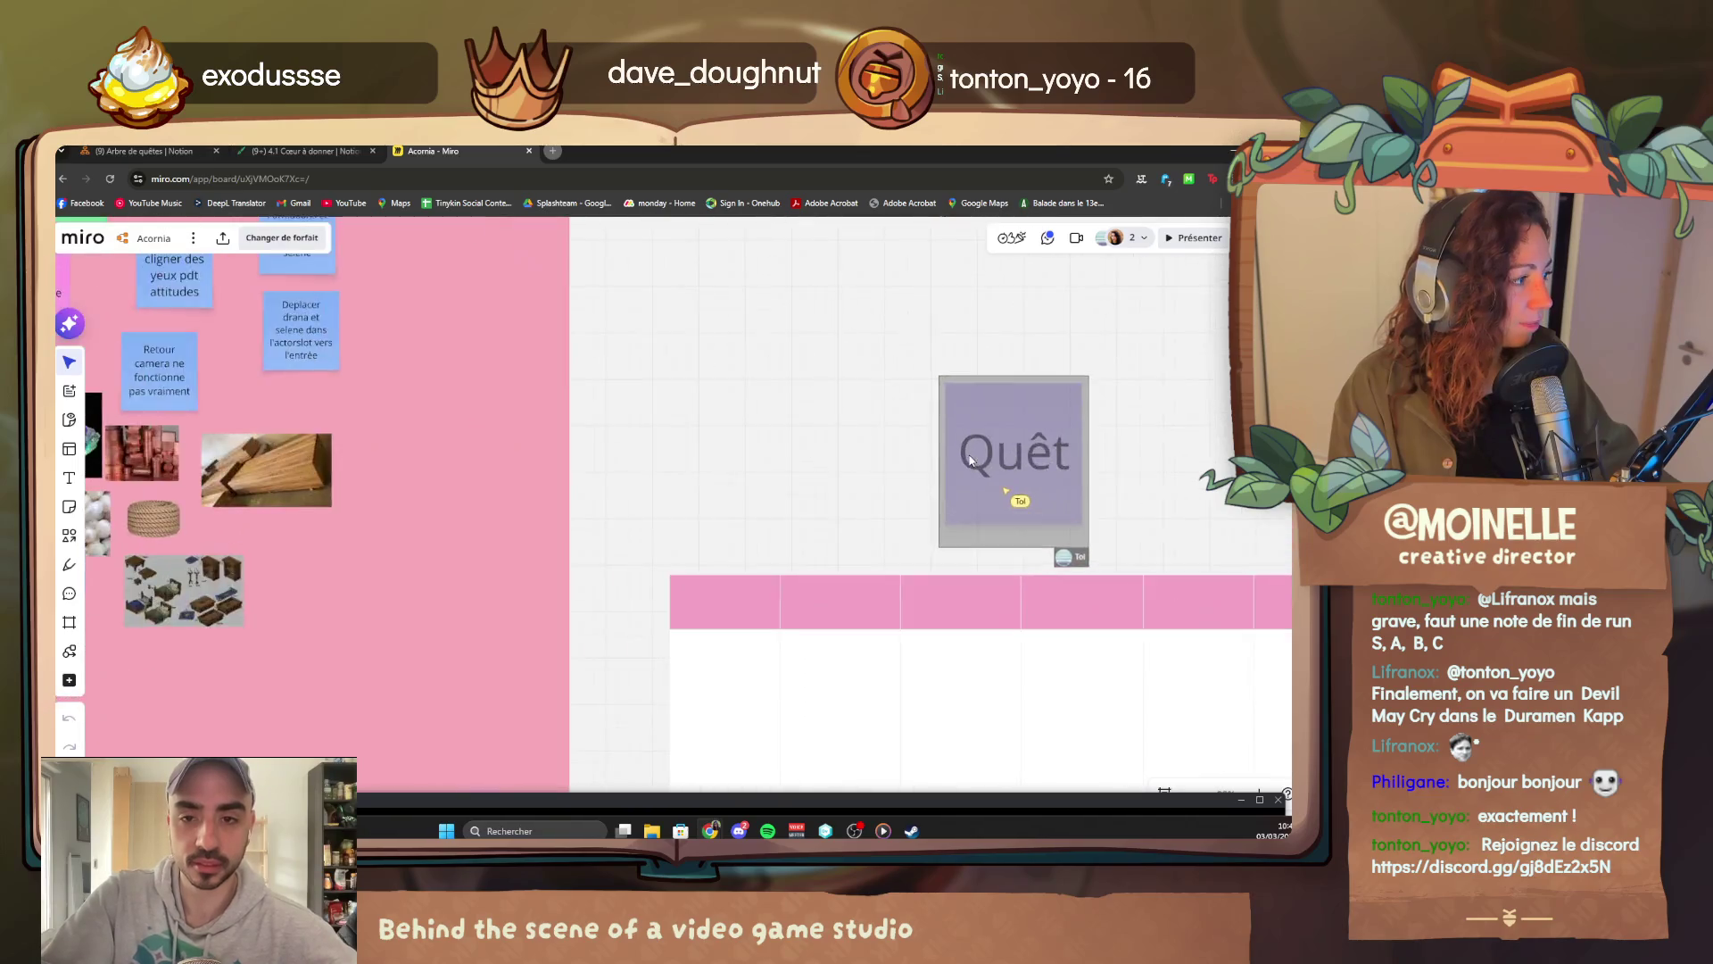
key(ctrl+v)
mouse_move(945, 355)
mouse_down()
mouse_move(562, 366)
mouse_move(709, 602)
mouse_up()
click(600, 401)
Resize the log drawing to match the wizard, then dismiss the wizard's options menu
click(778, 612)
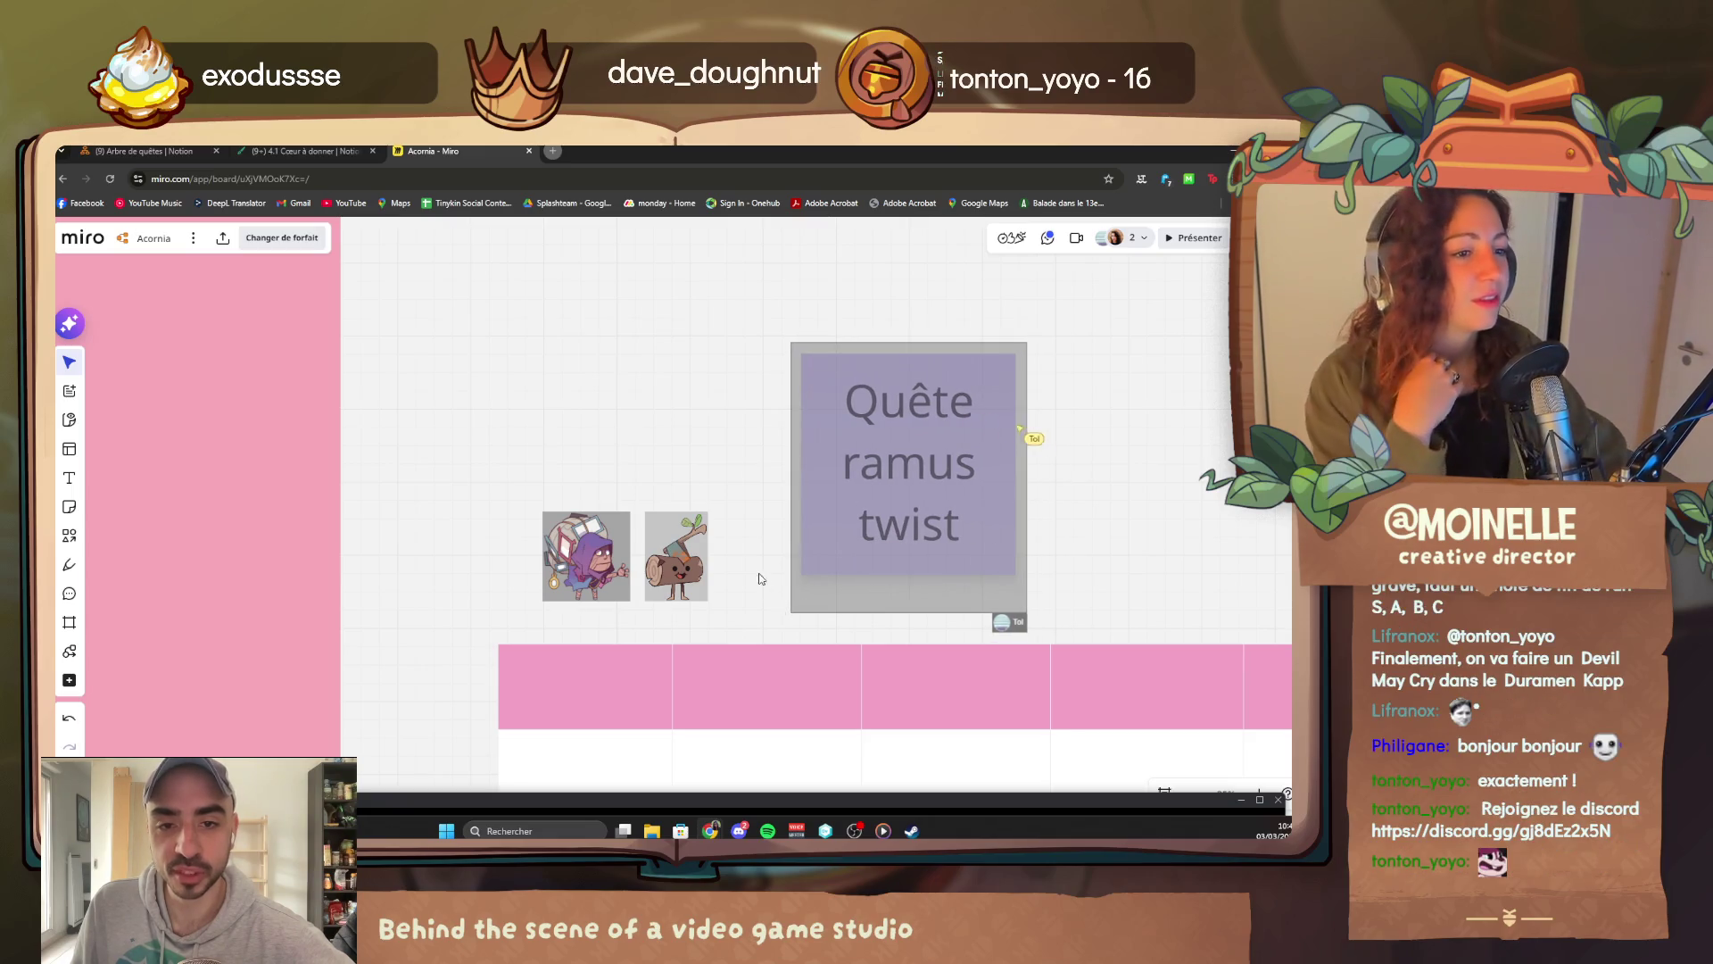
scroll(592, 562, up, 2)
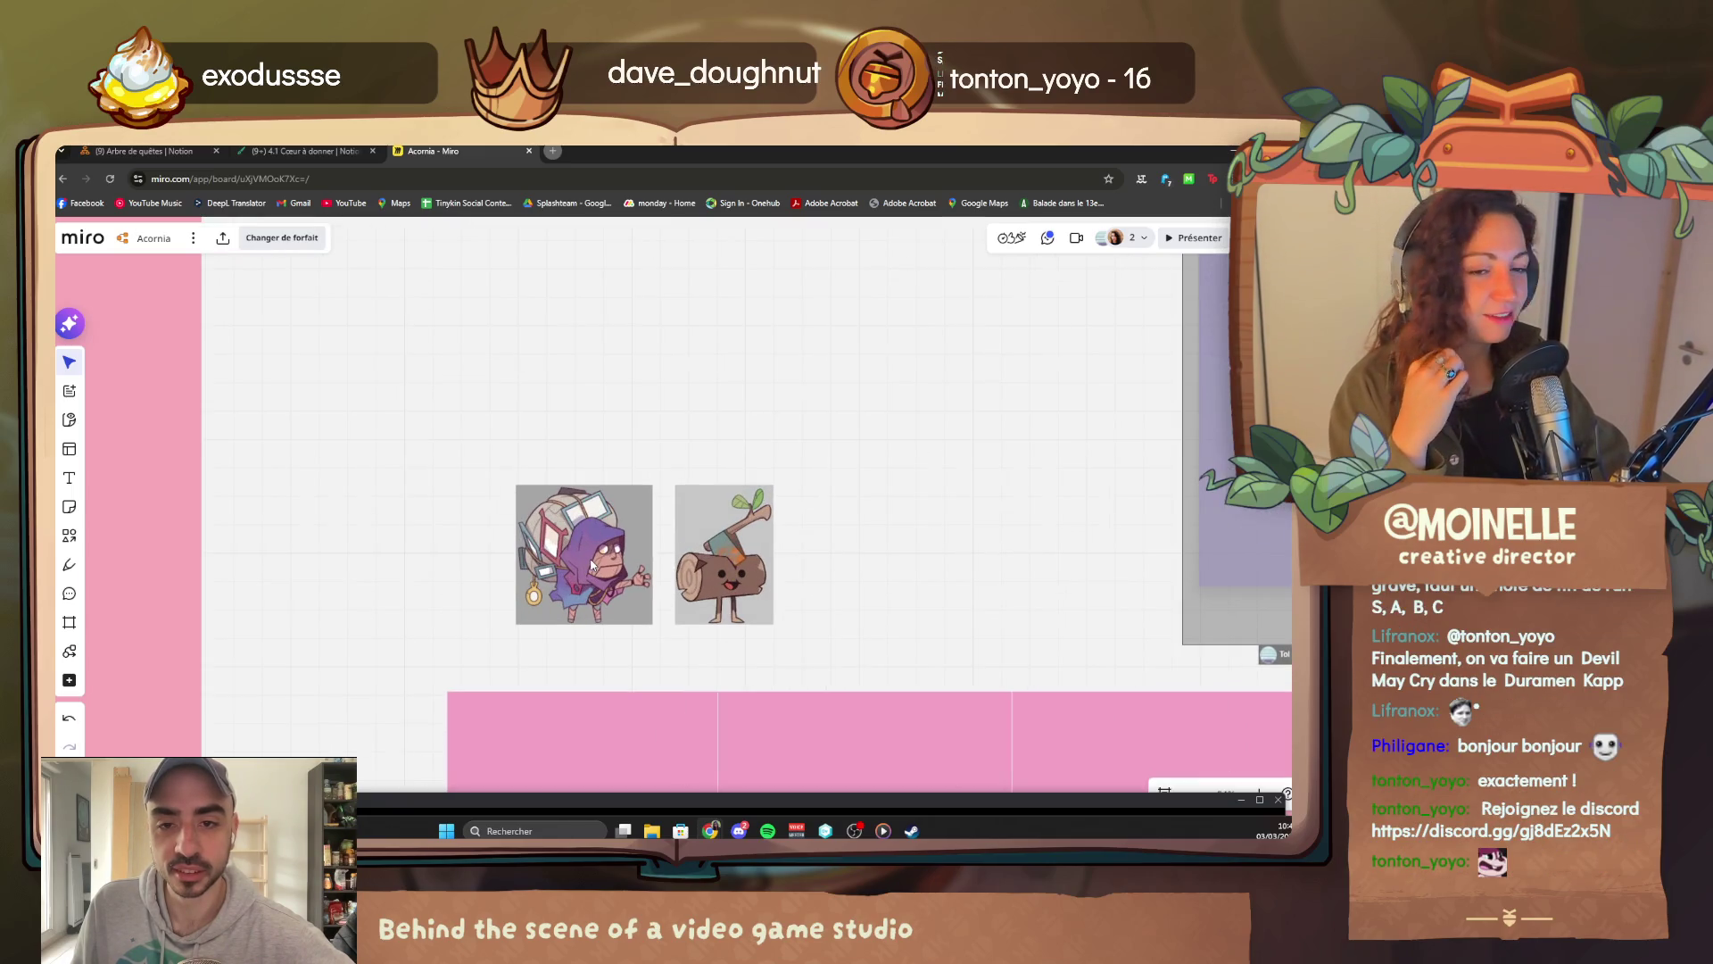
right_click(591, 562)
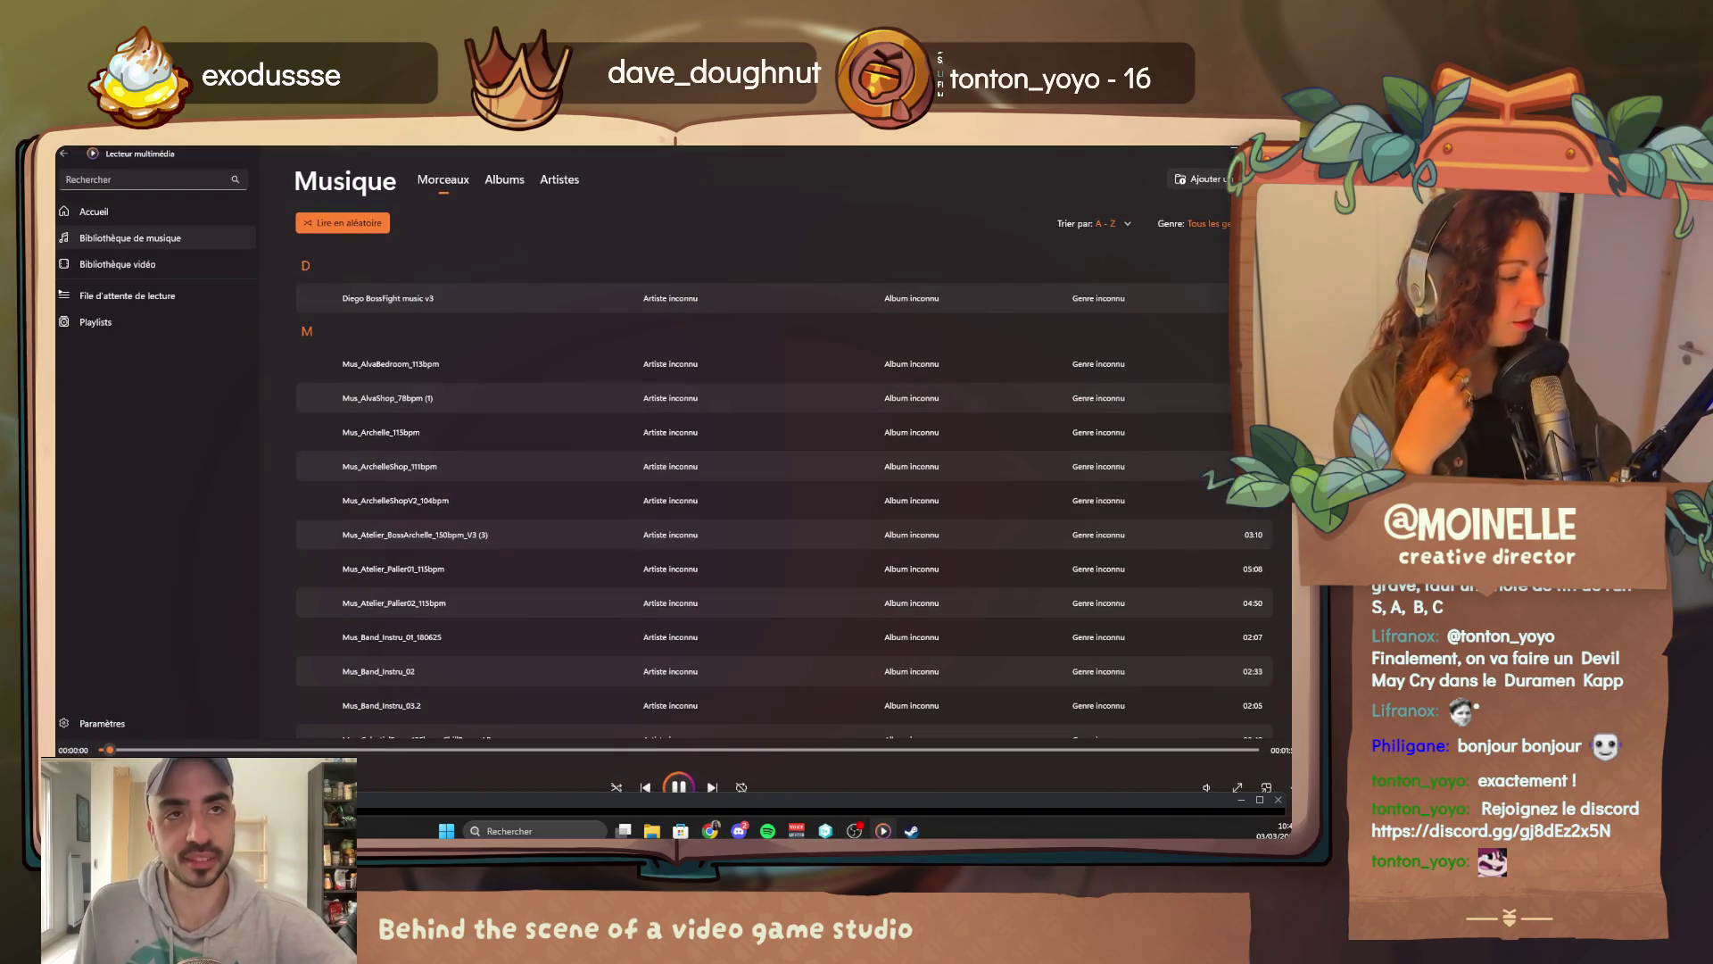
key(alt+Tab)
click(977, 403)
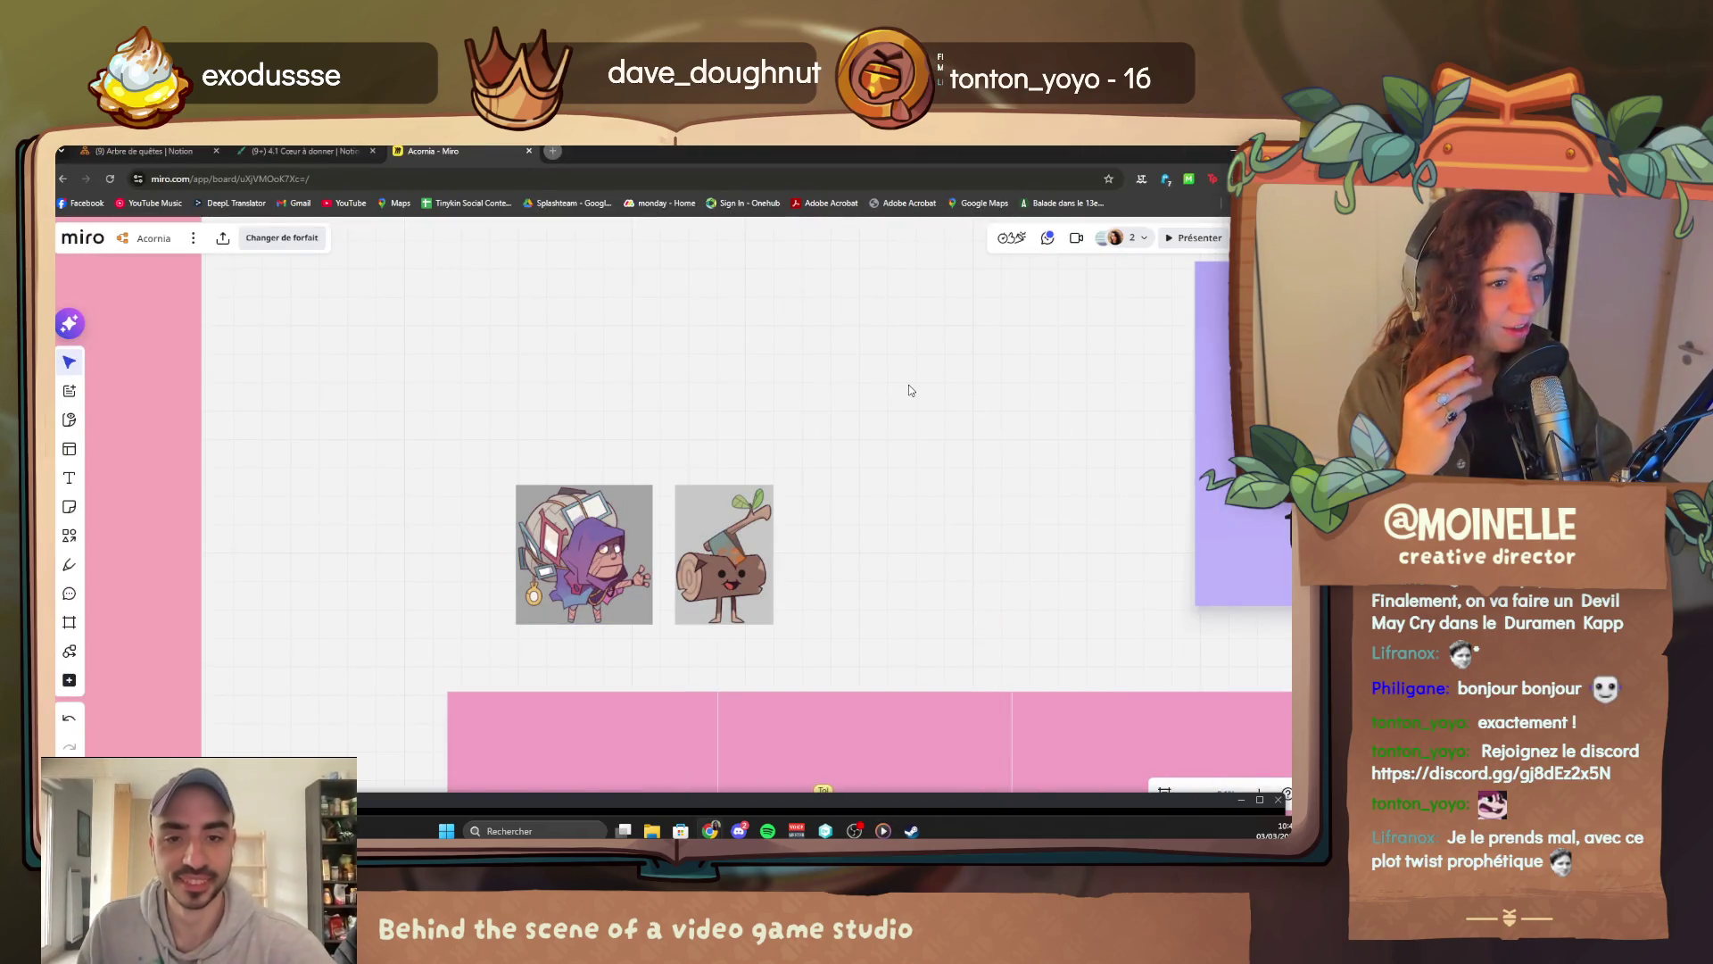
Number column 1 of the pink timeline and note Evy telling Alva that Ramus missed a meeting
scroll(832, 527, down, 2)
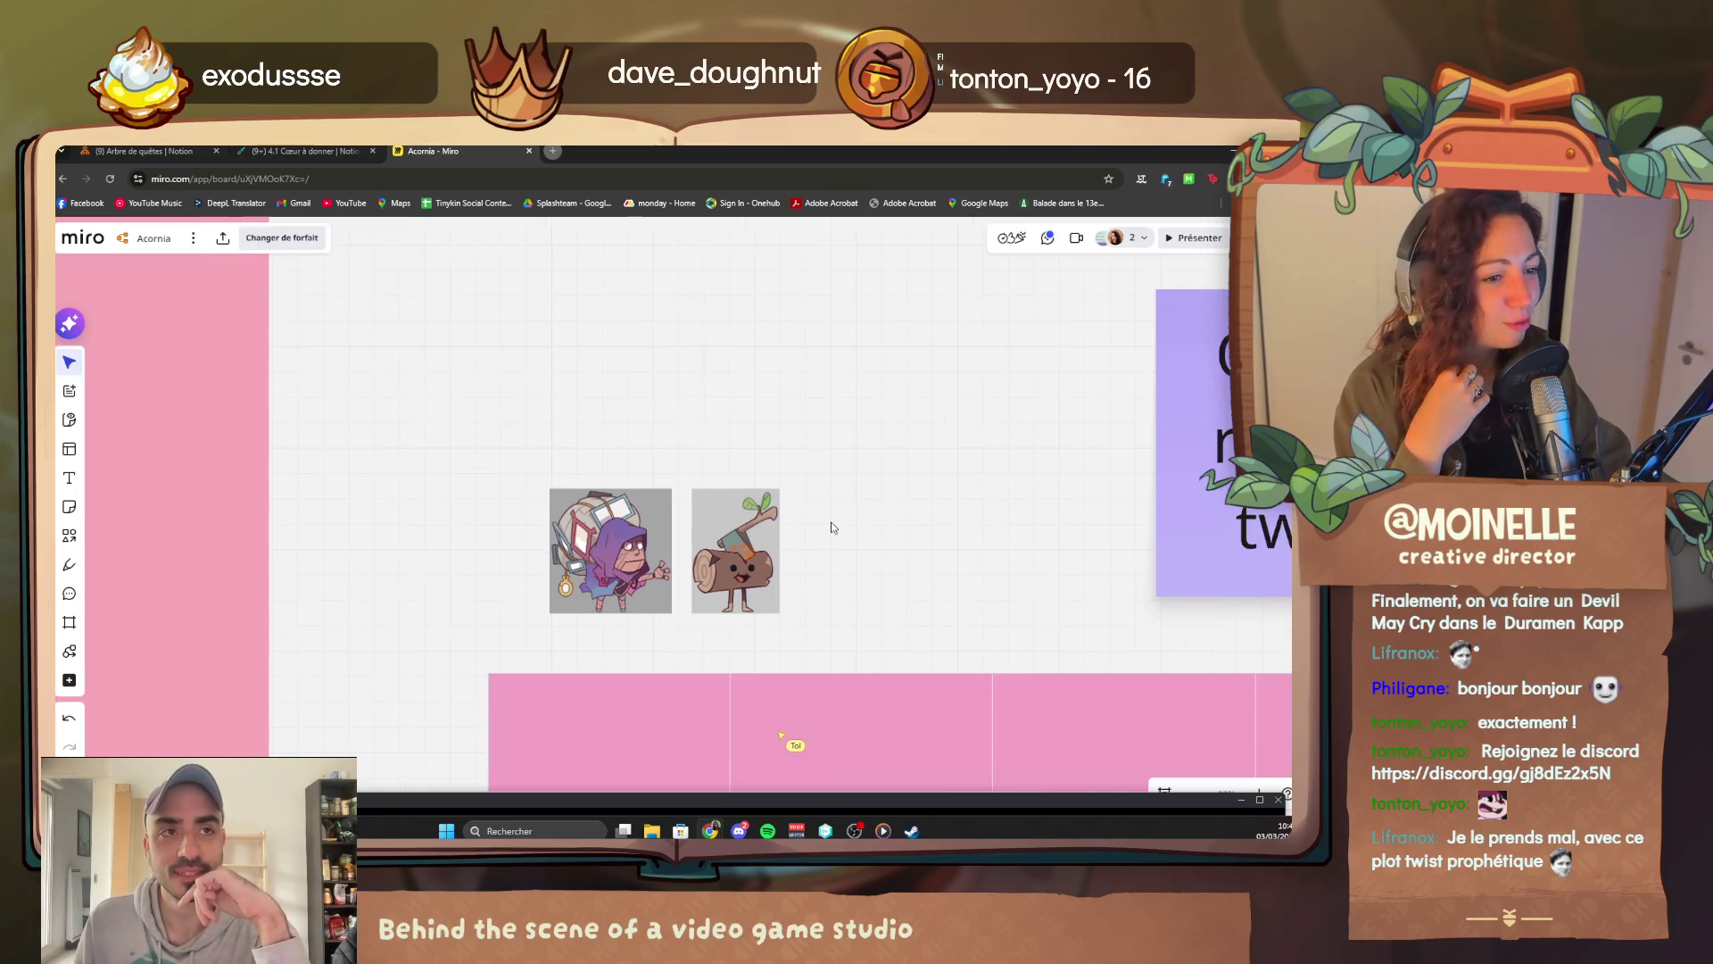
scroll(870, 522, down, 2)
scroll(772, 321, down, 3)
scroll(772, 322, up, 5)
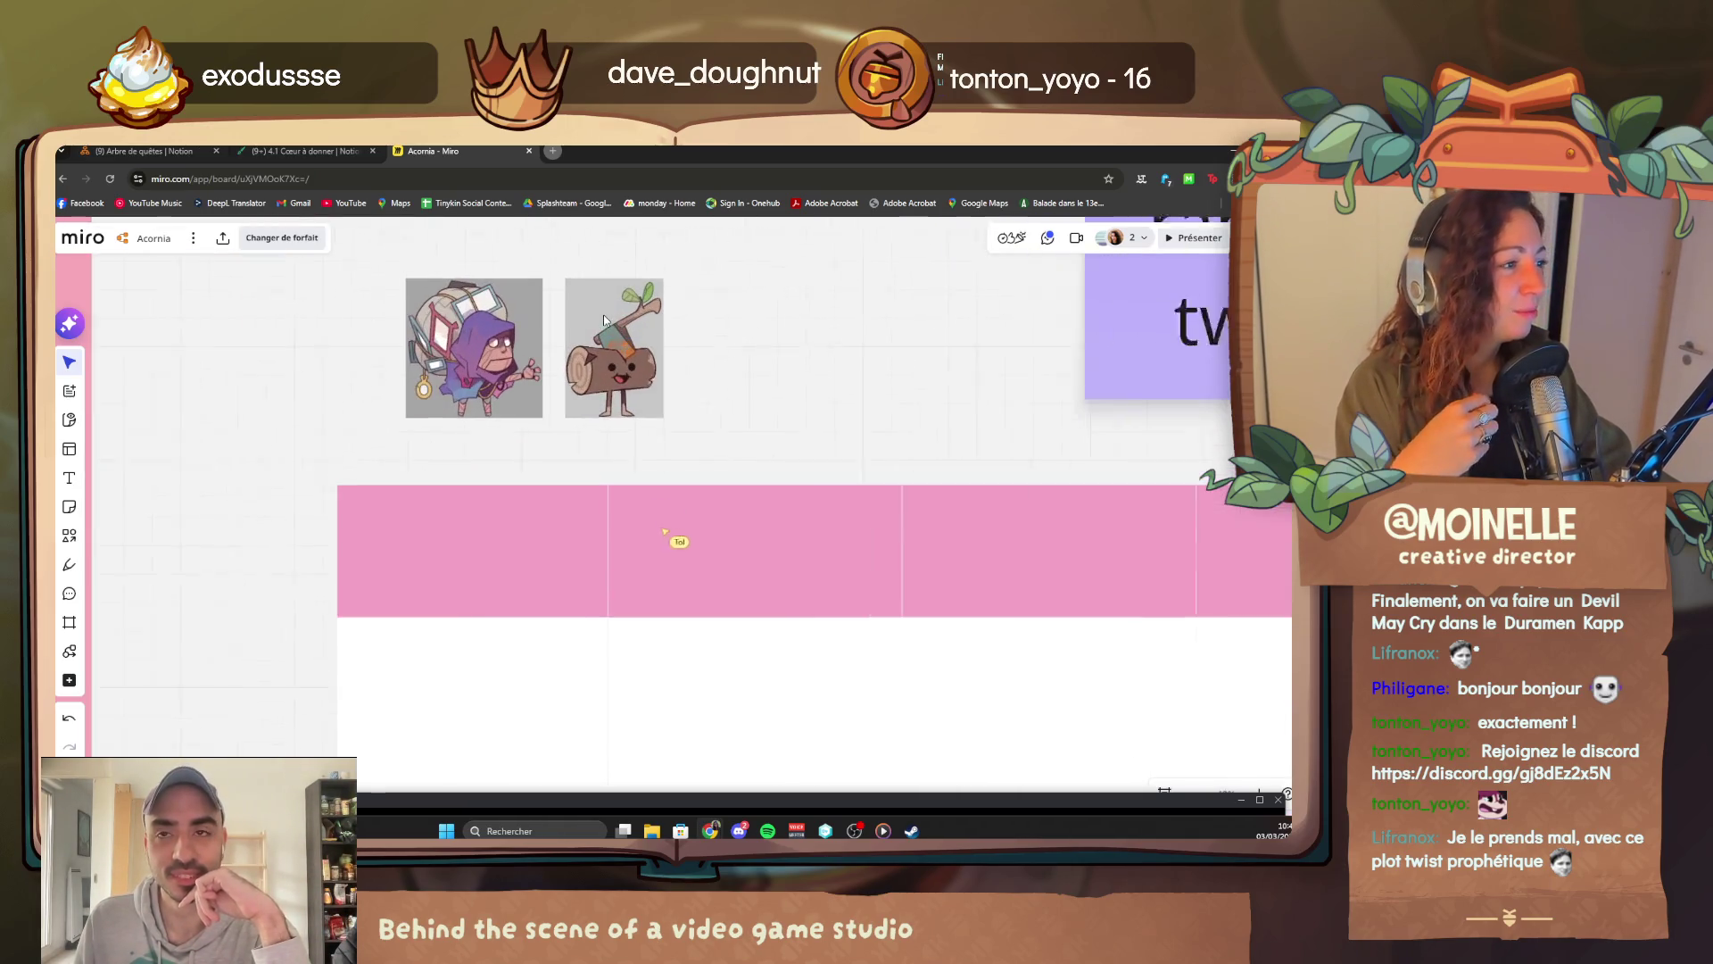
scroll(765, 337, down, 2)
scroll(765, 336, down, 3)
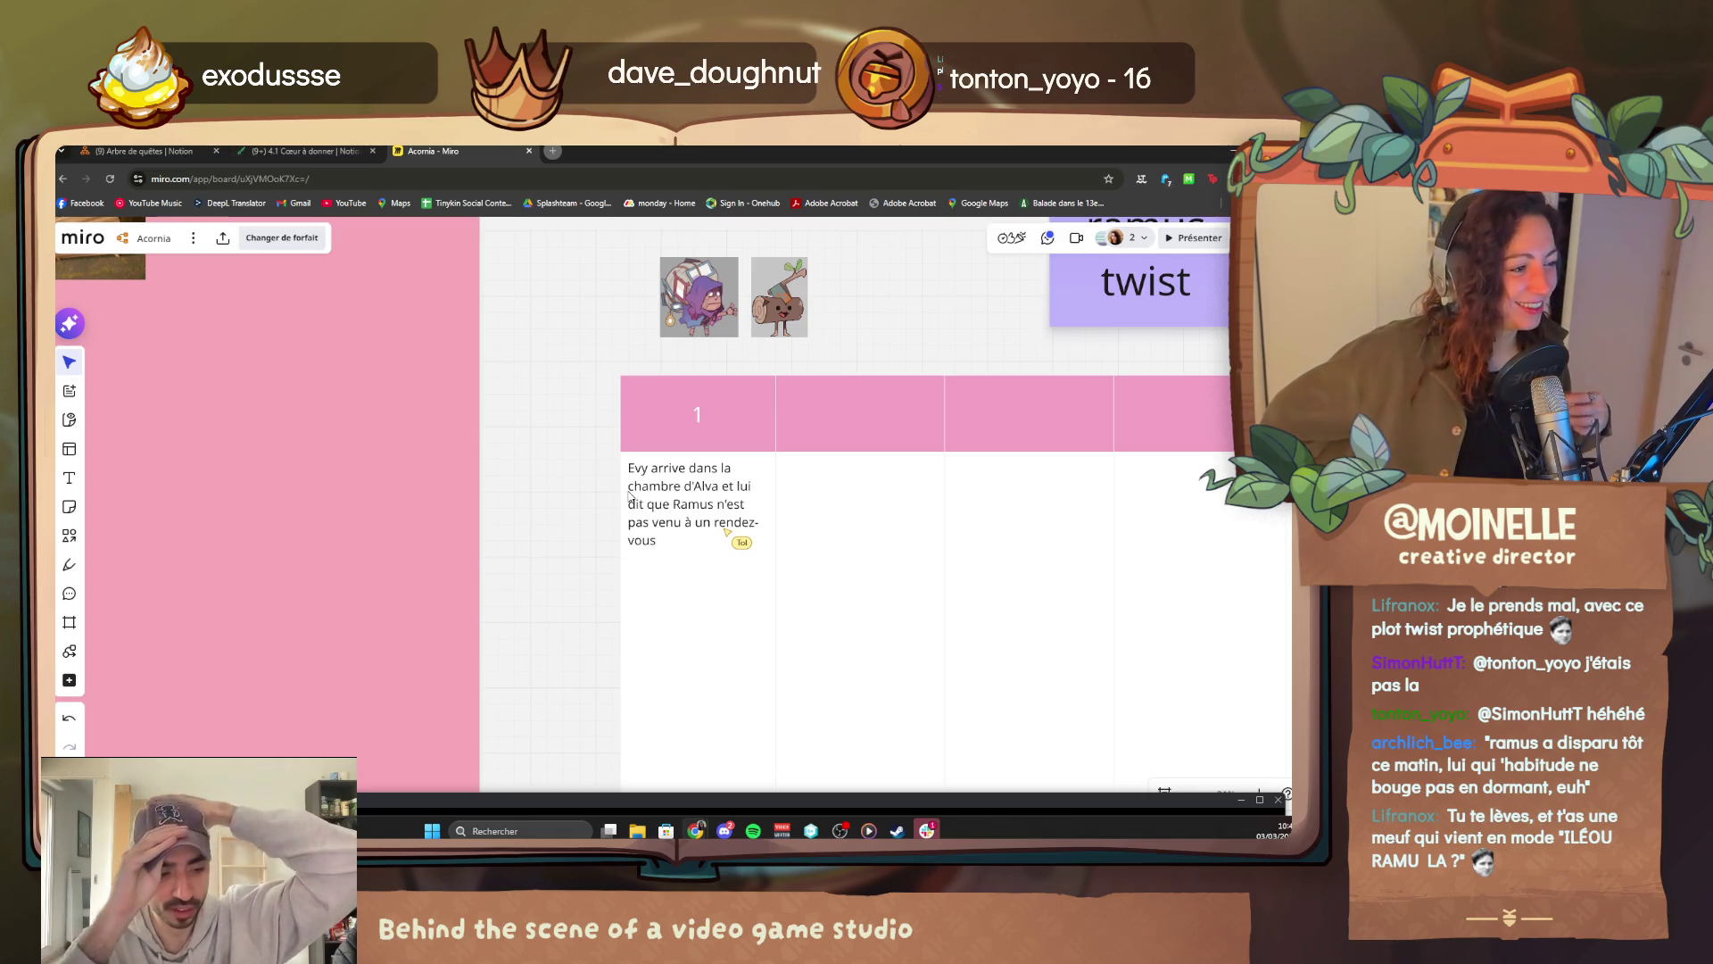
Zoom in on the timeline table and number the second column 2
scroll(629, 509, up, 3)
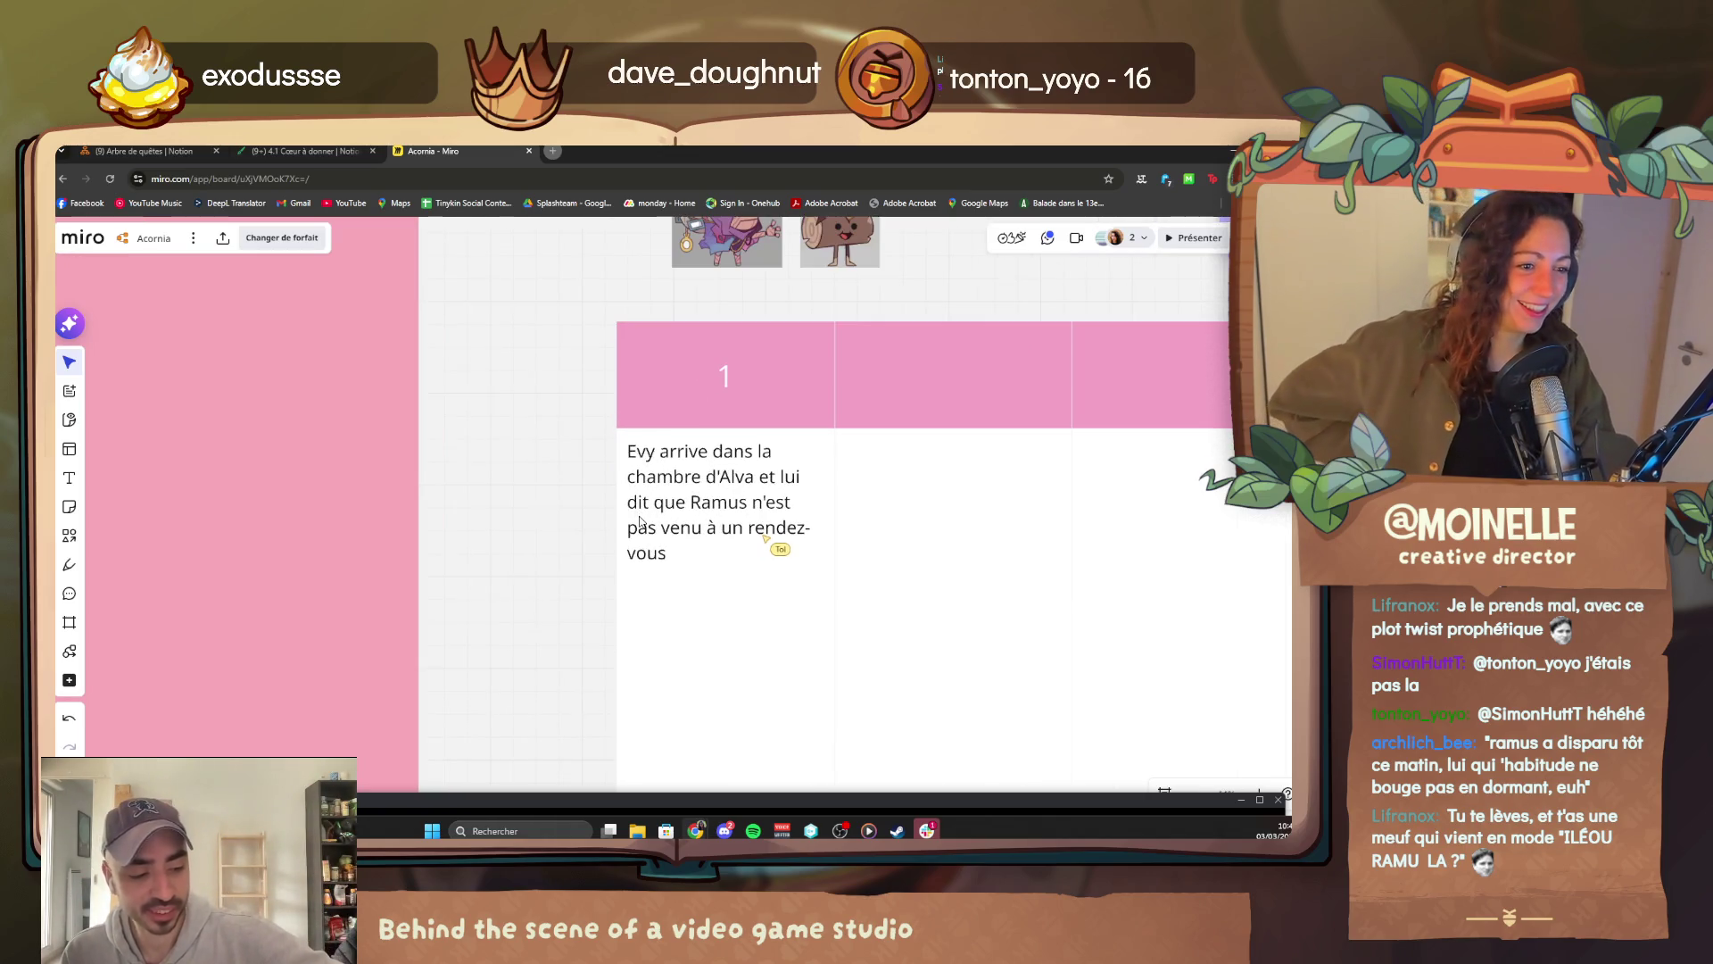
scroll(629, 525, up, 2)
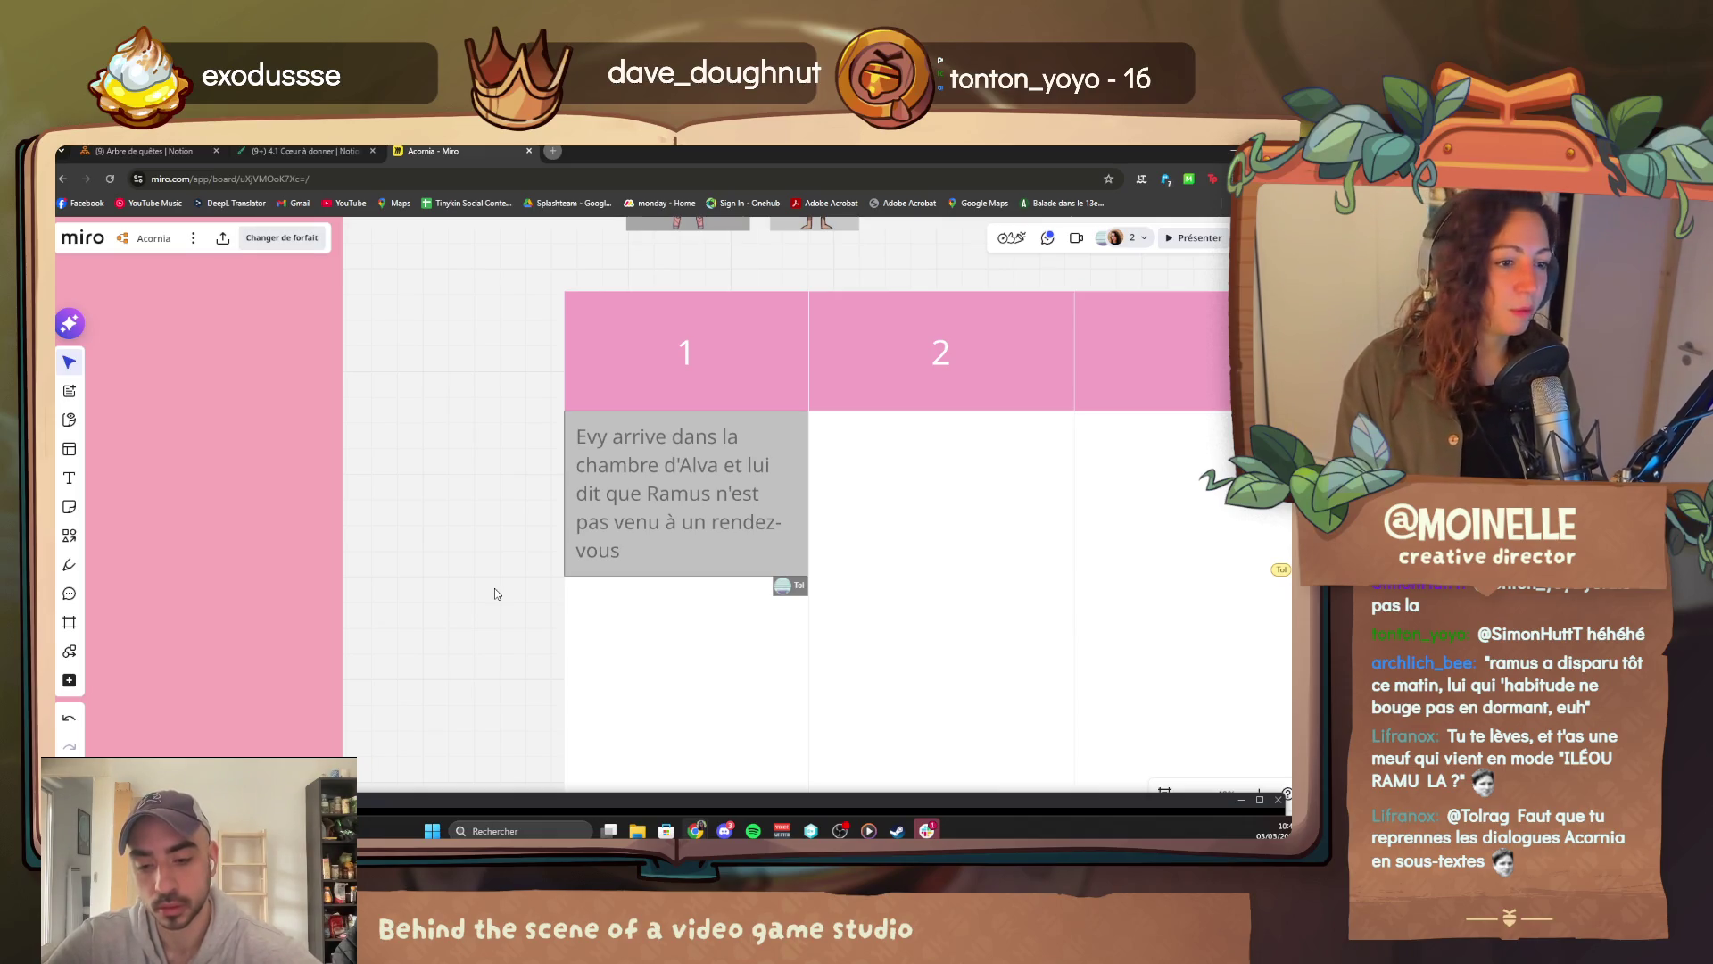
Append 'à (ENDROIT PRECISE)' to the column 1 story note and end the line
text(à)
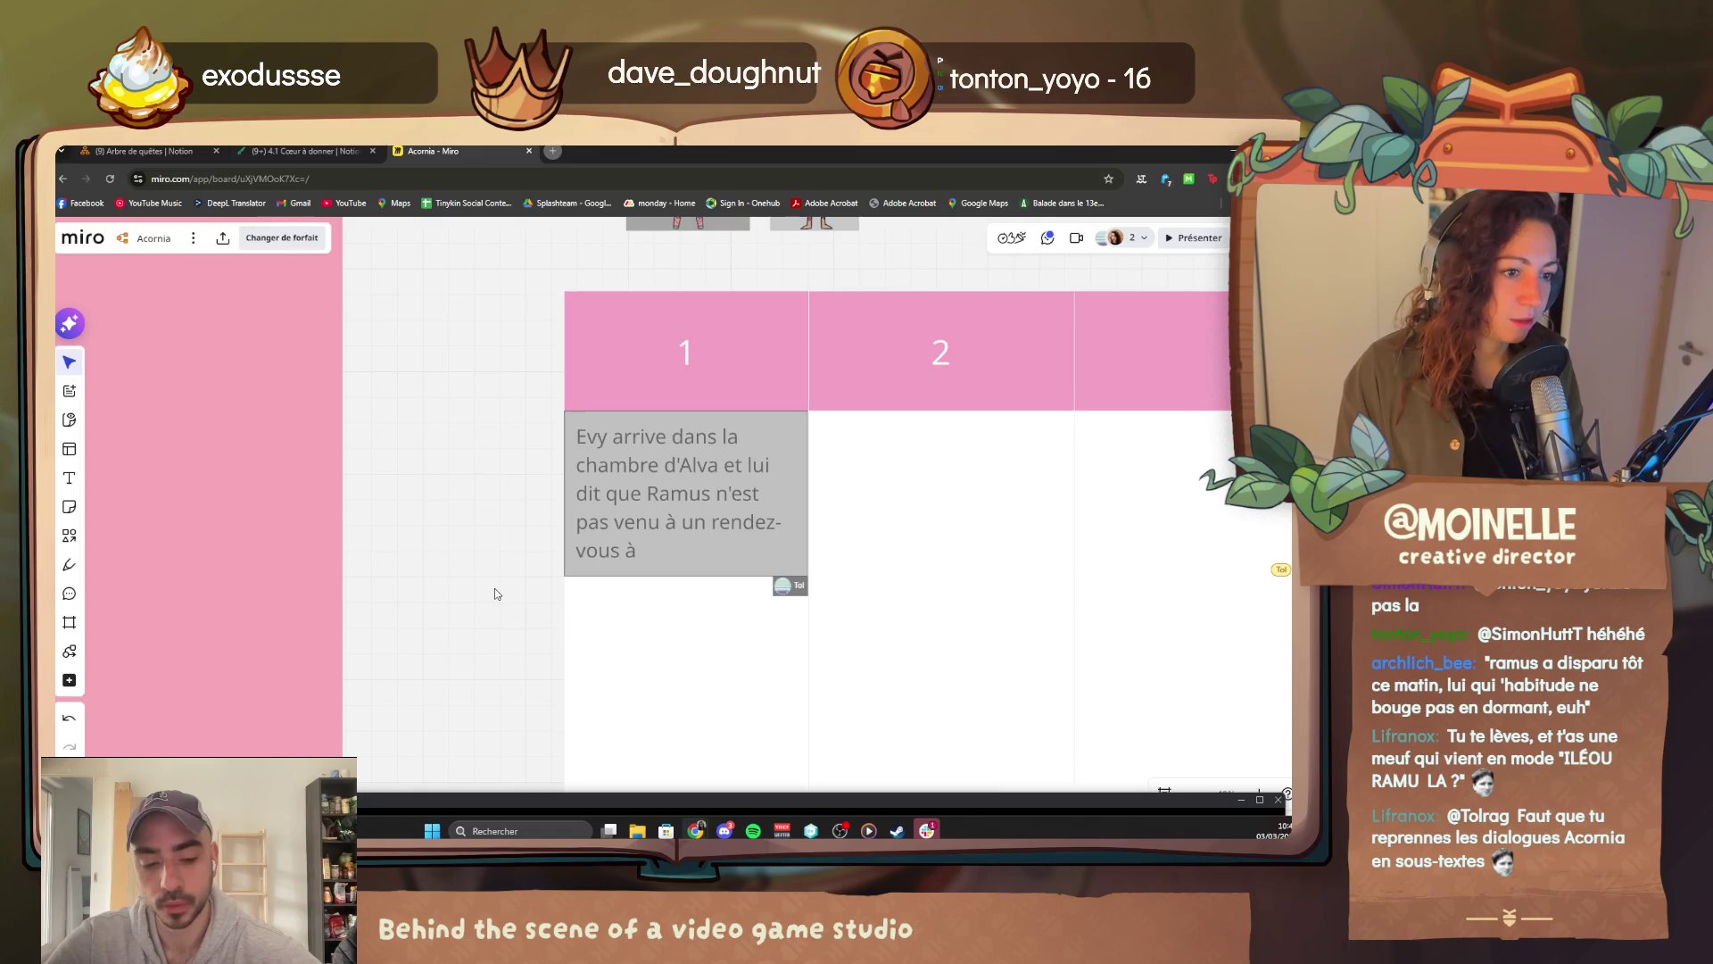
text( (E)
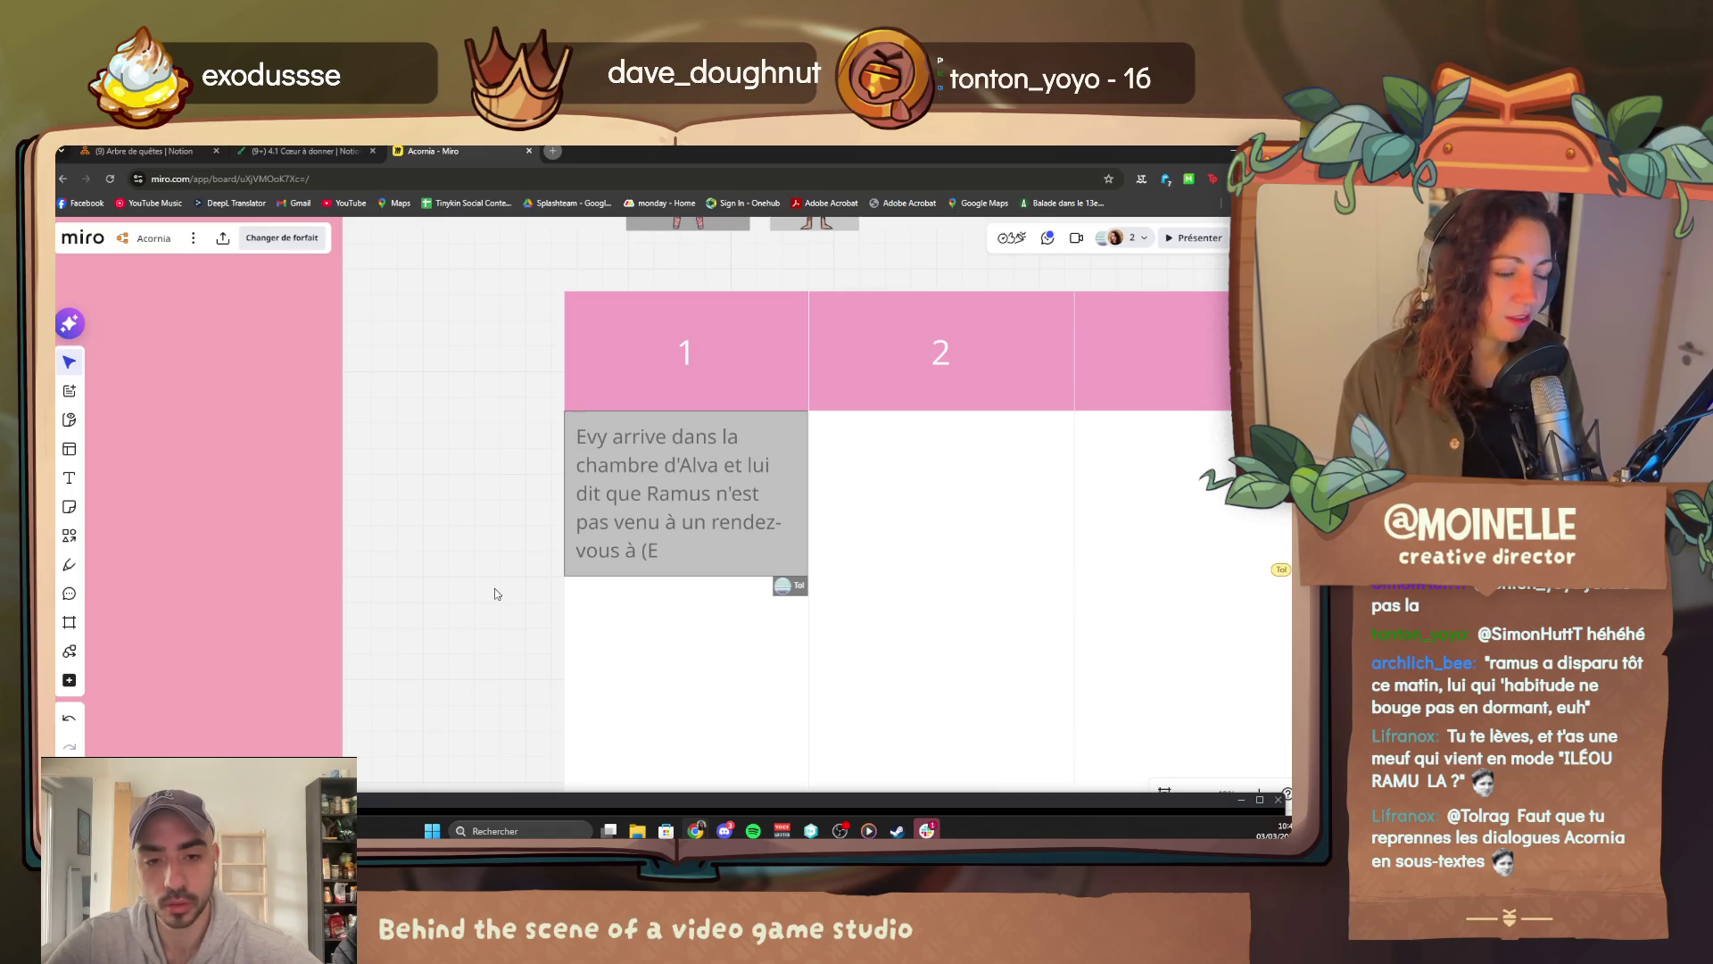
text(NDROIT PRECISE)
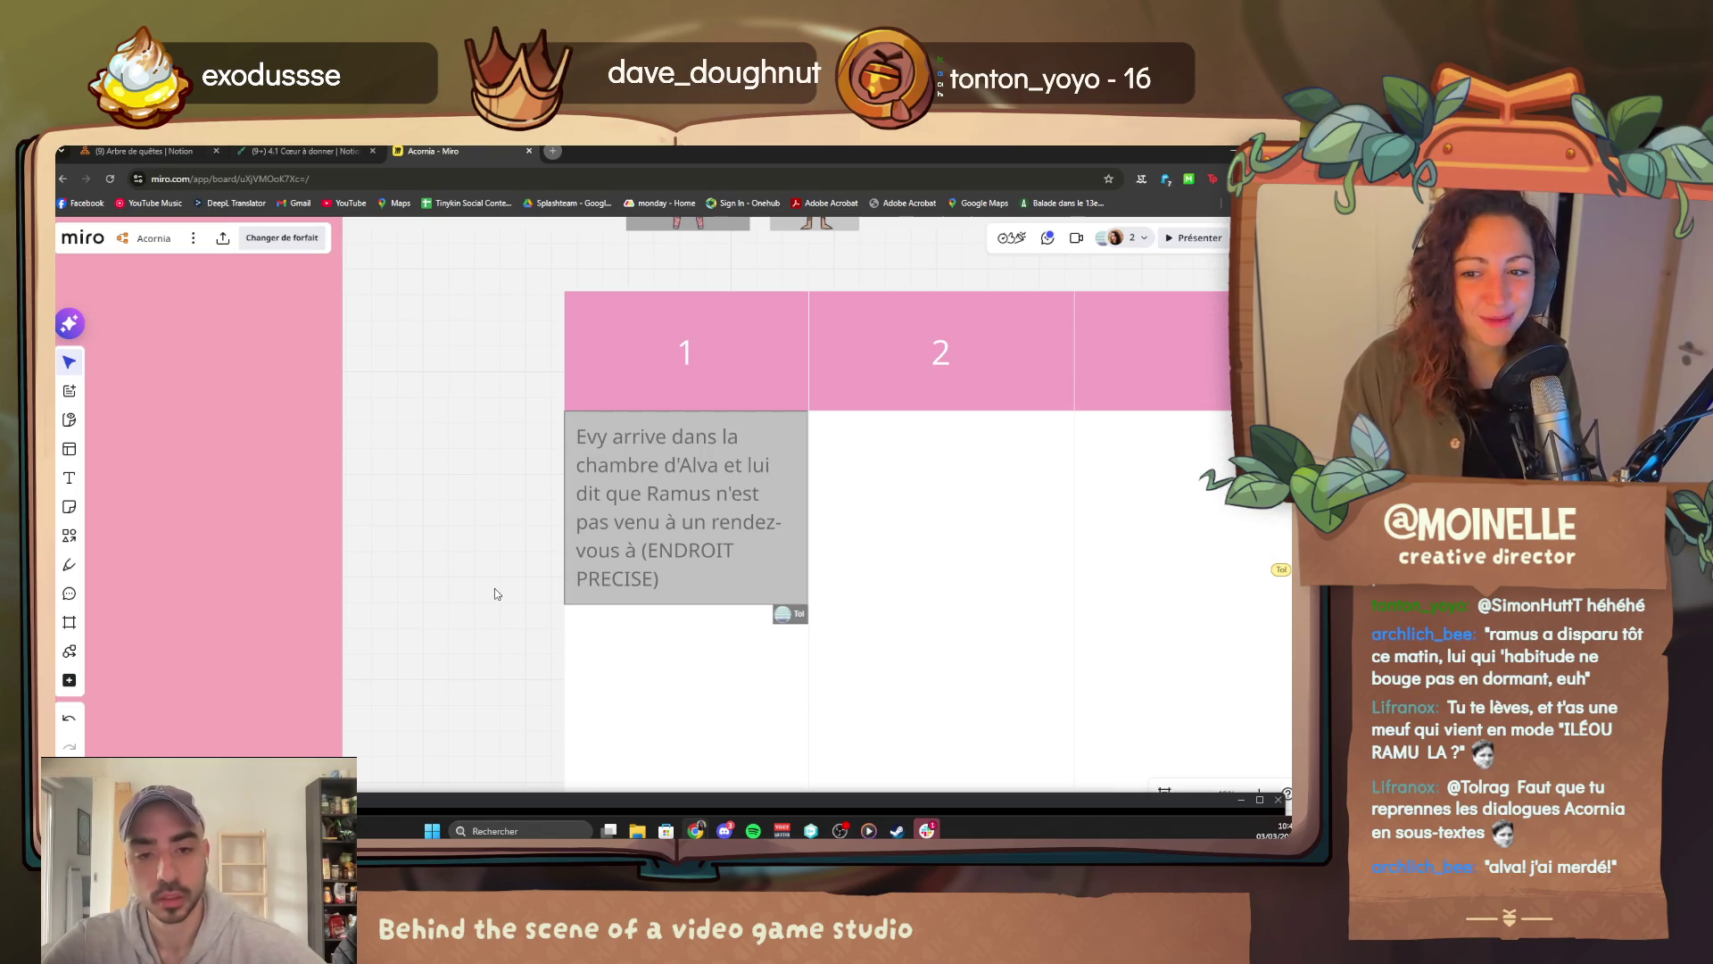
key(Return)
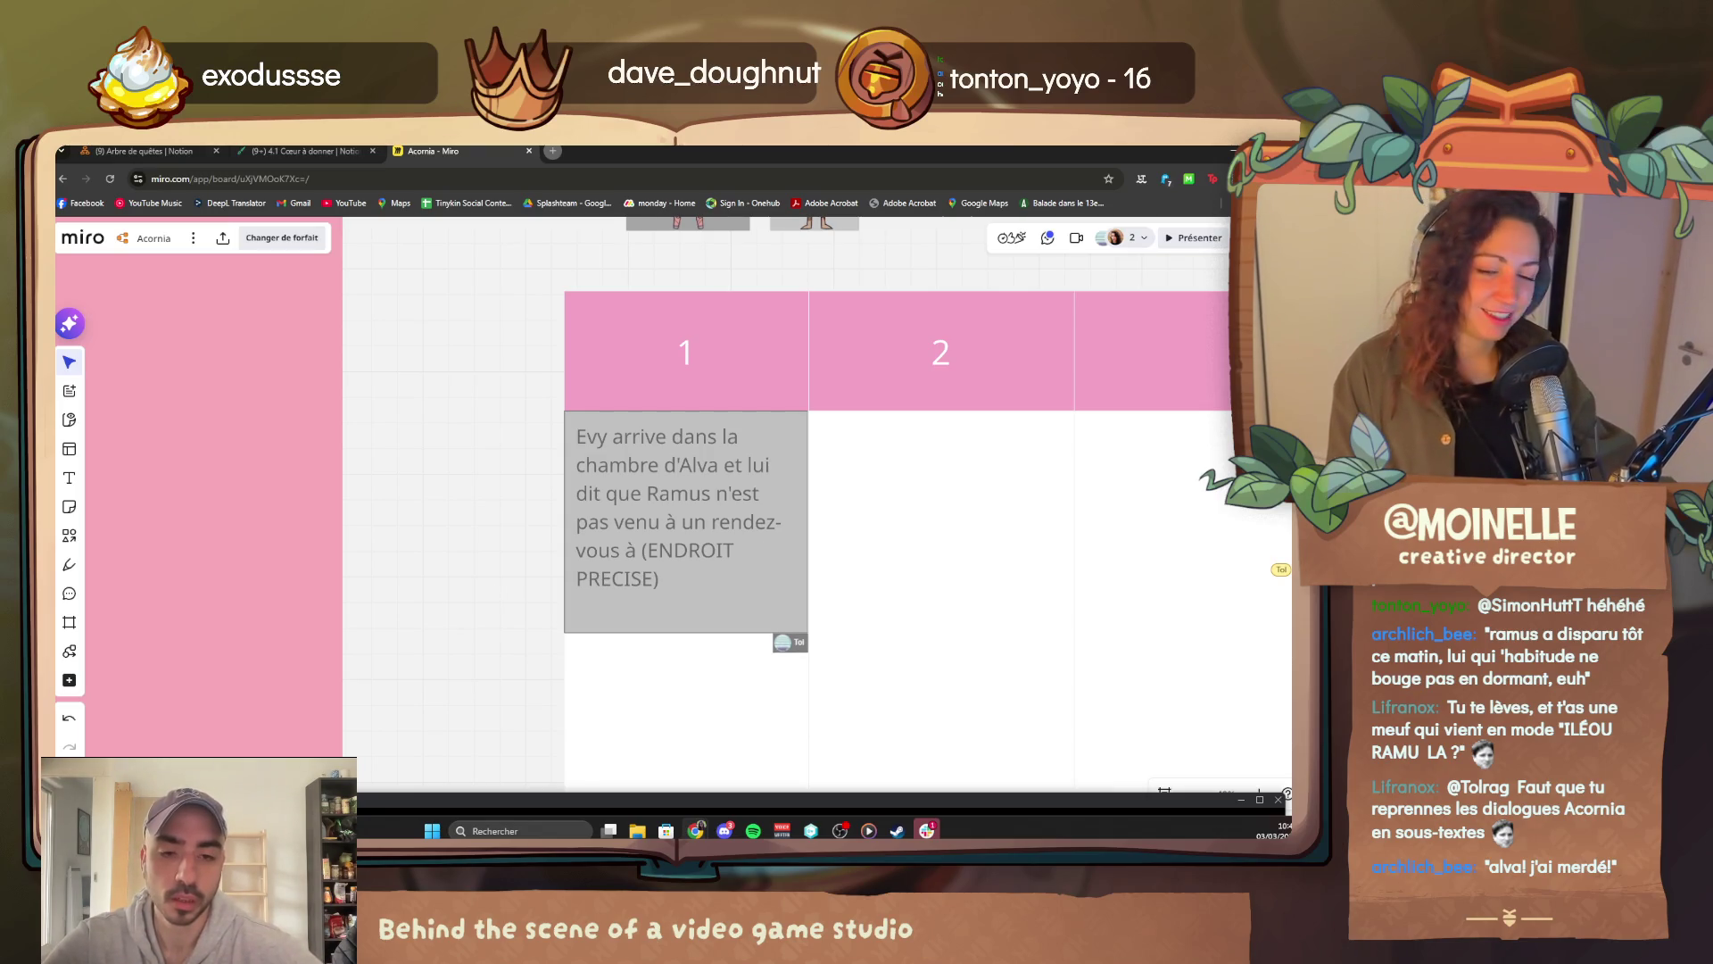
scroll(777, 594, up, 1)
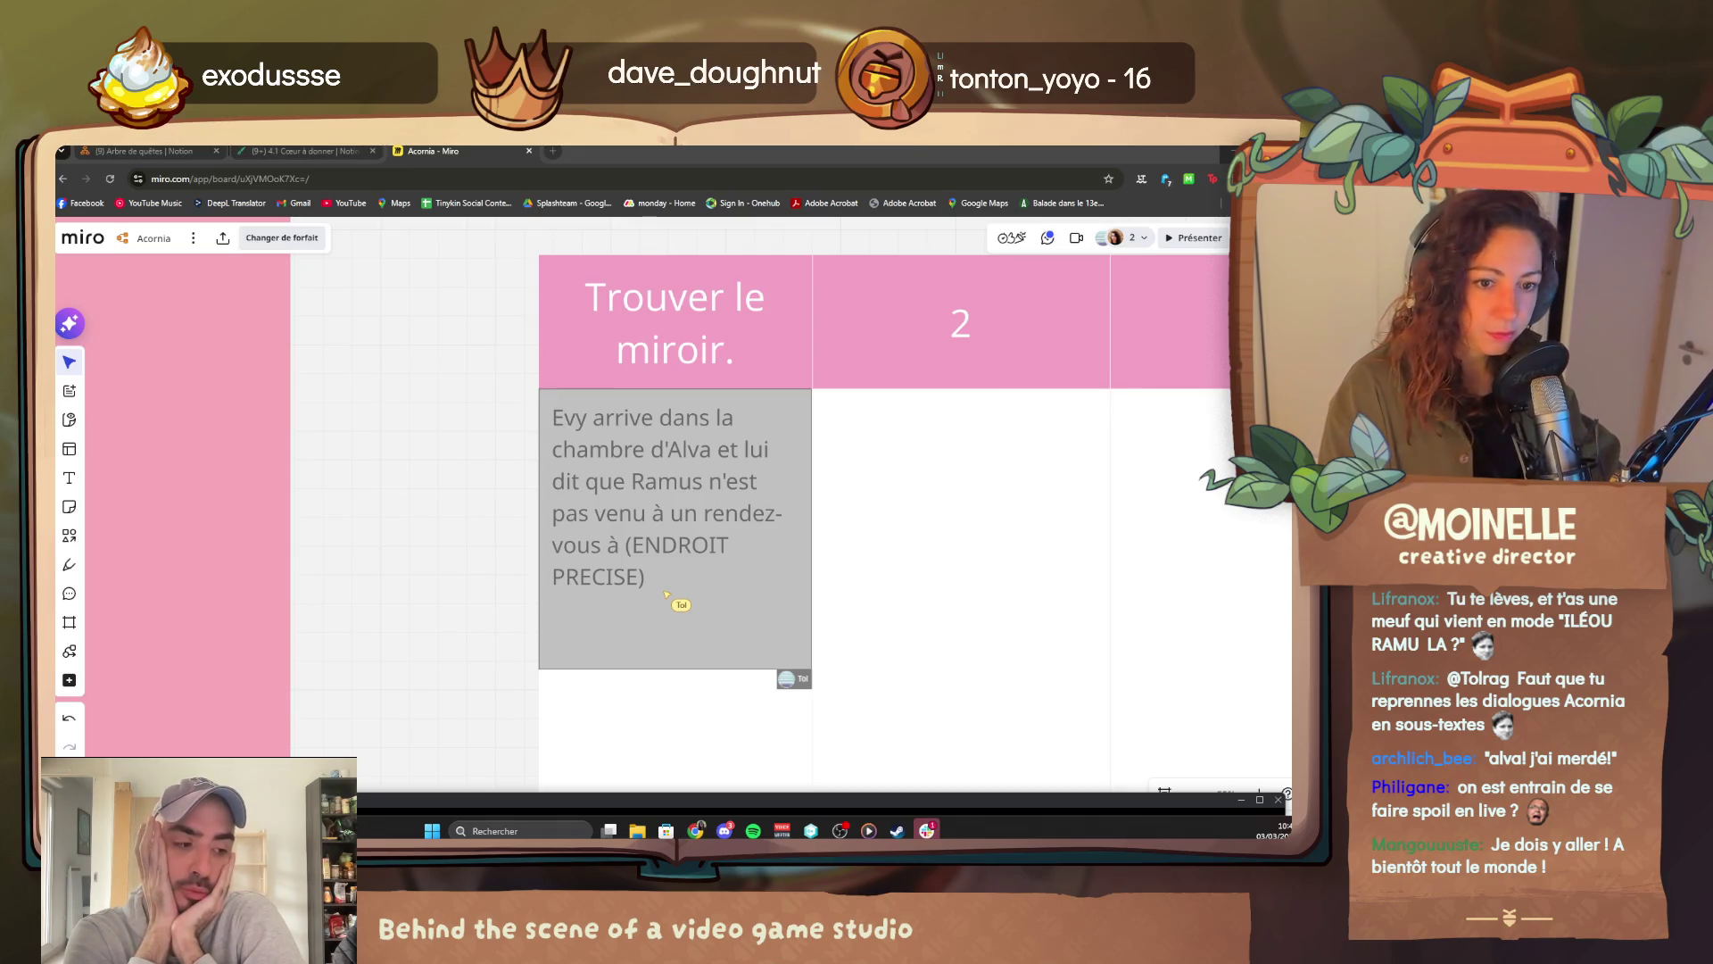
click(869, 831)
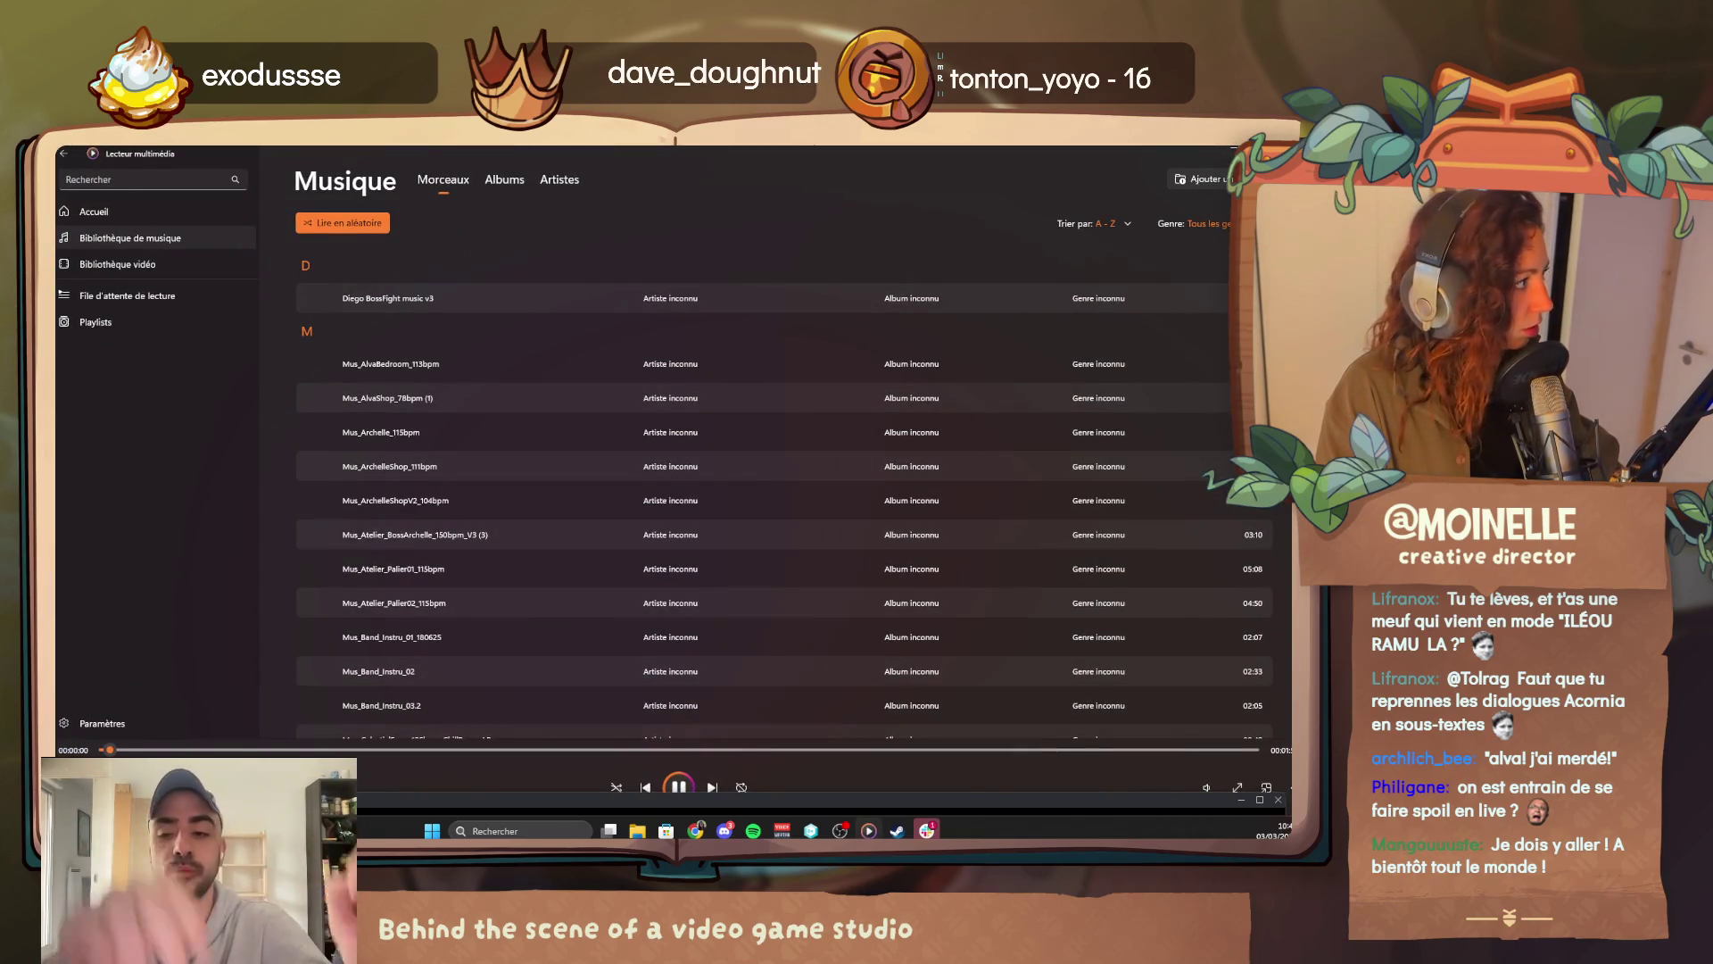
click(868, 831)
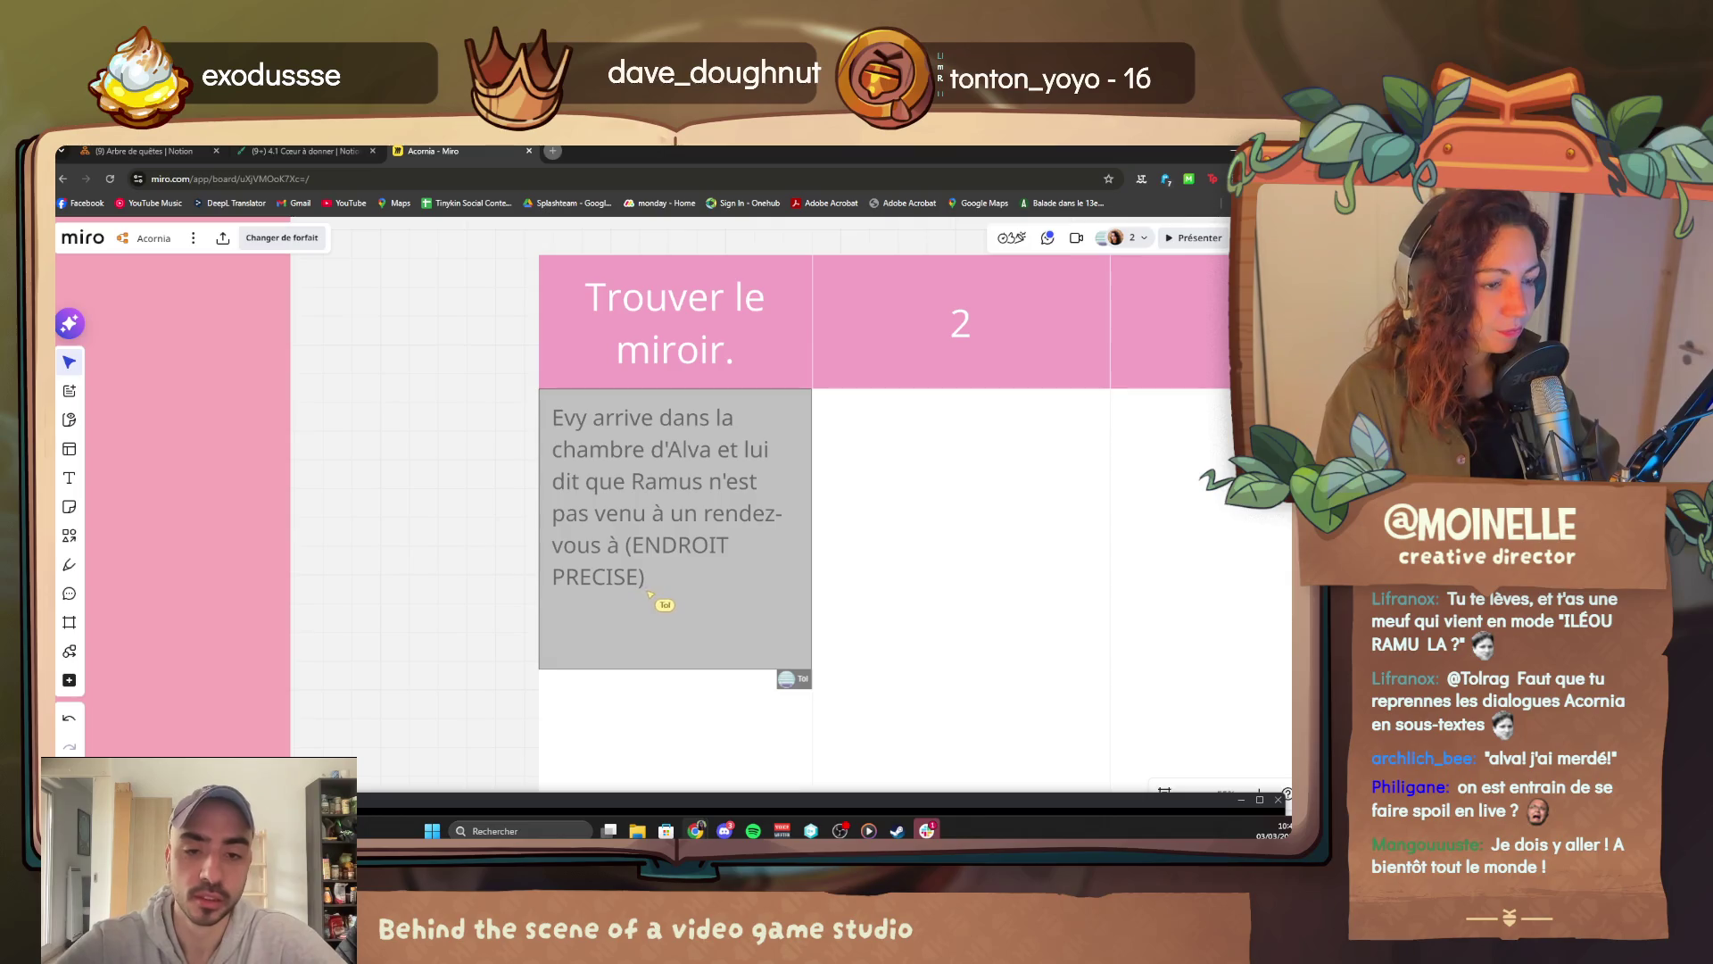
Pan the Acornia quest board to the right
scroll(427, 503, right, 3)
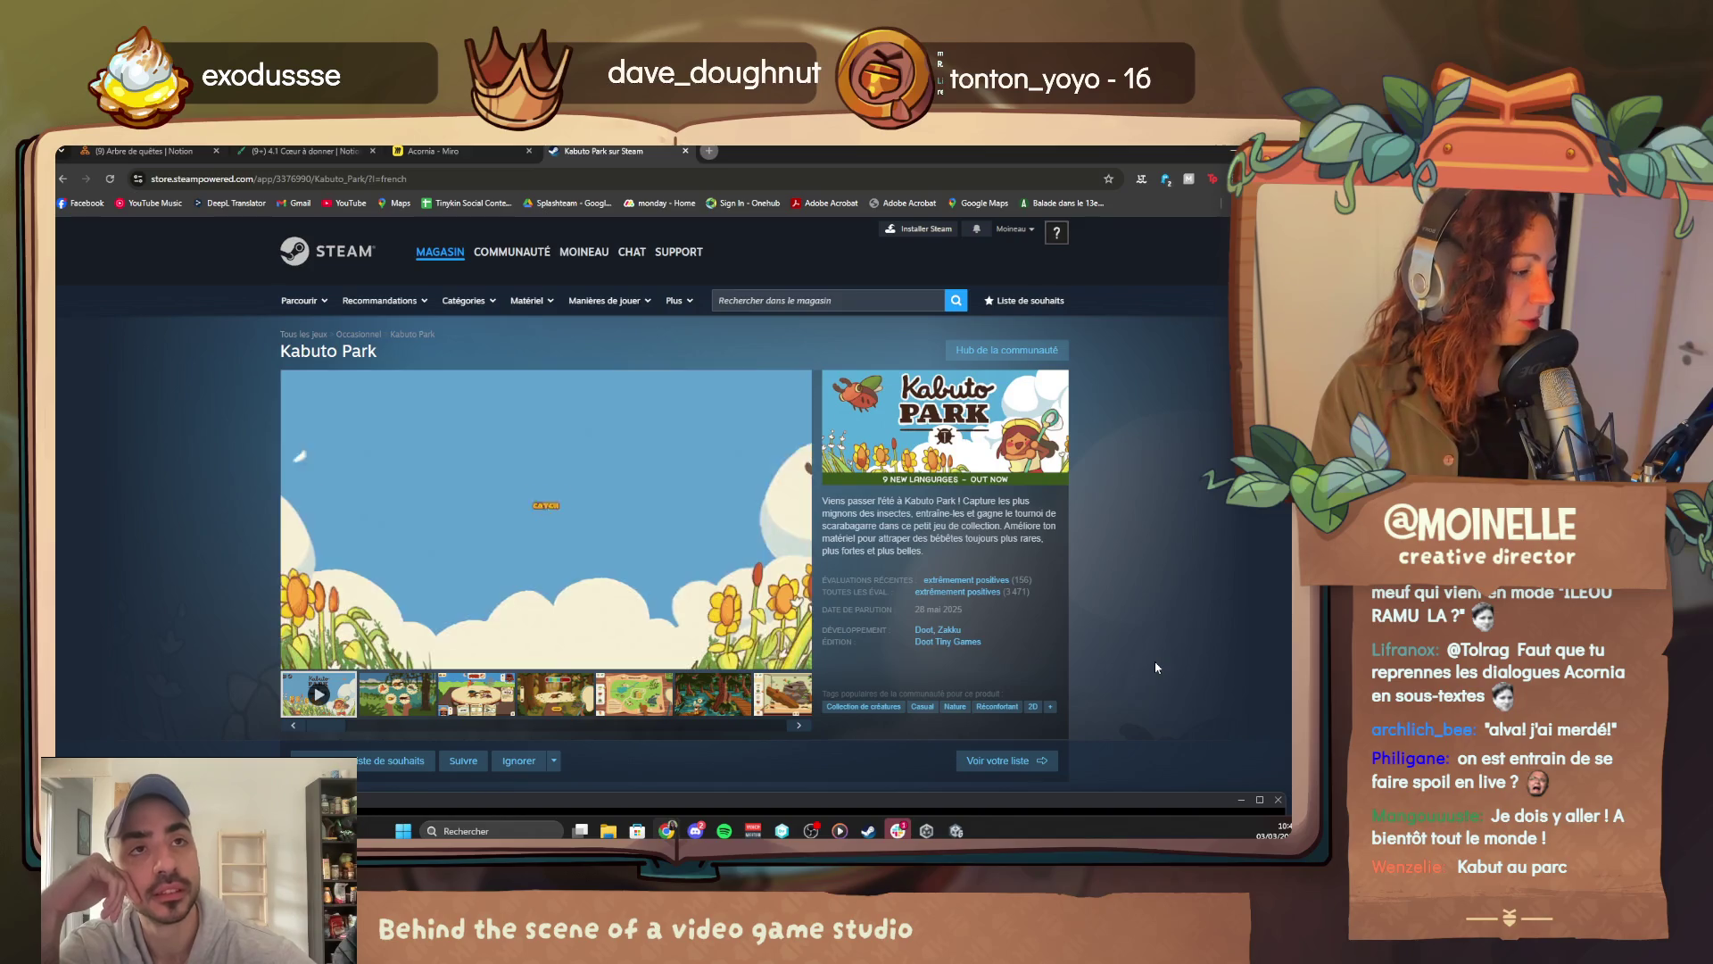
Browse from Kabuto Park through Doot's developer page to Minami Lane, then return to the Acornia board
scroll(1111, 603, down, 5)
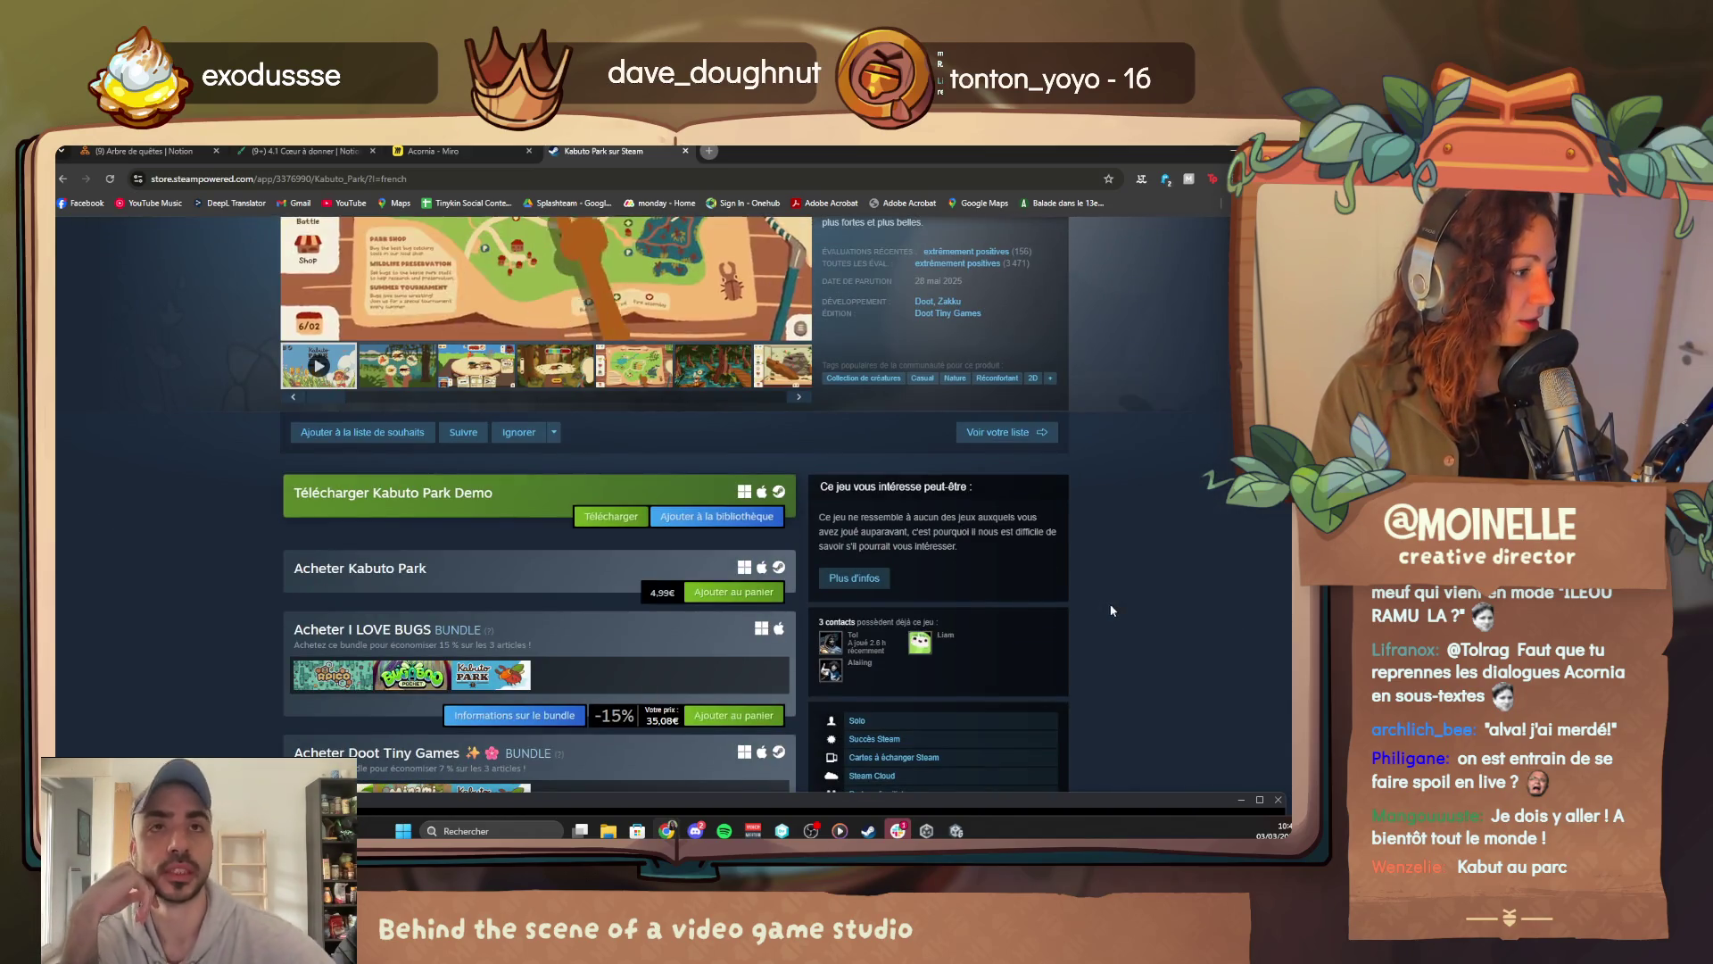
scroll(1079, 613, up, 5)
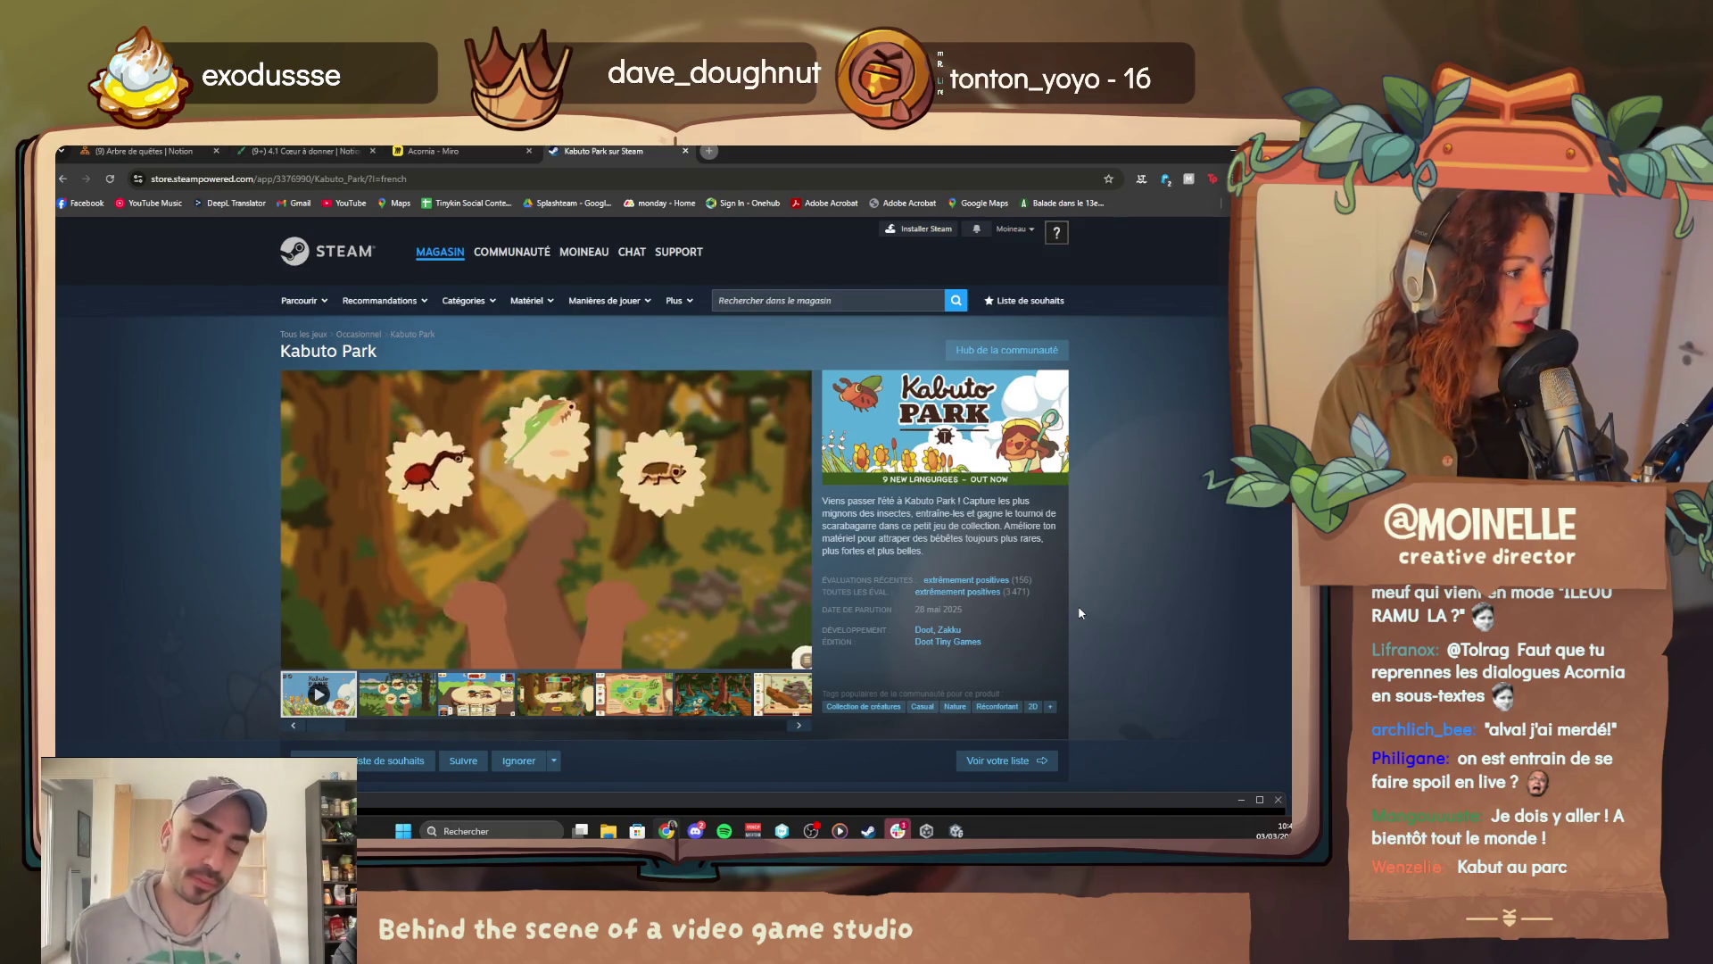
click(927, 632)
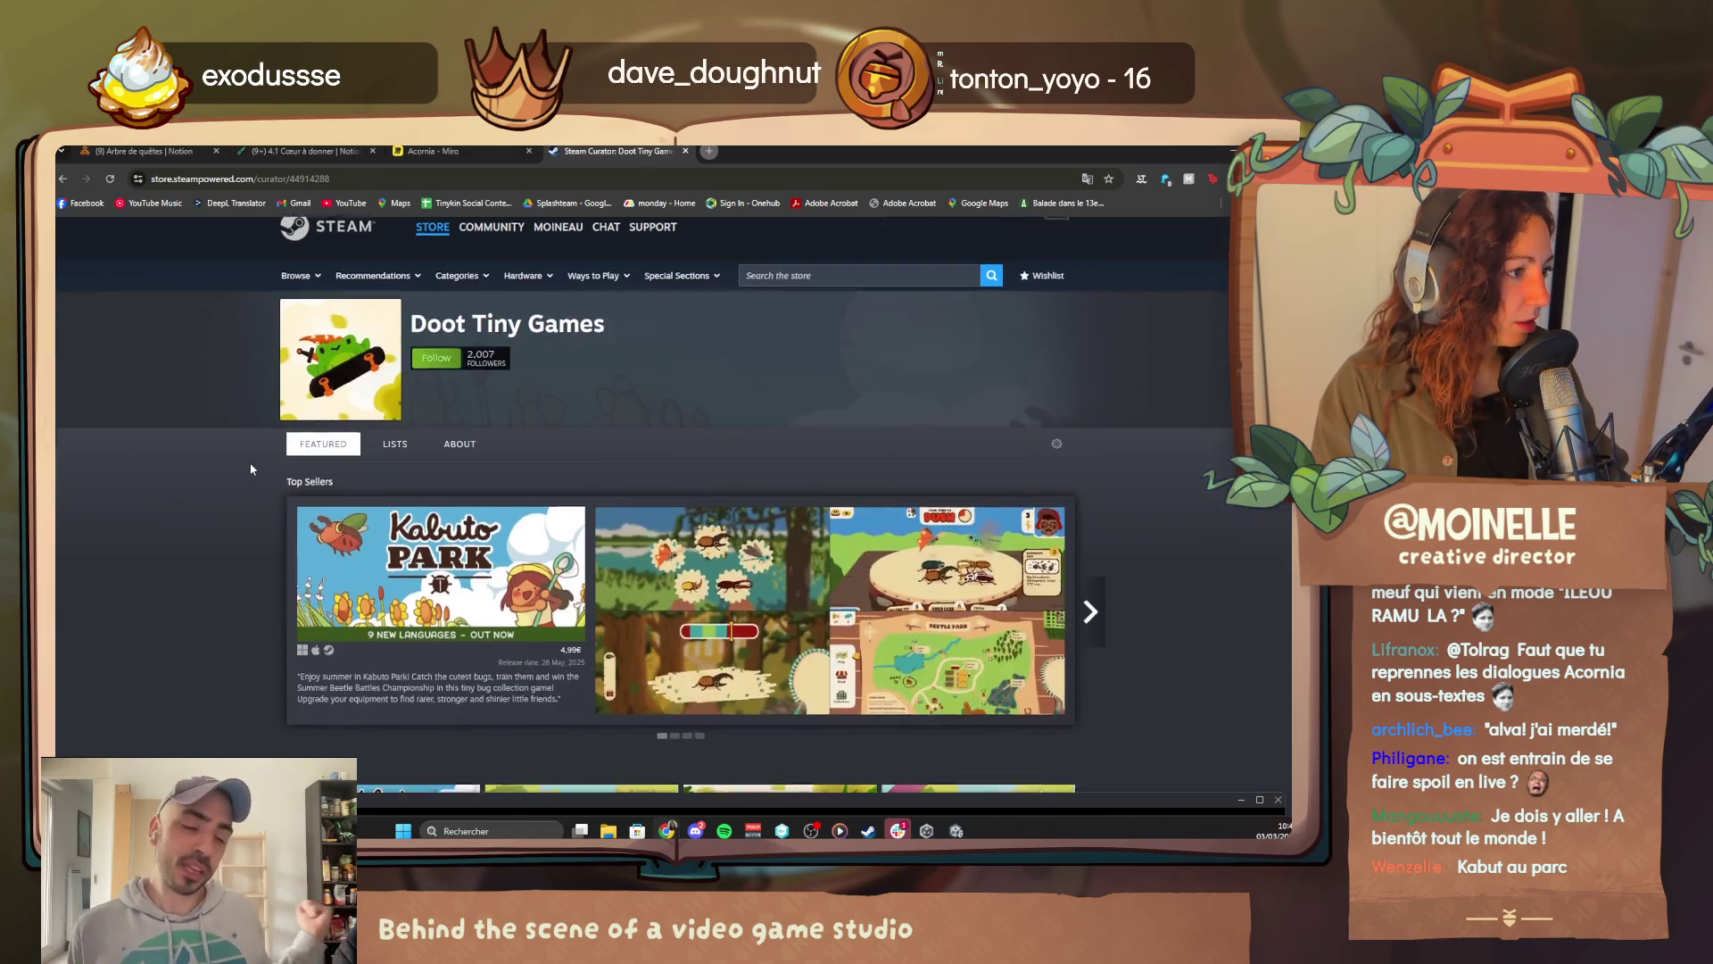
scroll(250, 462, down, 3)
click(589, 467)
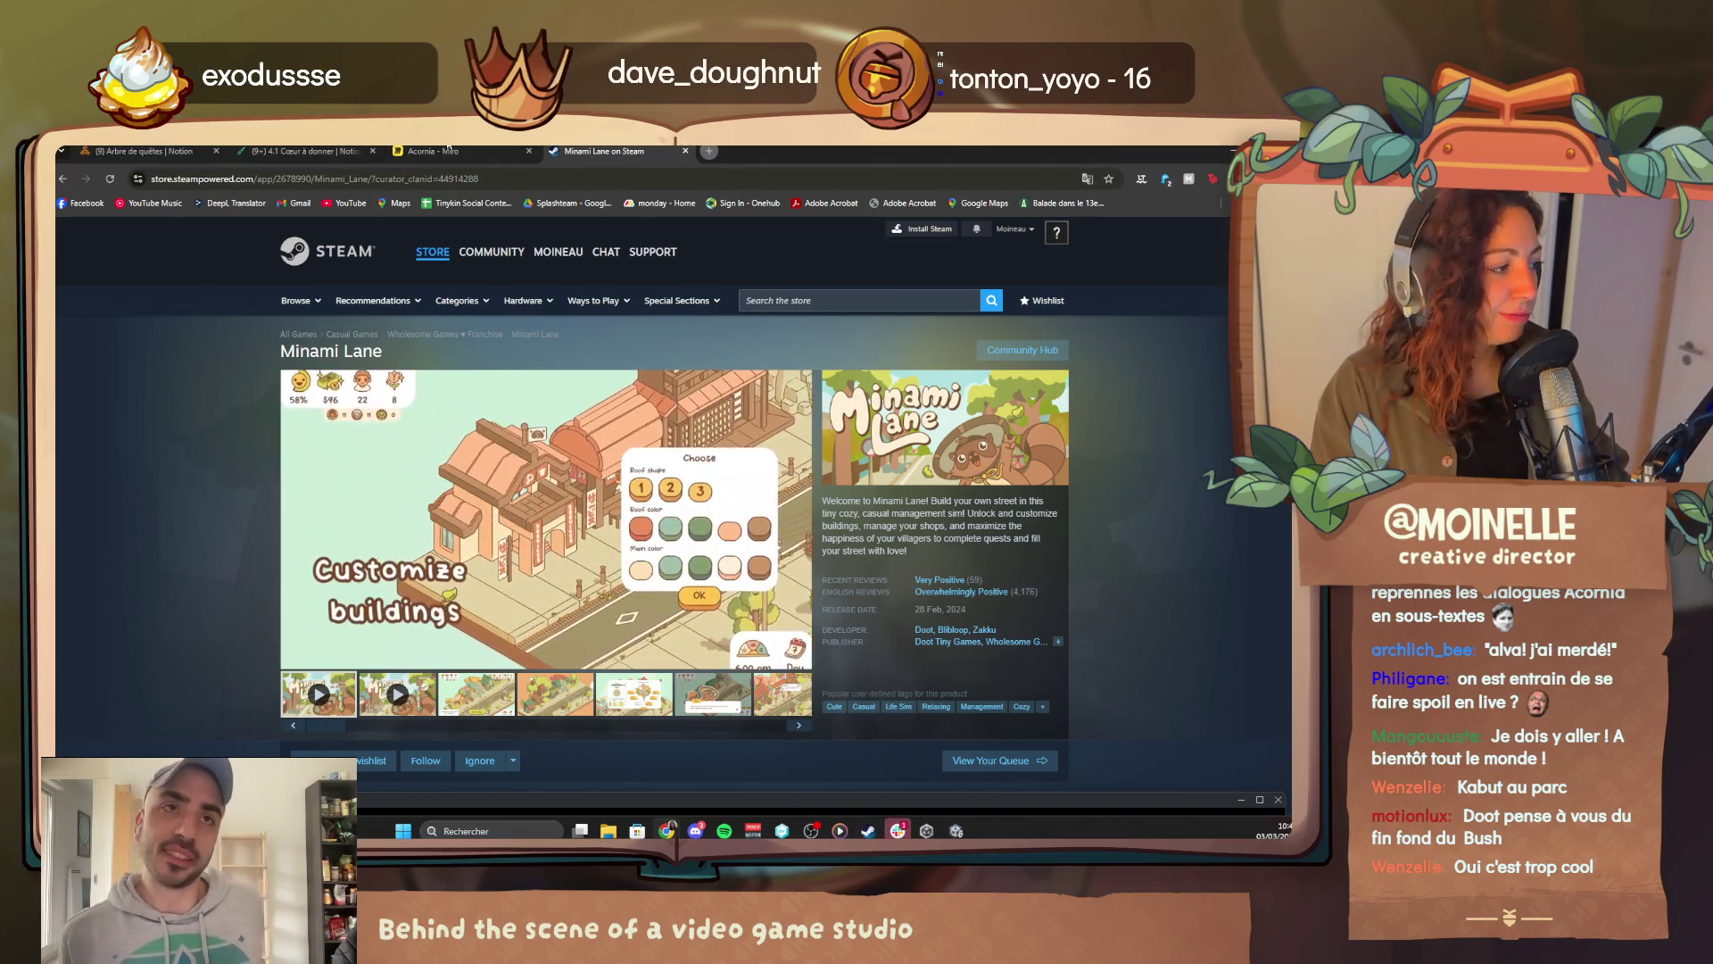
click(437, 151)
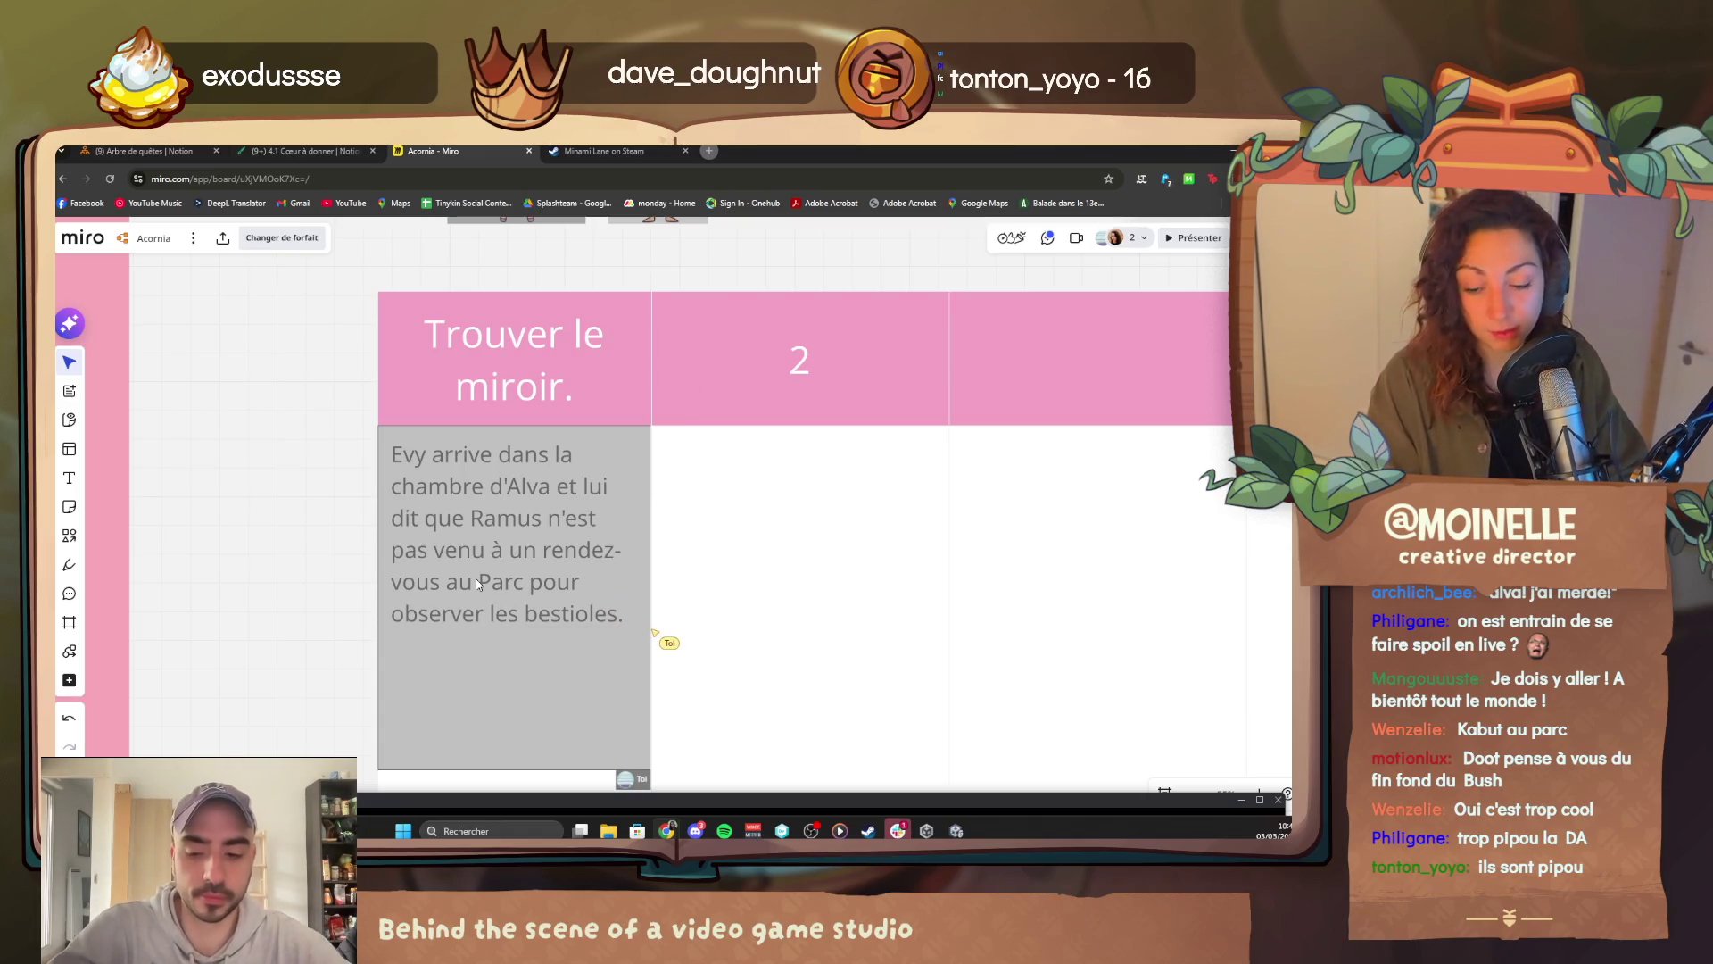
Start a story-note paragraph with 'Le marchand de miroir', then snap the Unity editor full screen
text(Le marcha)
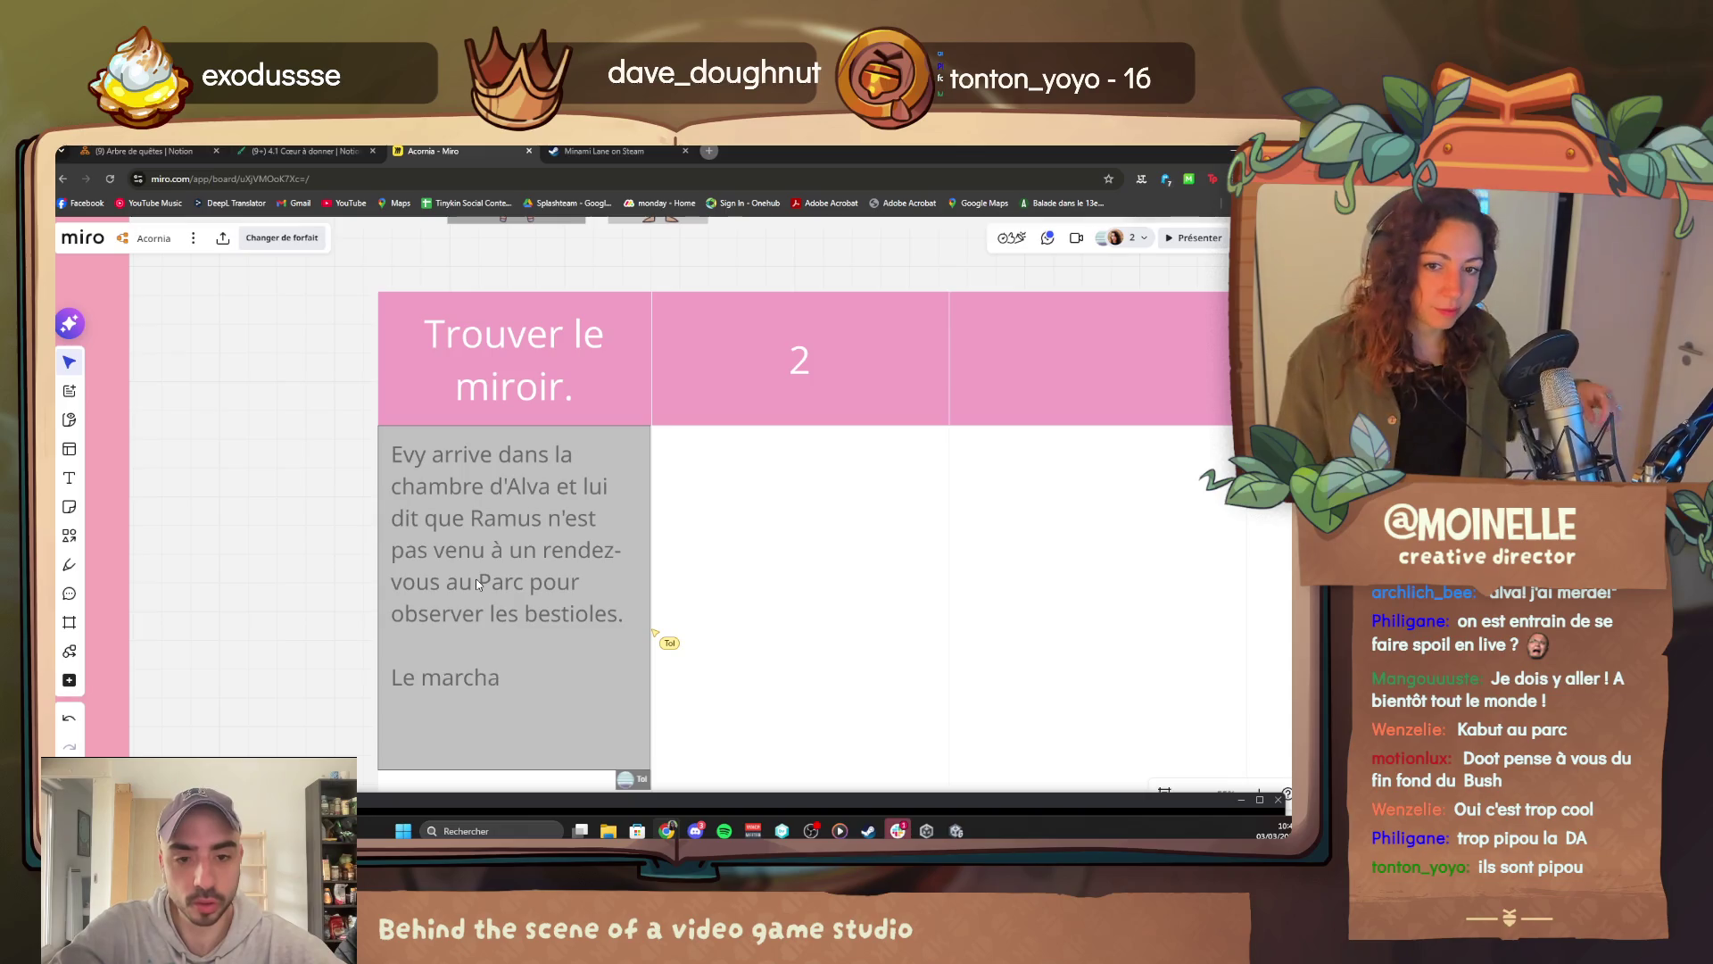
text(nd de miroirs apparaît une fois Alva sur le)
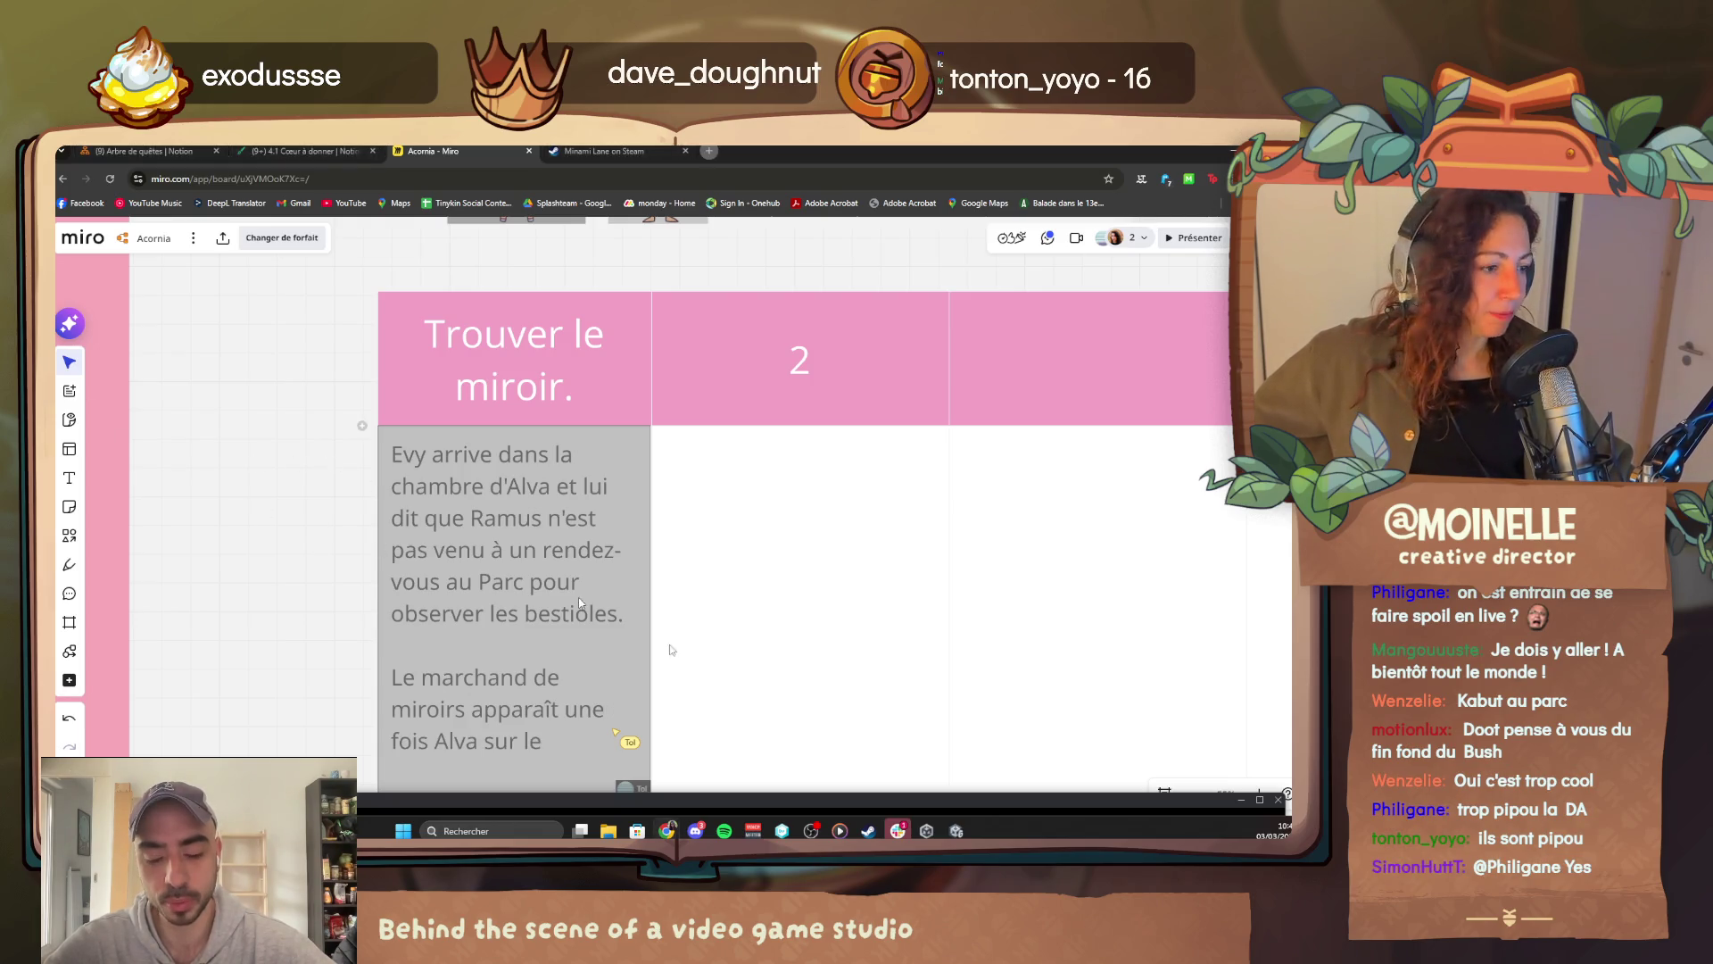
scroll(672, 649, down, 3)
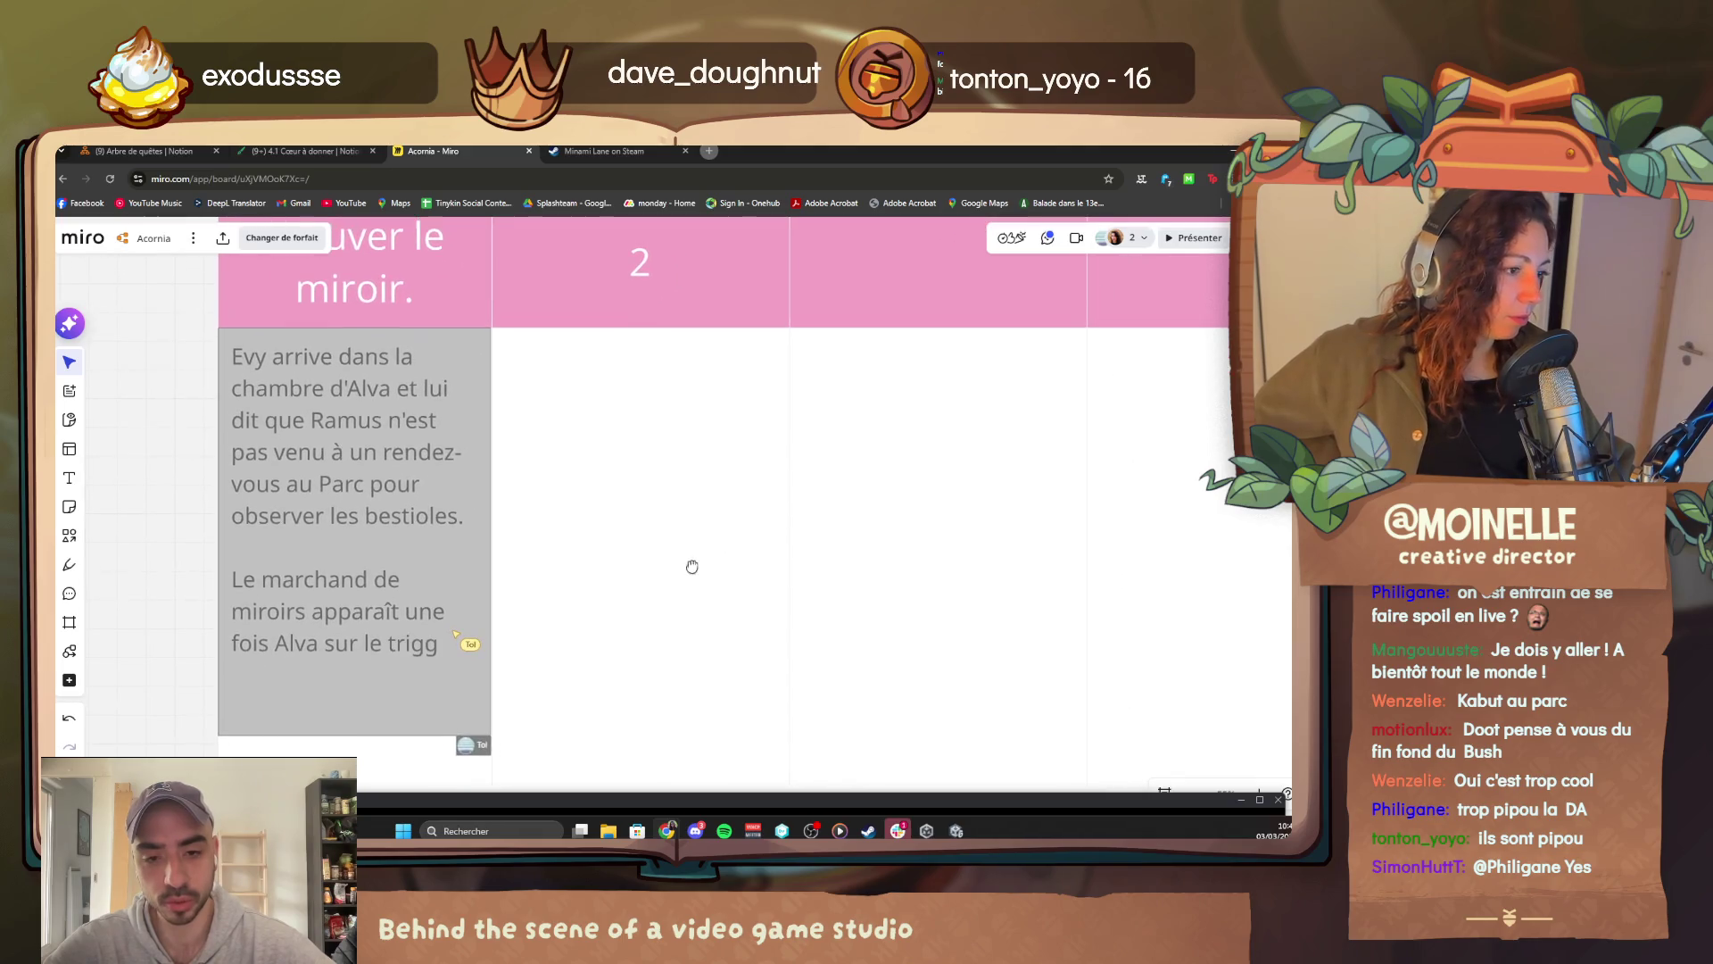
scroll(676, 554, up, 1)
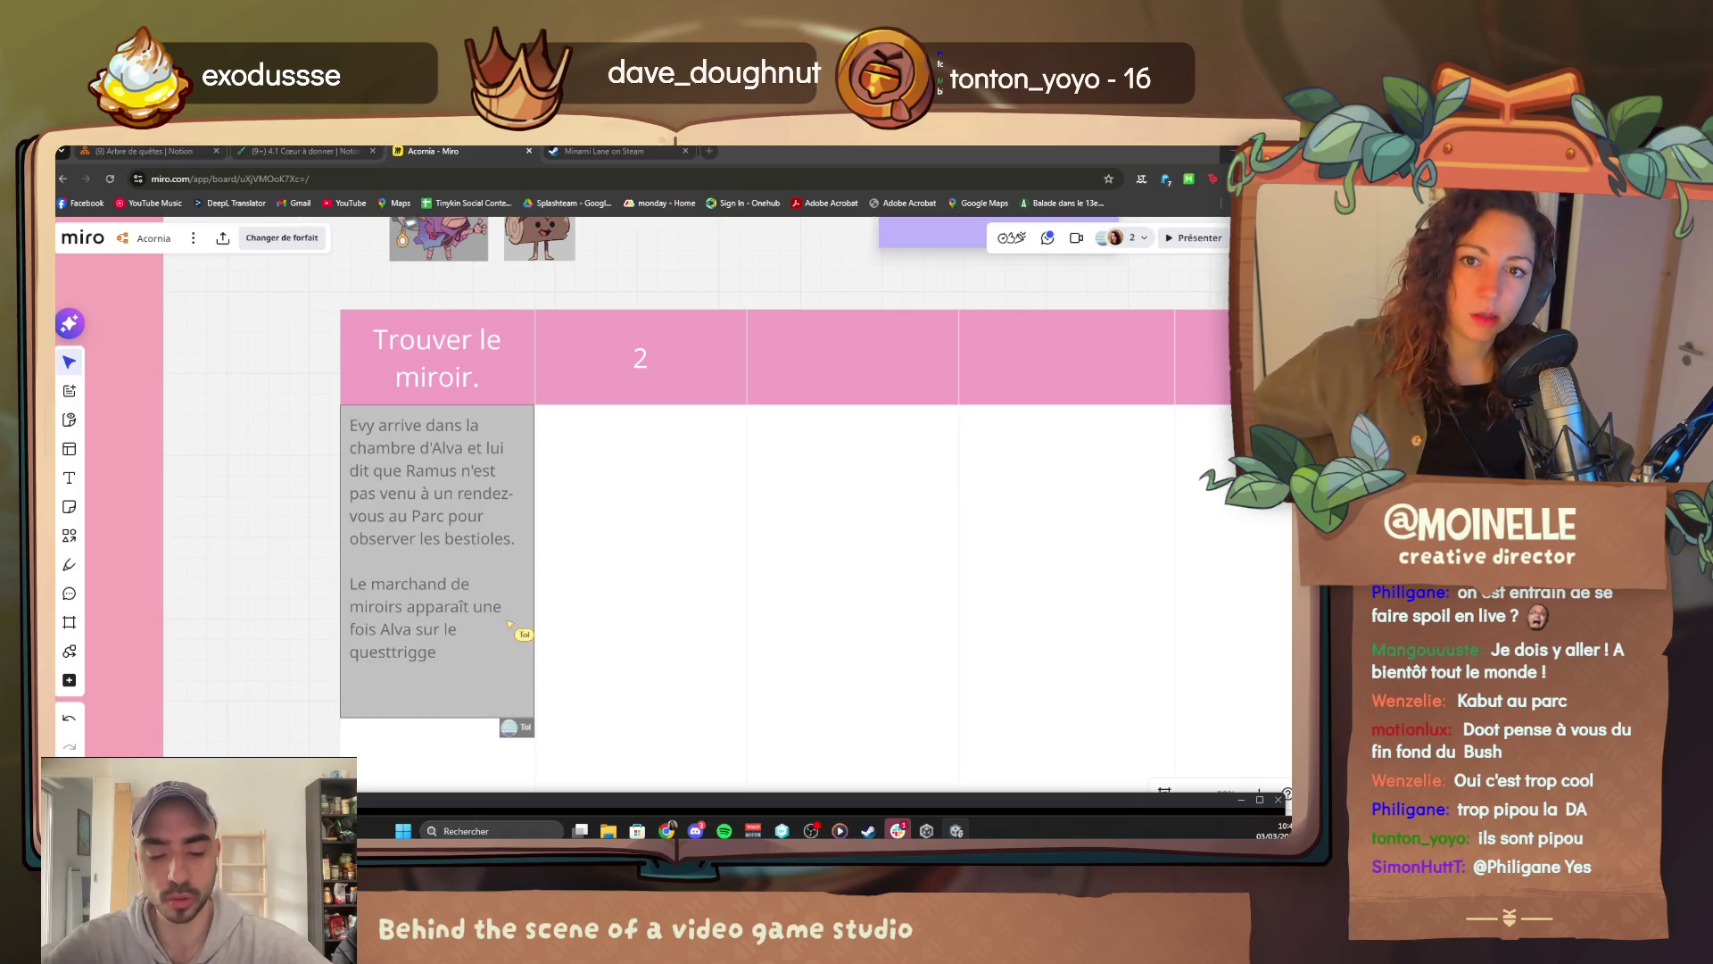
drag(580, 152, 1095, 166)
Widen Unity's Scene view and bring the camera close to the leafy branches
scroll(482, 408, down, 10)
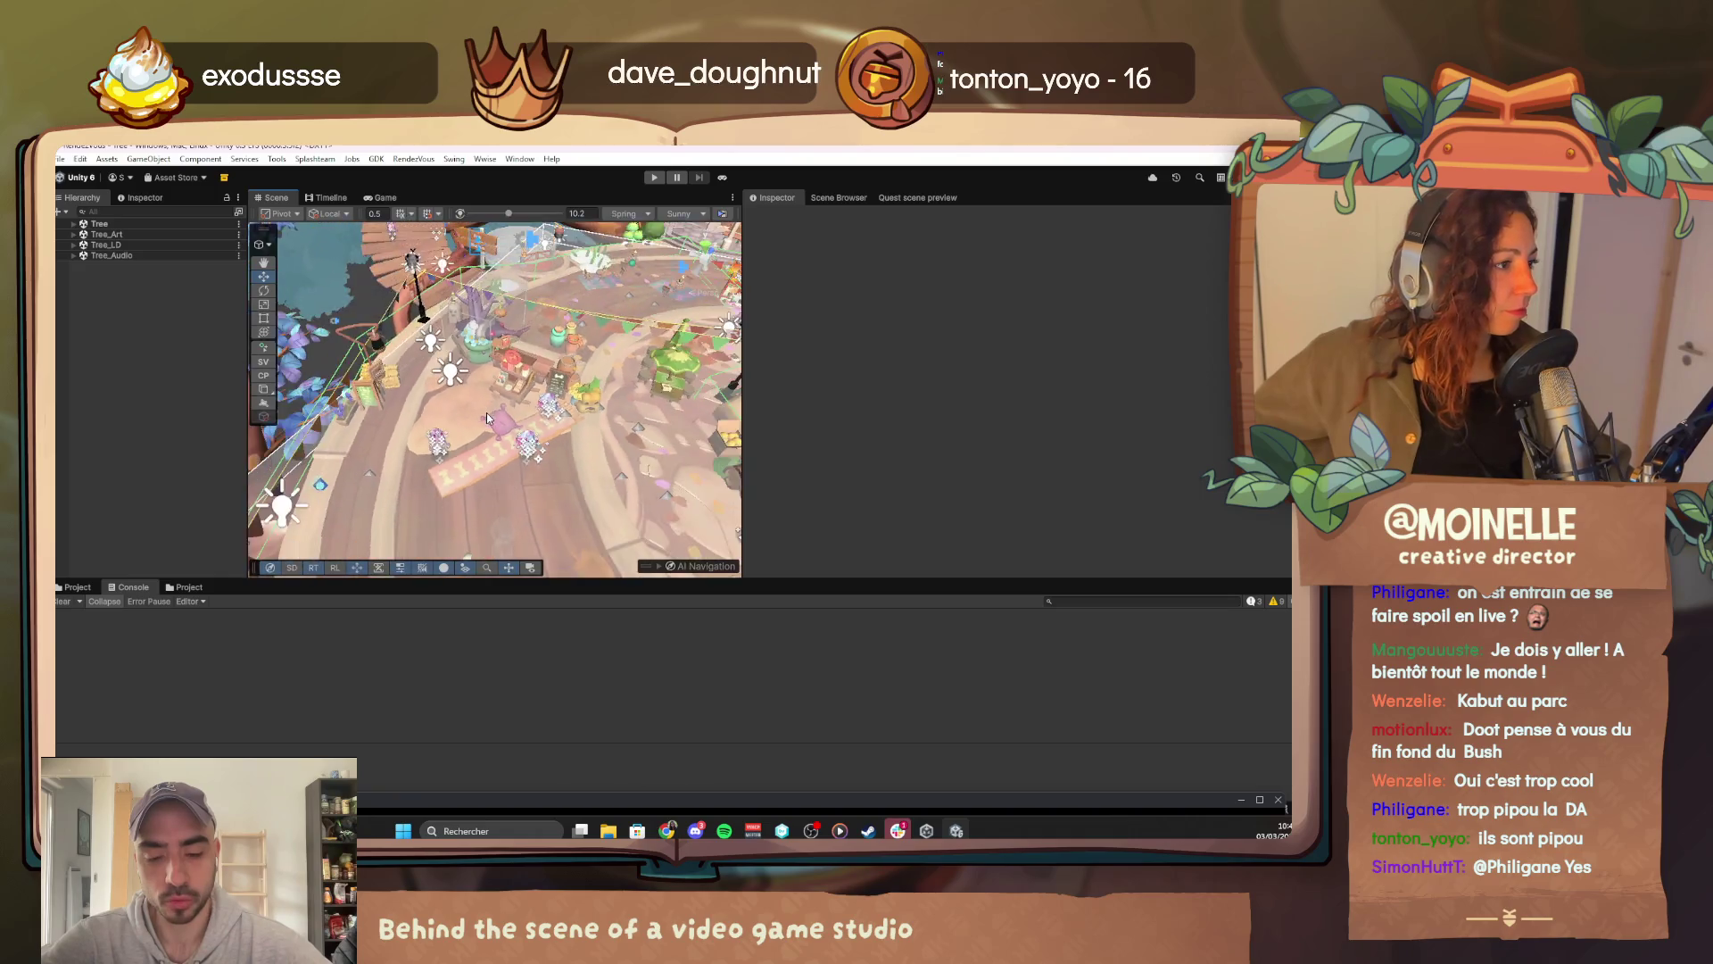
drag(744, 508, 1215, 536)
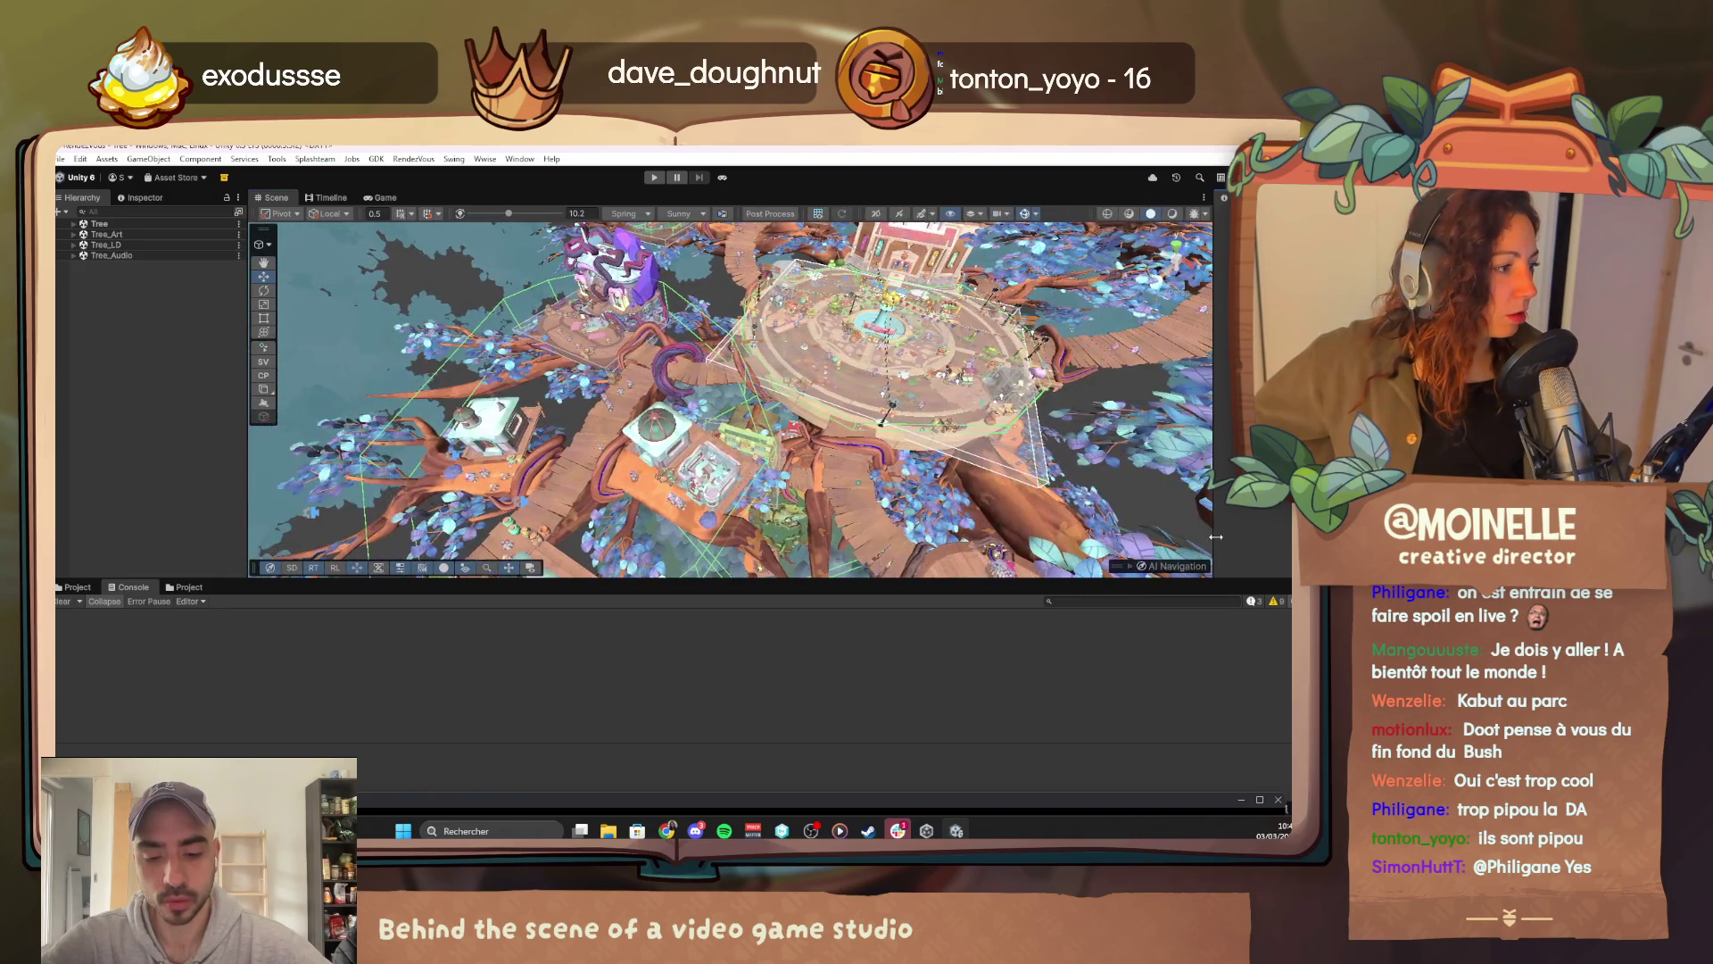
scroll(676, 539, up, 5)
mouse_move(677, 539)
mouse_down()
mouse_move(876, 313)
mouse_move(689, 405)
mouse_move(803, 398)
mouse_move(835, 416)
mouse_up()
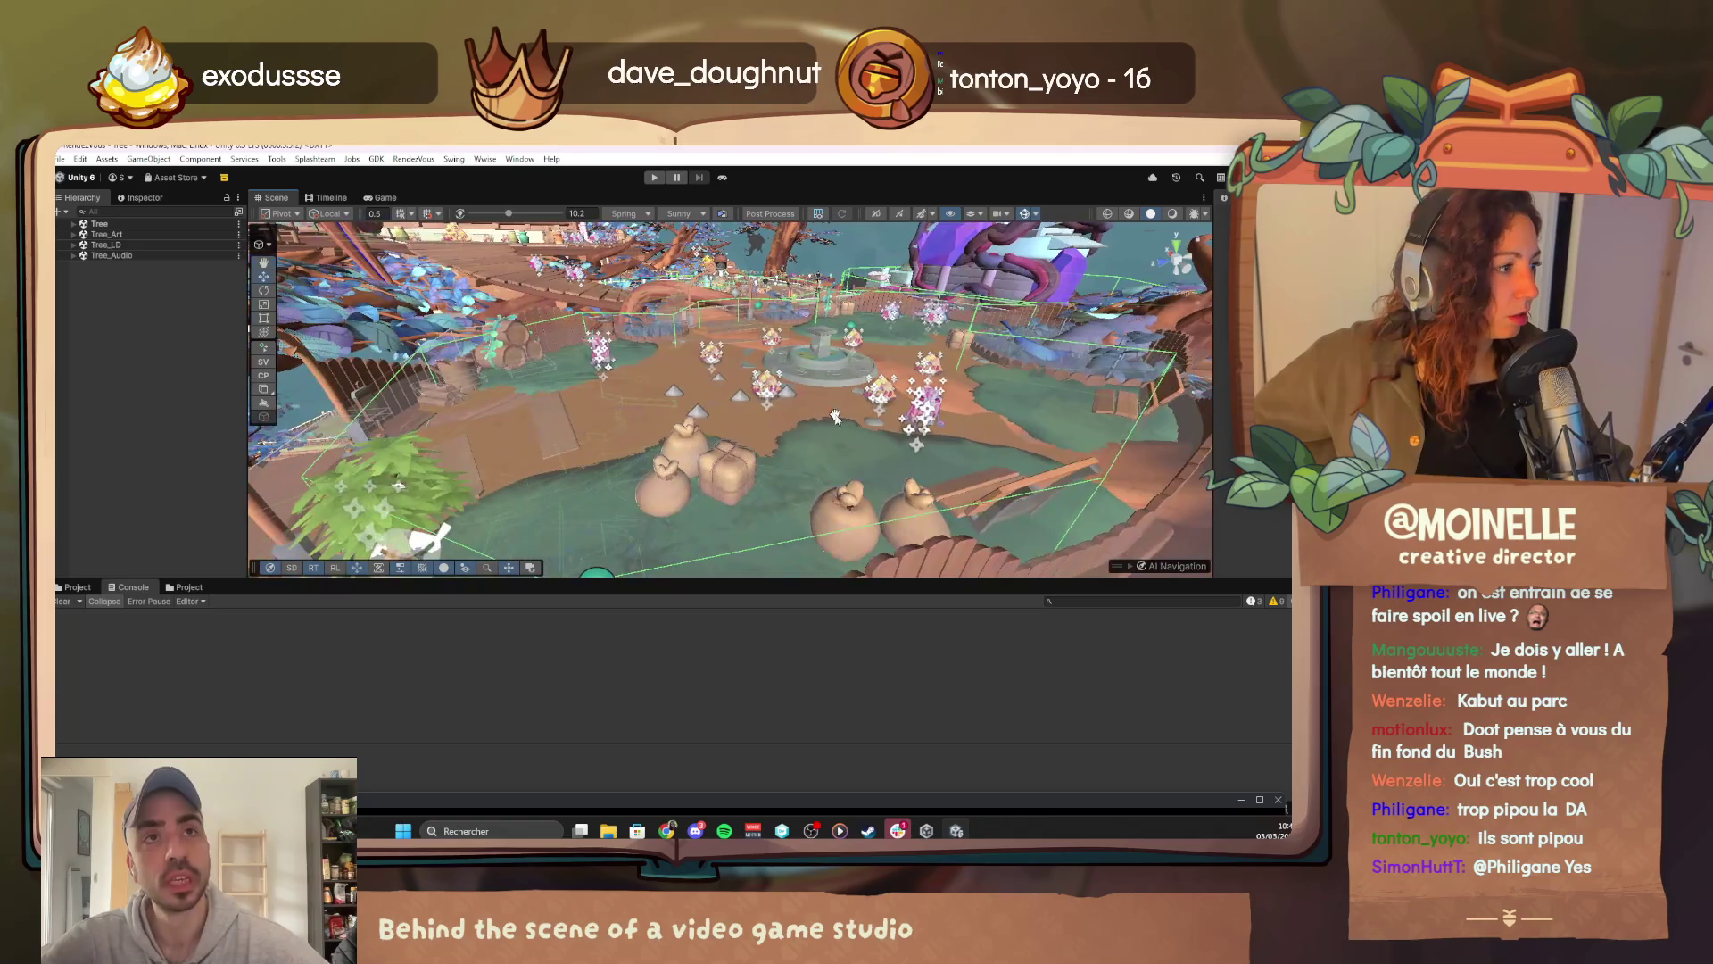
Expand Tree in the Hierarchy, select Festivals, and frame a higher, zoomed-out view of the plaza
click(73, 224)
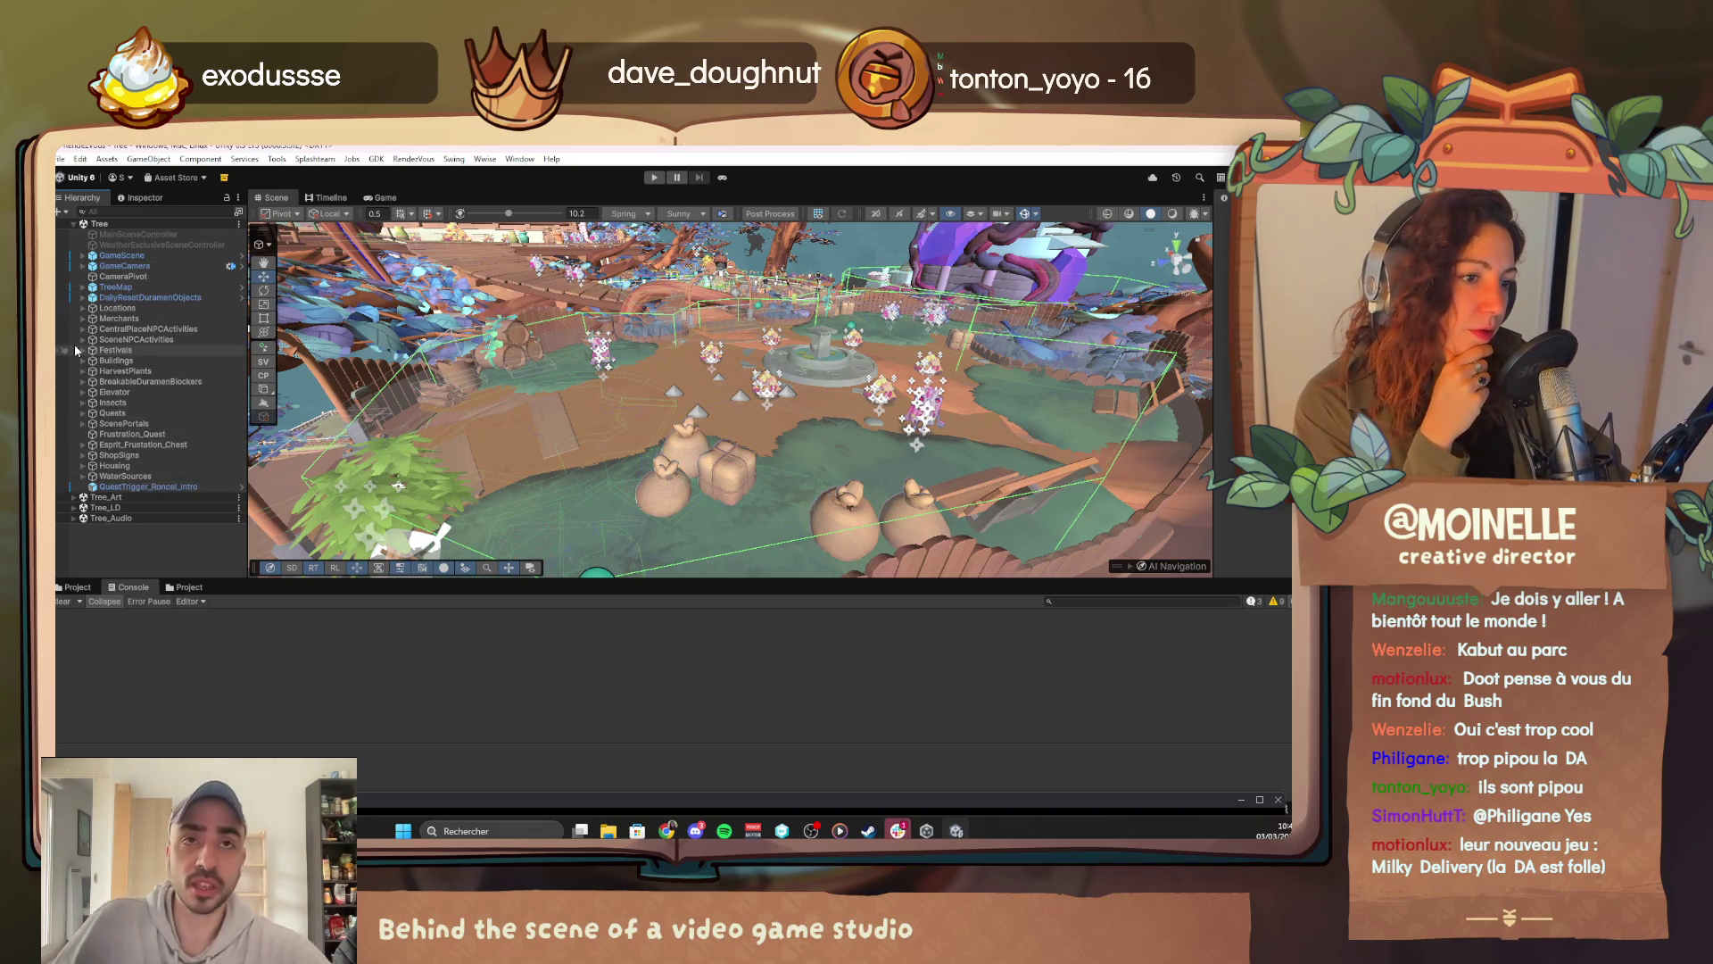
right_click(76, 350)
click(553, 146)
mouse_move(613, 411)
mouse_down()
mouse_move(743, 446)
mouse_move(736, 480)
mouse_up()
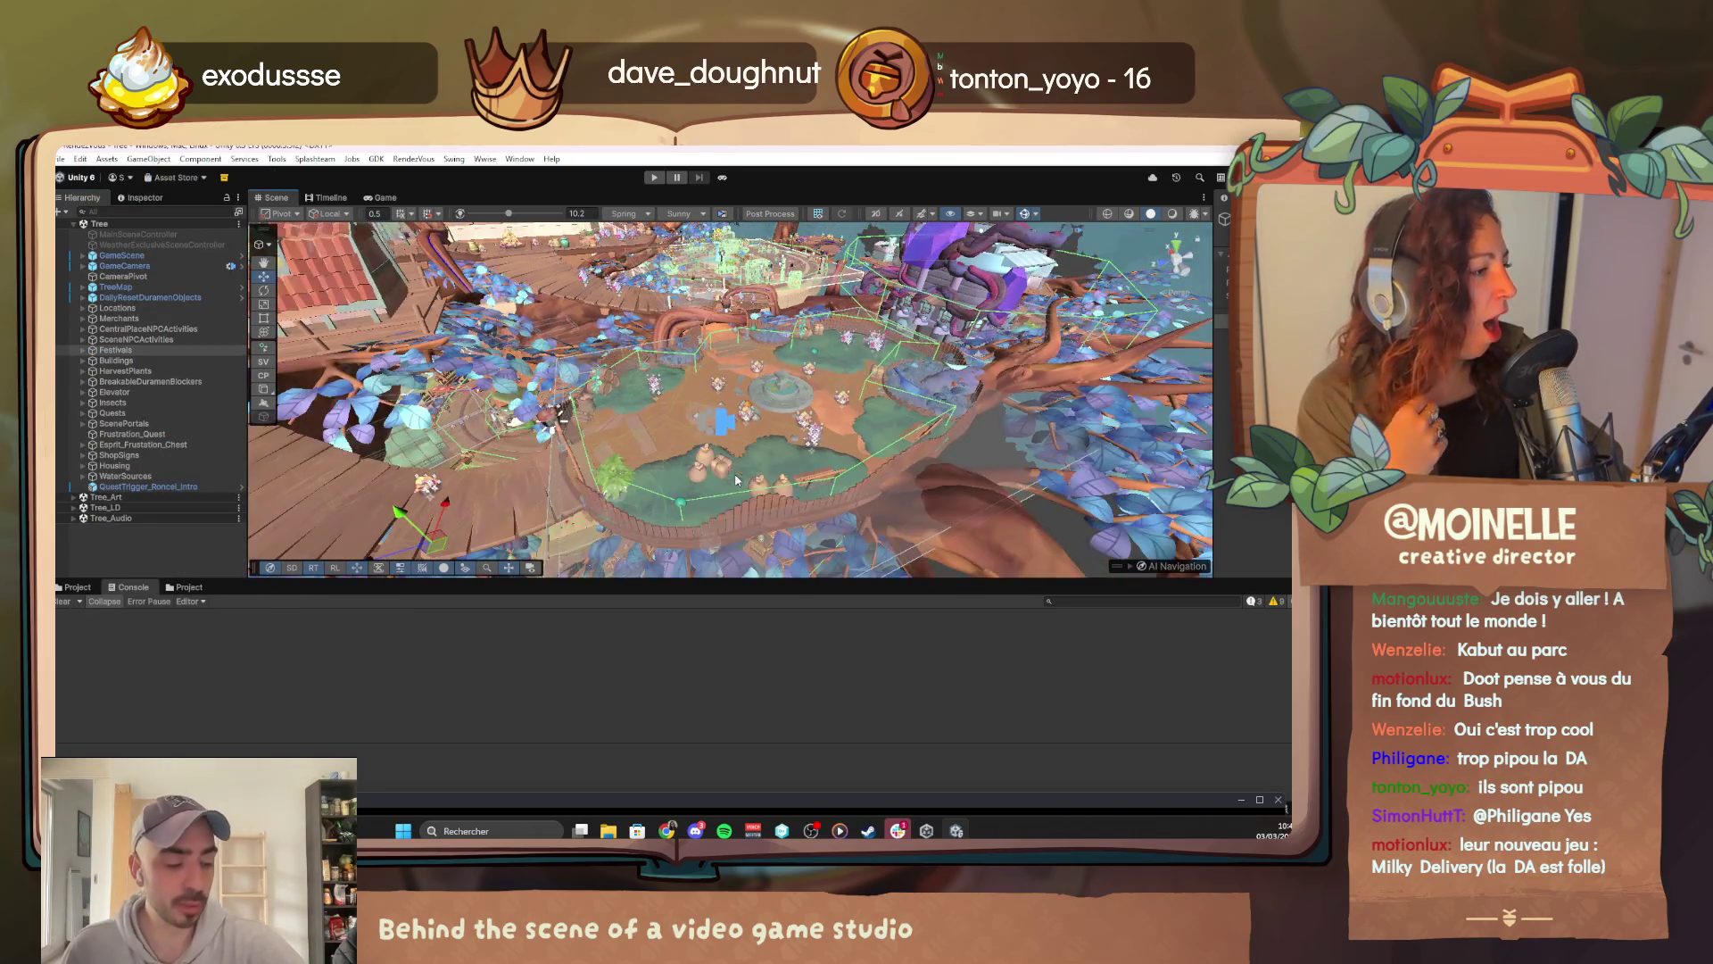
scroll(600, 485, down, 2)
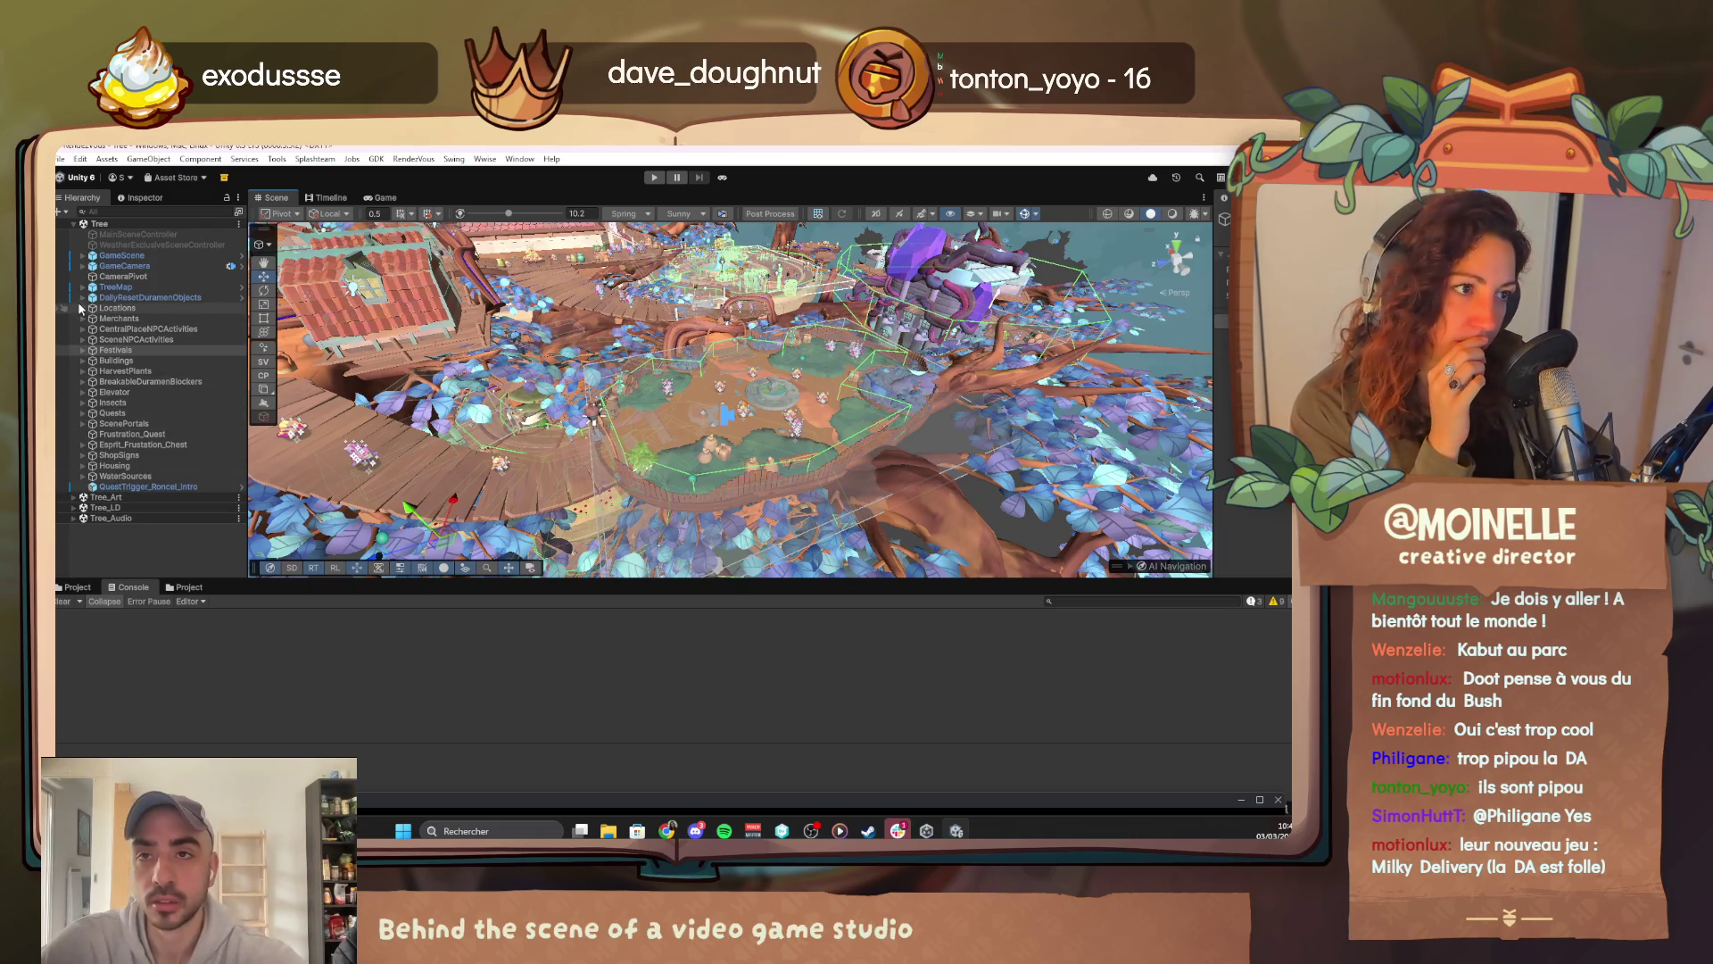
click(115, 350)
scroll(854, 387, up, 2)
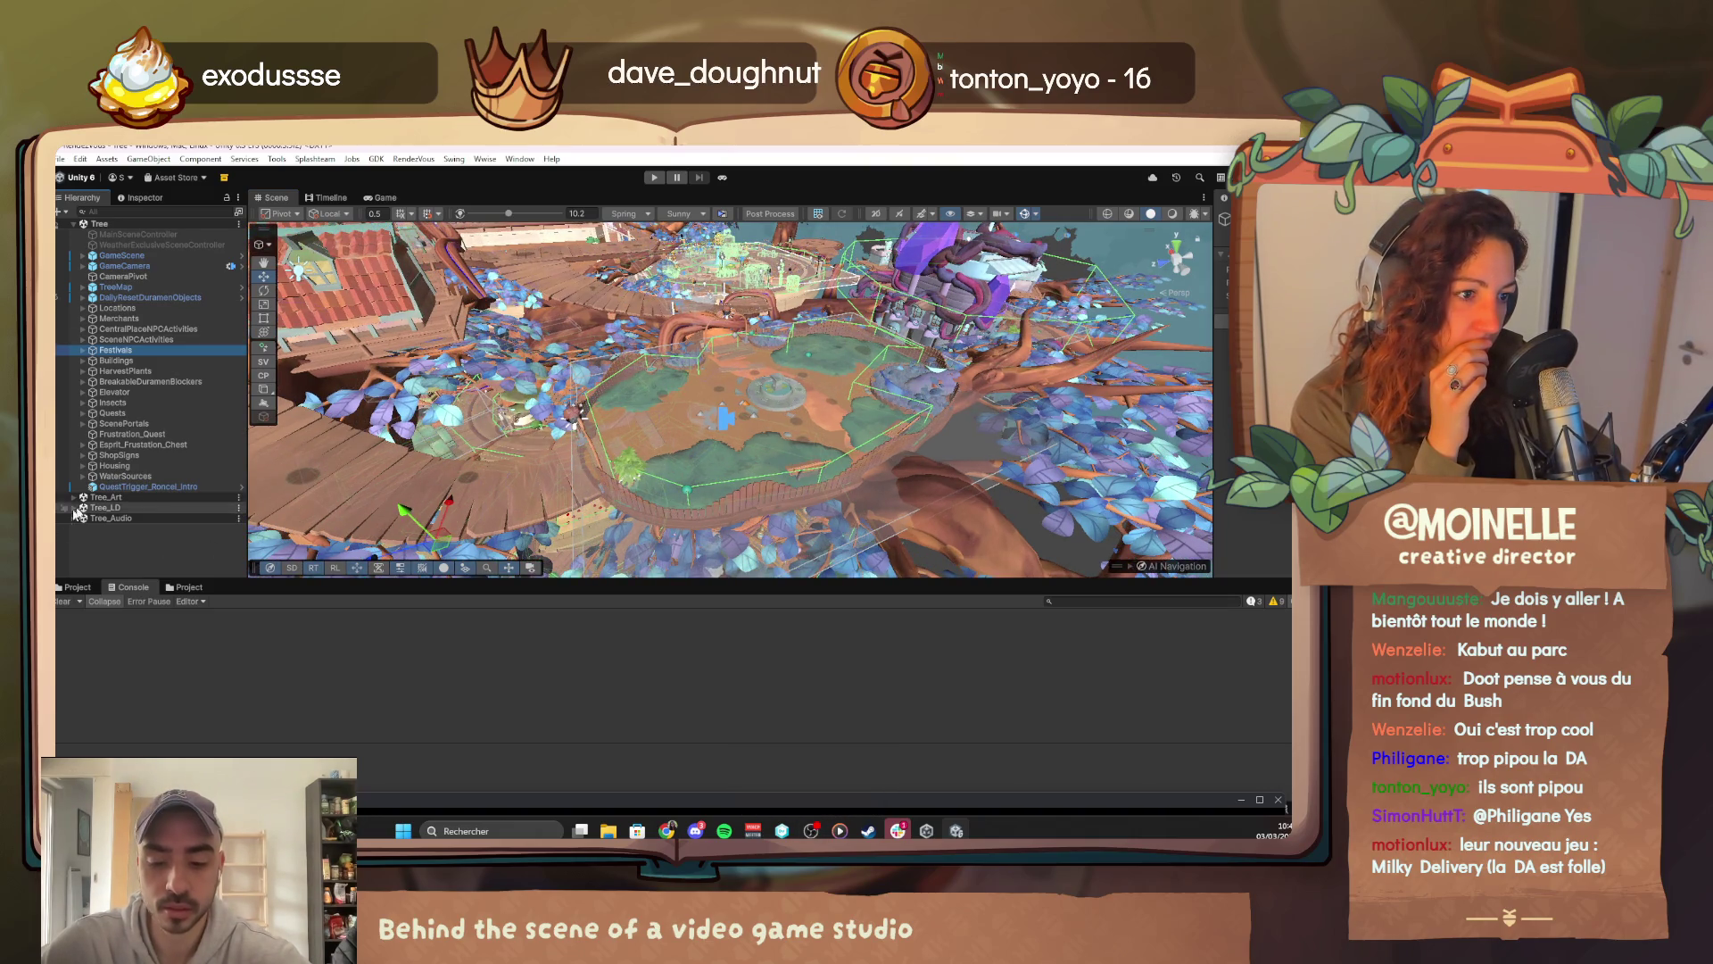
click(956, 831)
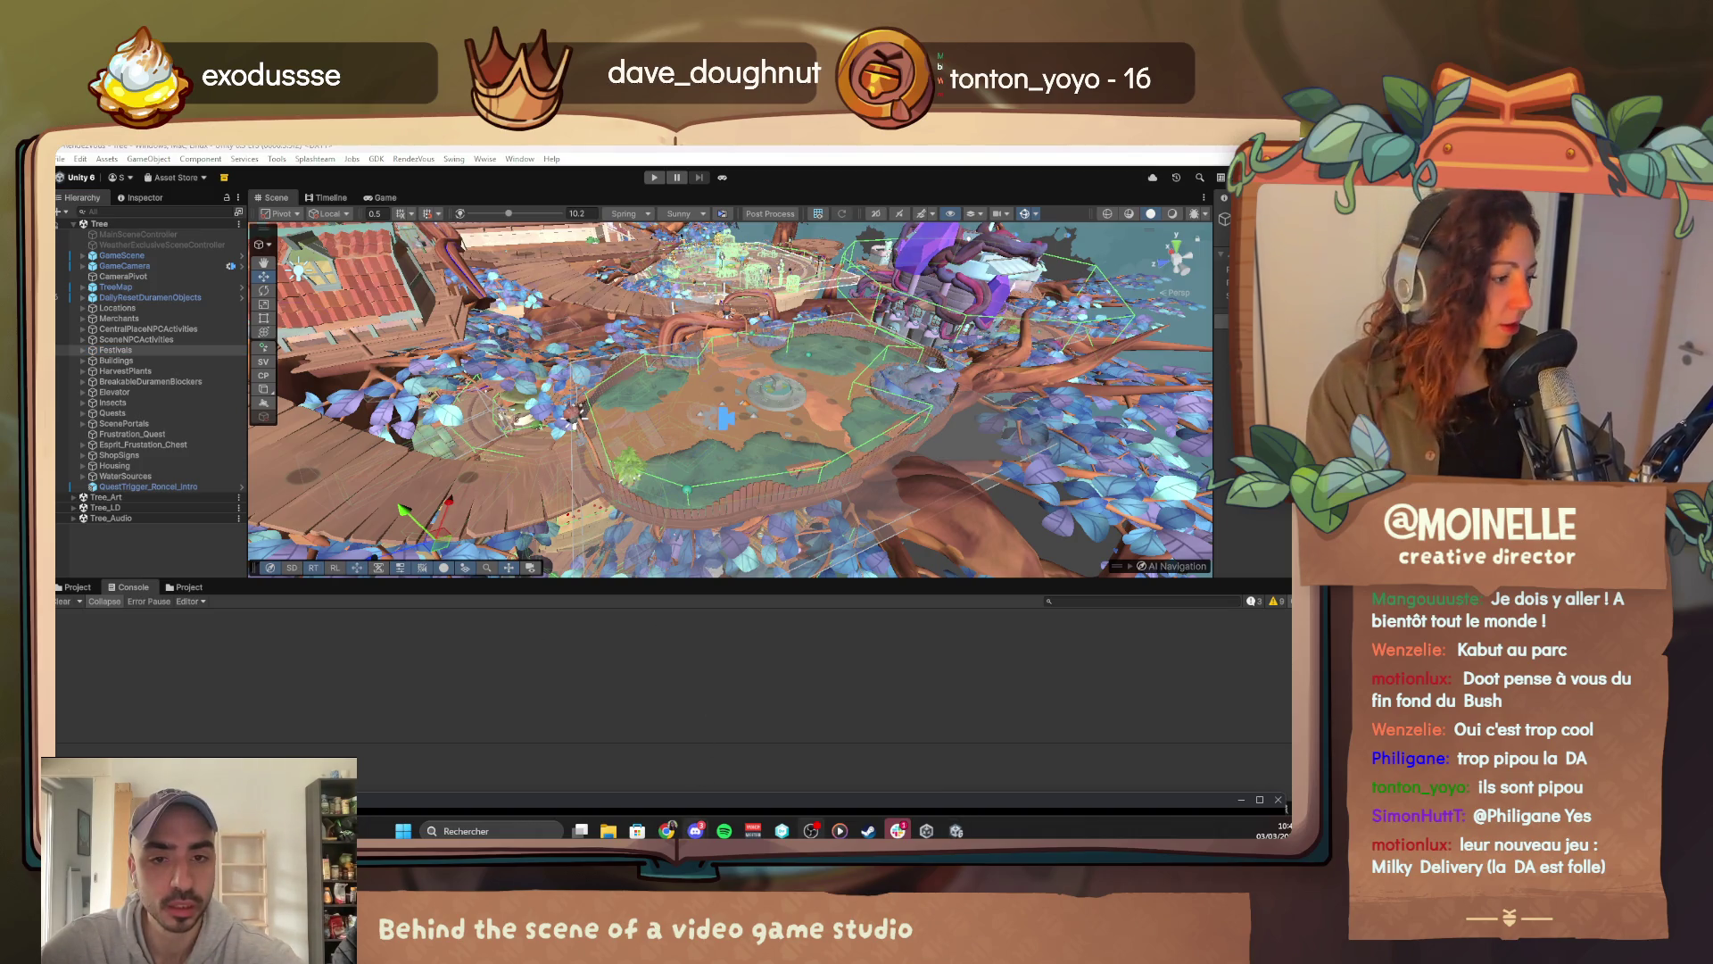
mouse_move(667, 831)
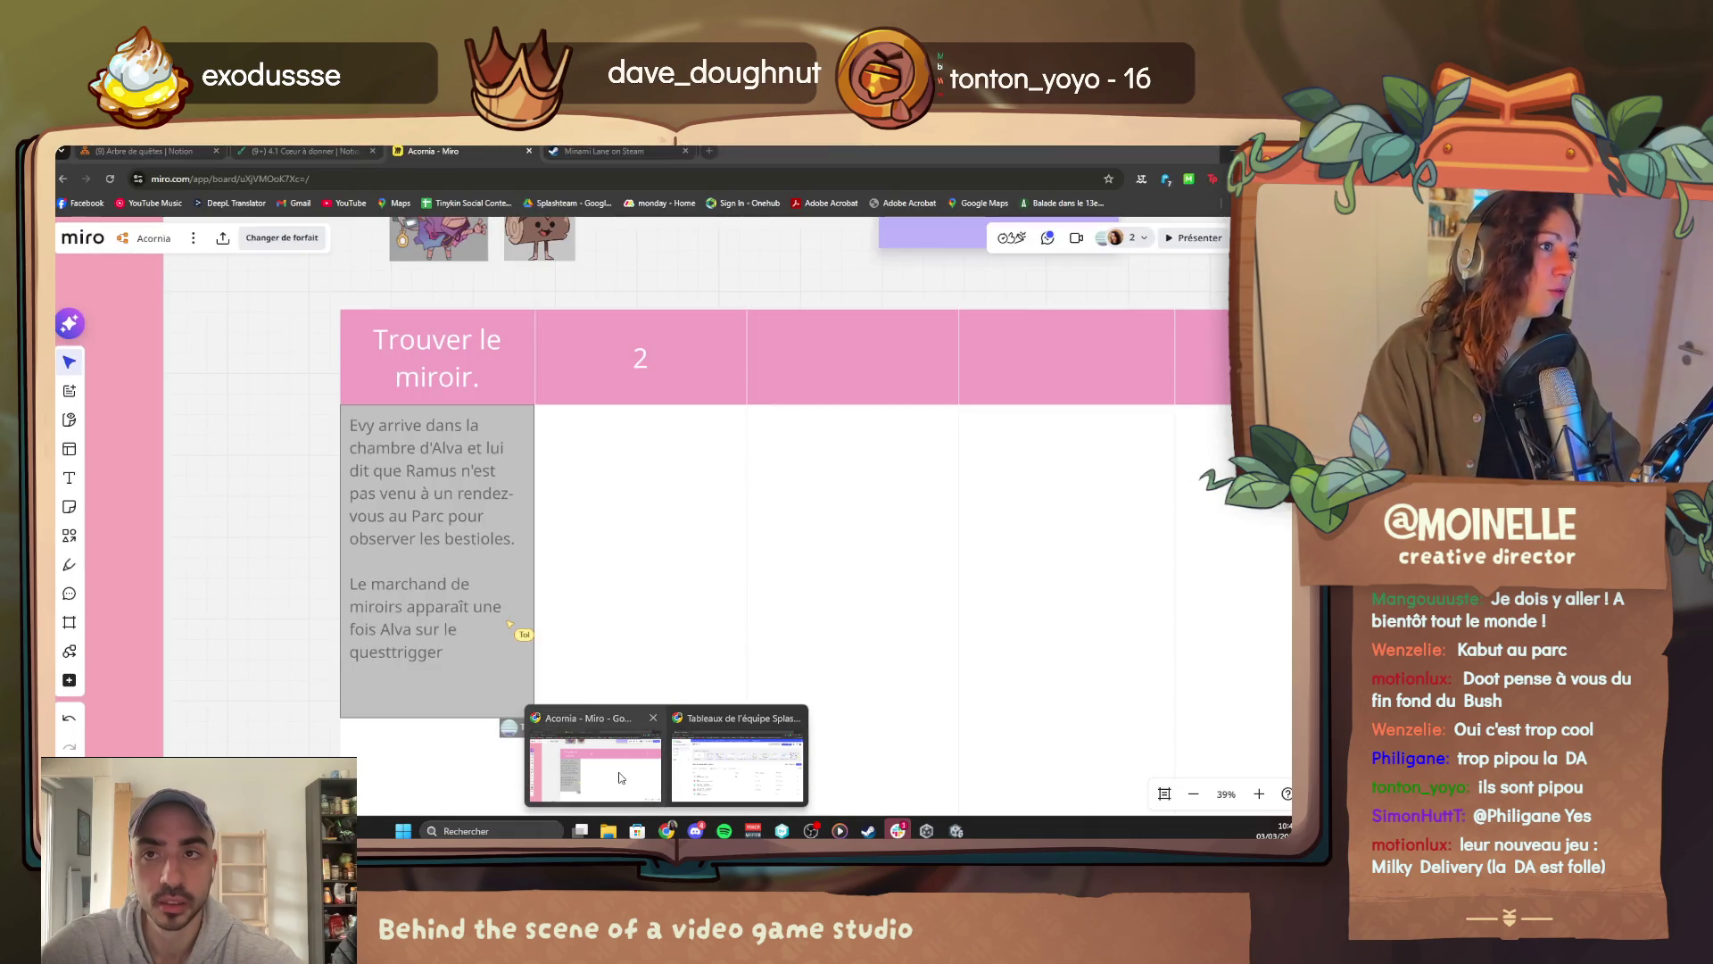
Search the Steam store for 'Milky Delivery' and open the Milki Delivery page
click(622, 777)
click(604, 151)
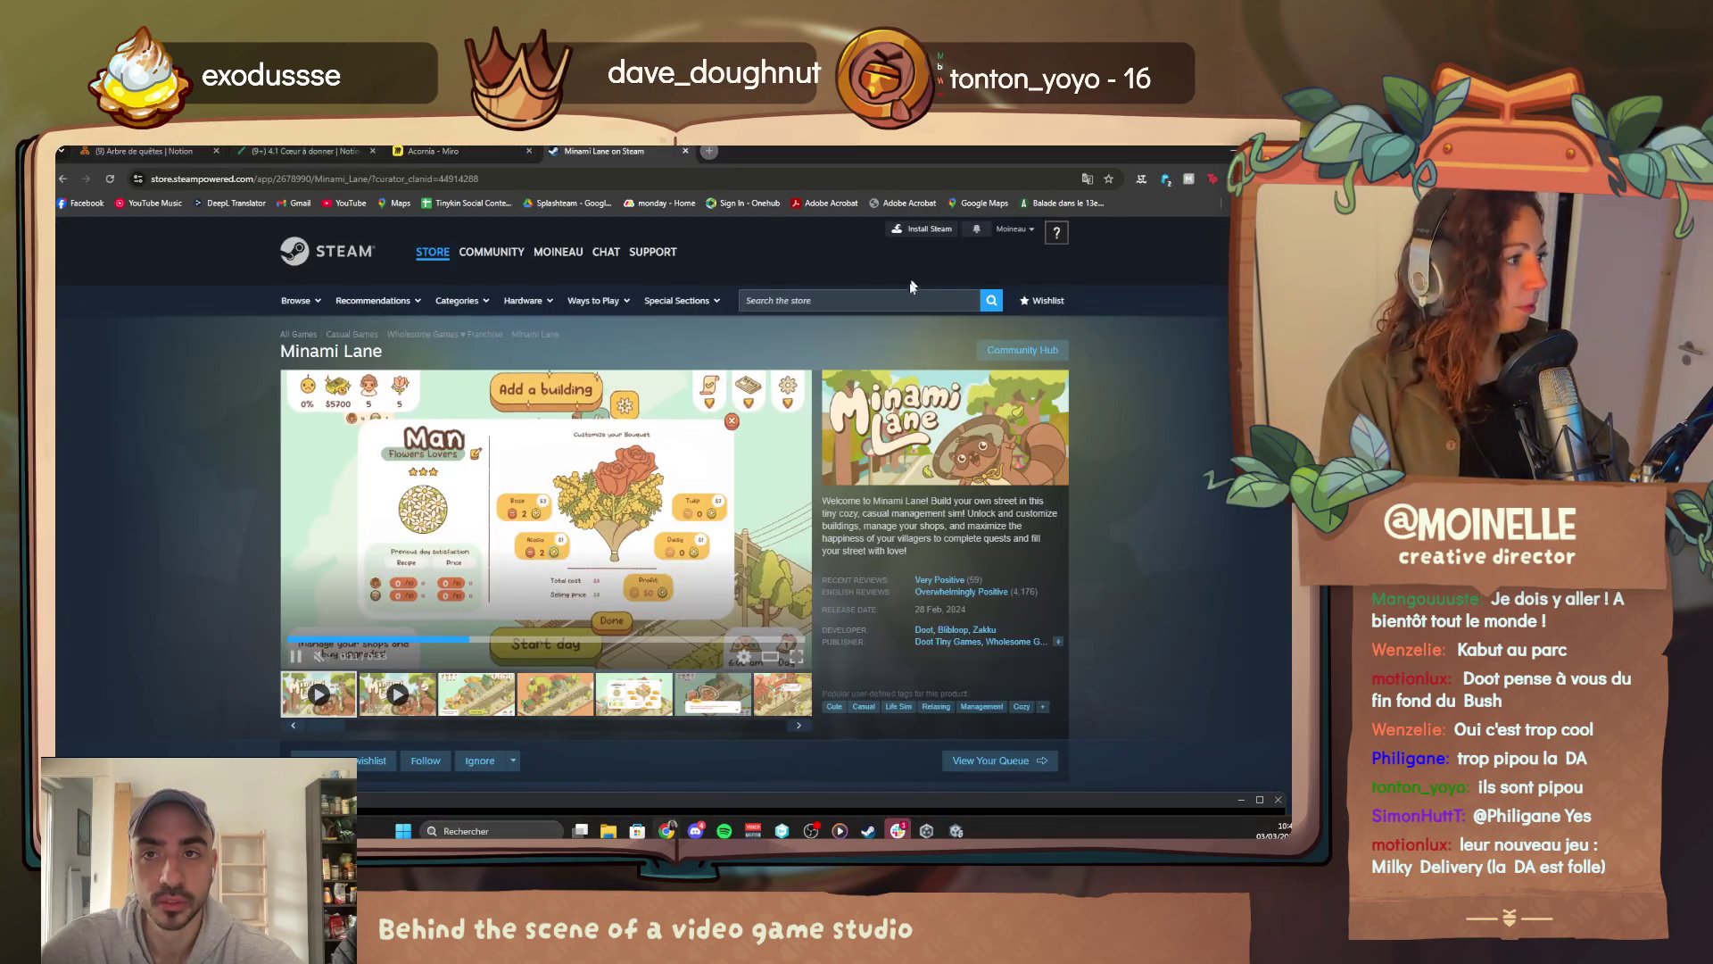
click(901, 303)
text(Milky Delivery)
key(Return)
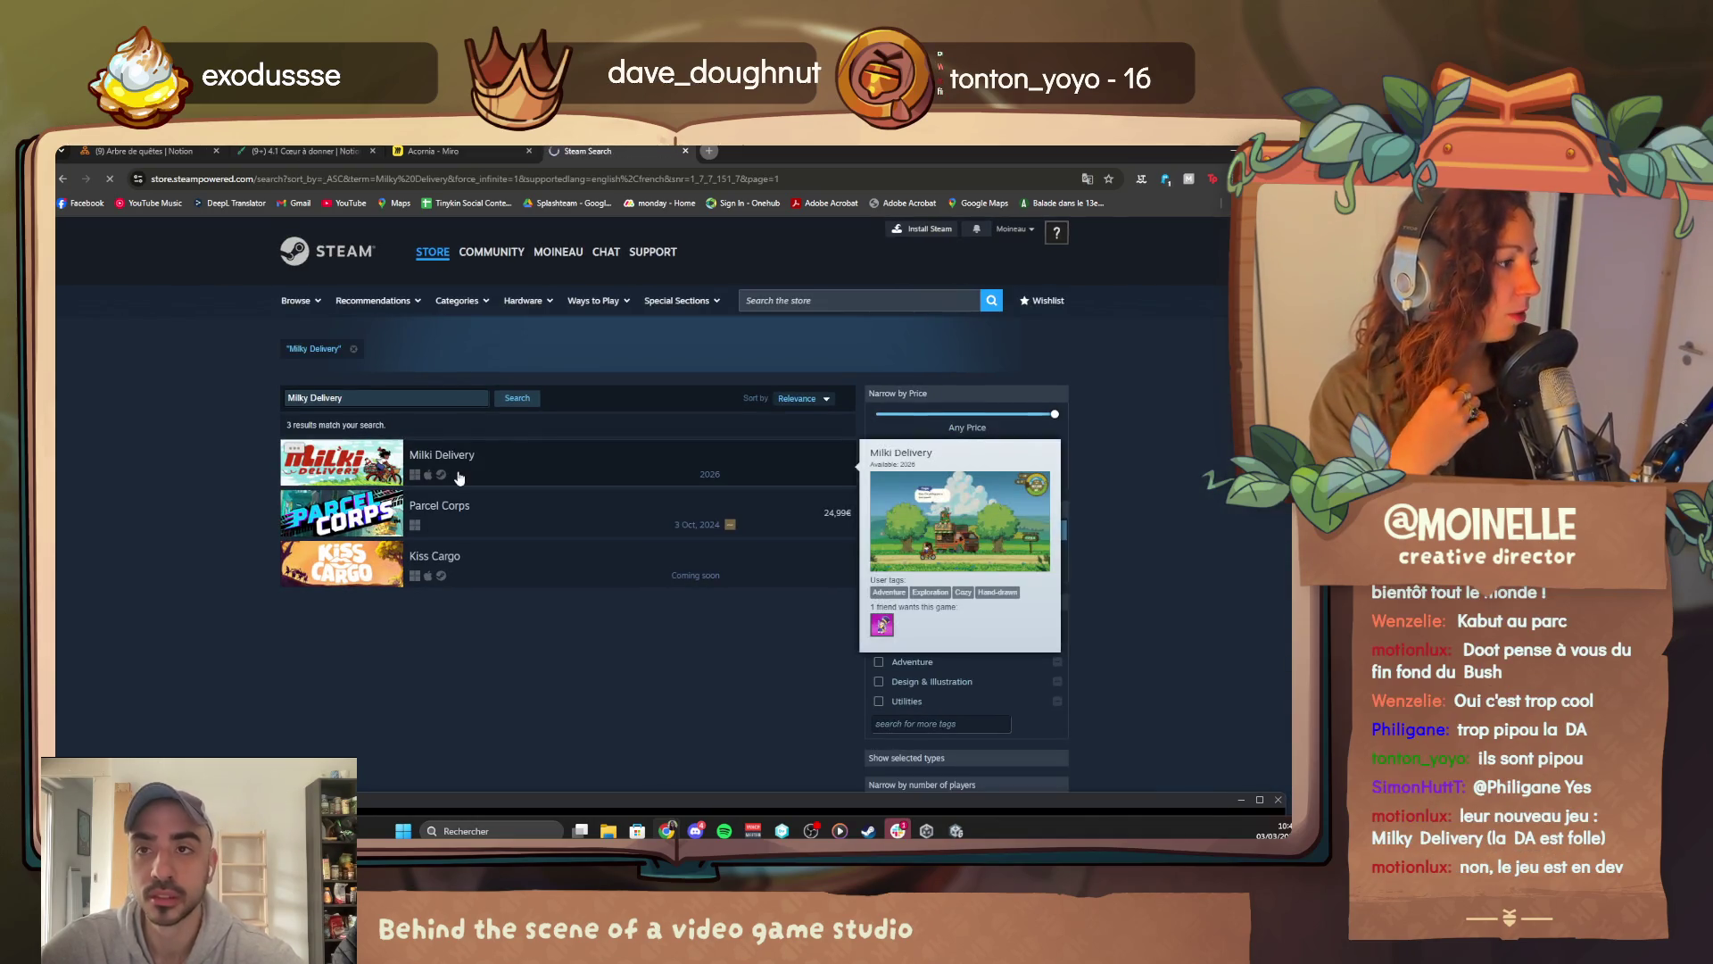
click(458, 475)
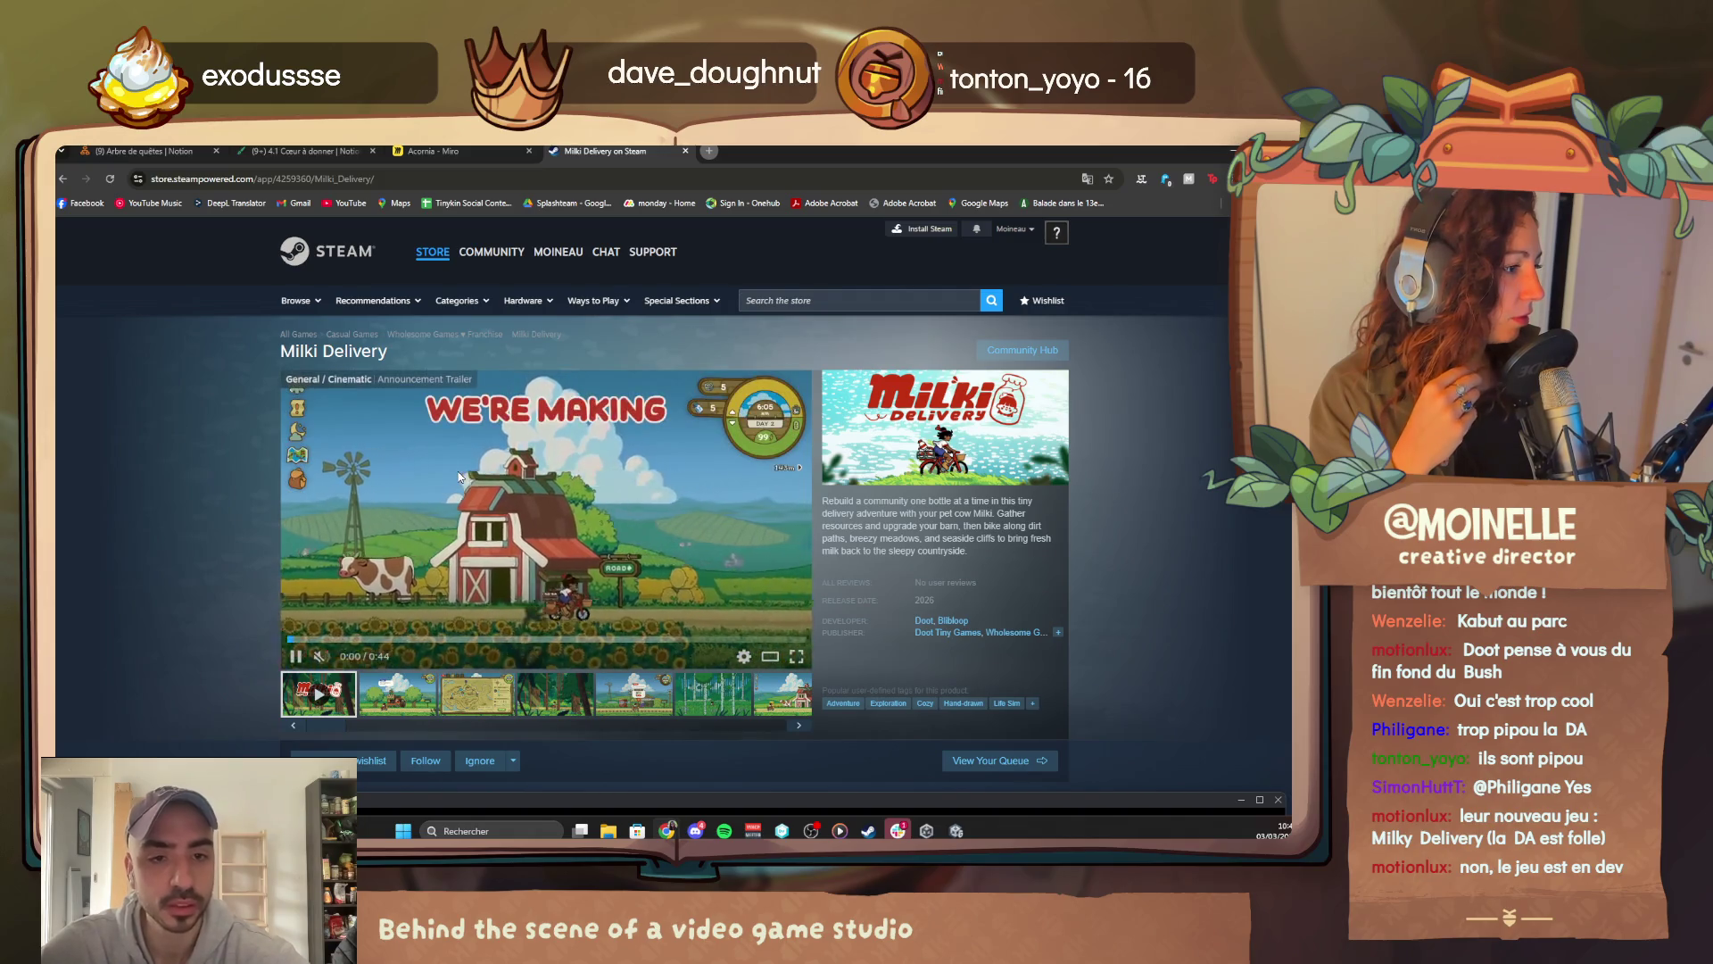
View the map, forest and bus-stop screenshots, then return to the Acornia Miro board
right_click(1203, 543)
click(1187, 610)
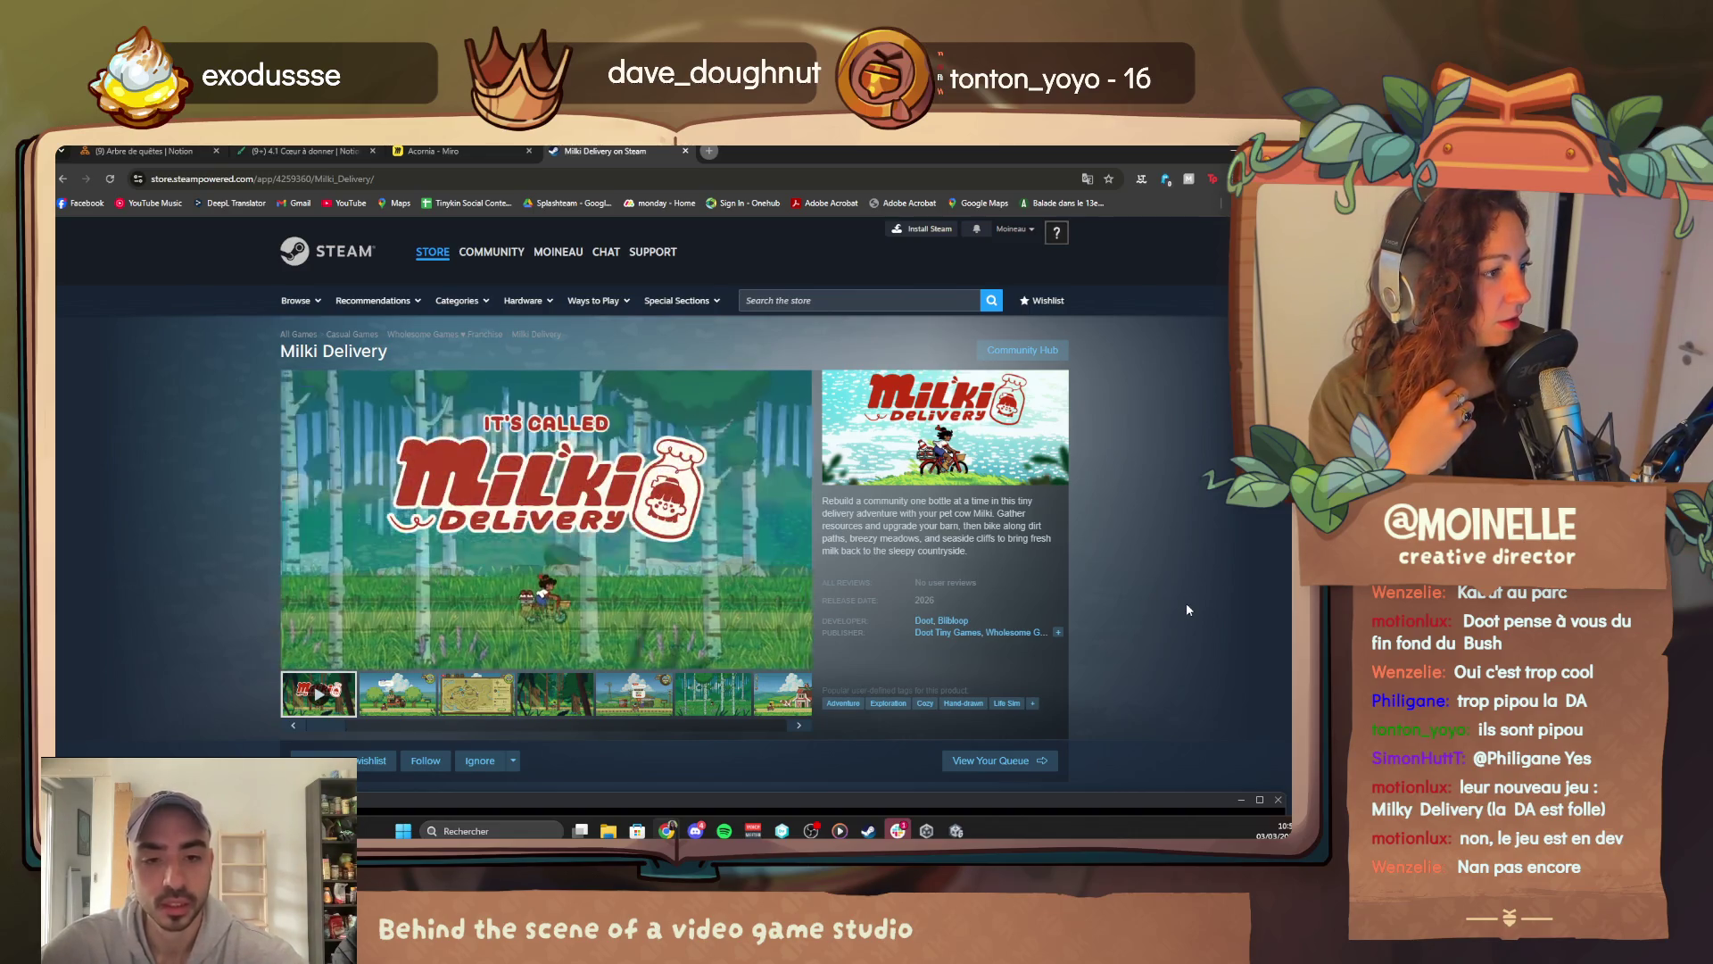
click(477, 694)
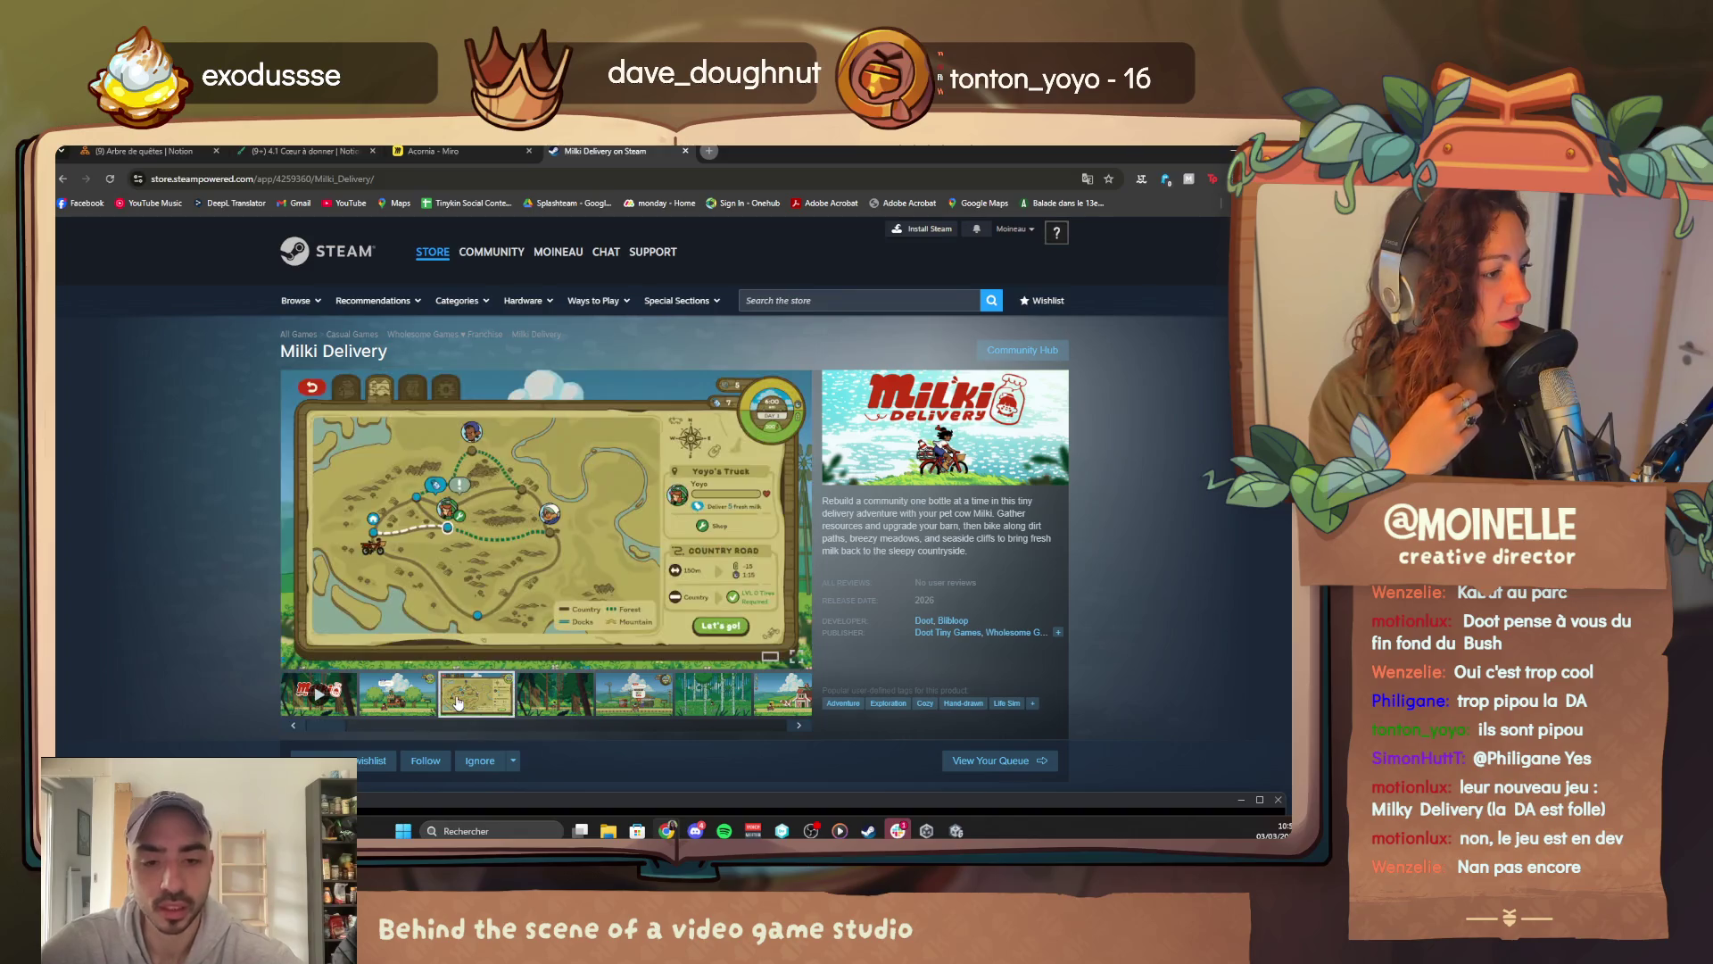
click(587, 705)
click(611, 707)
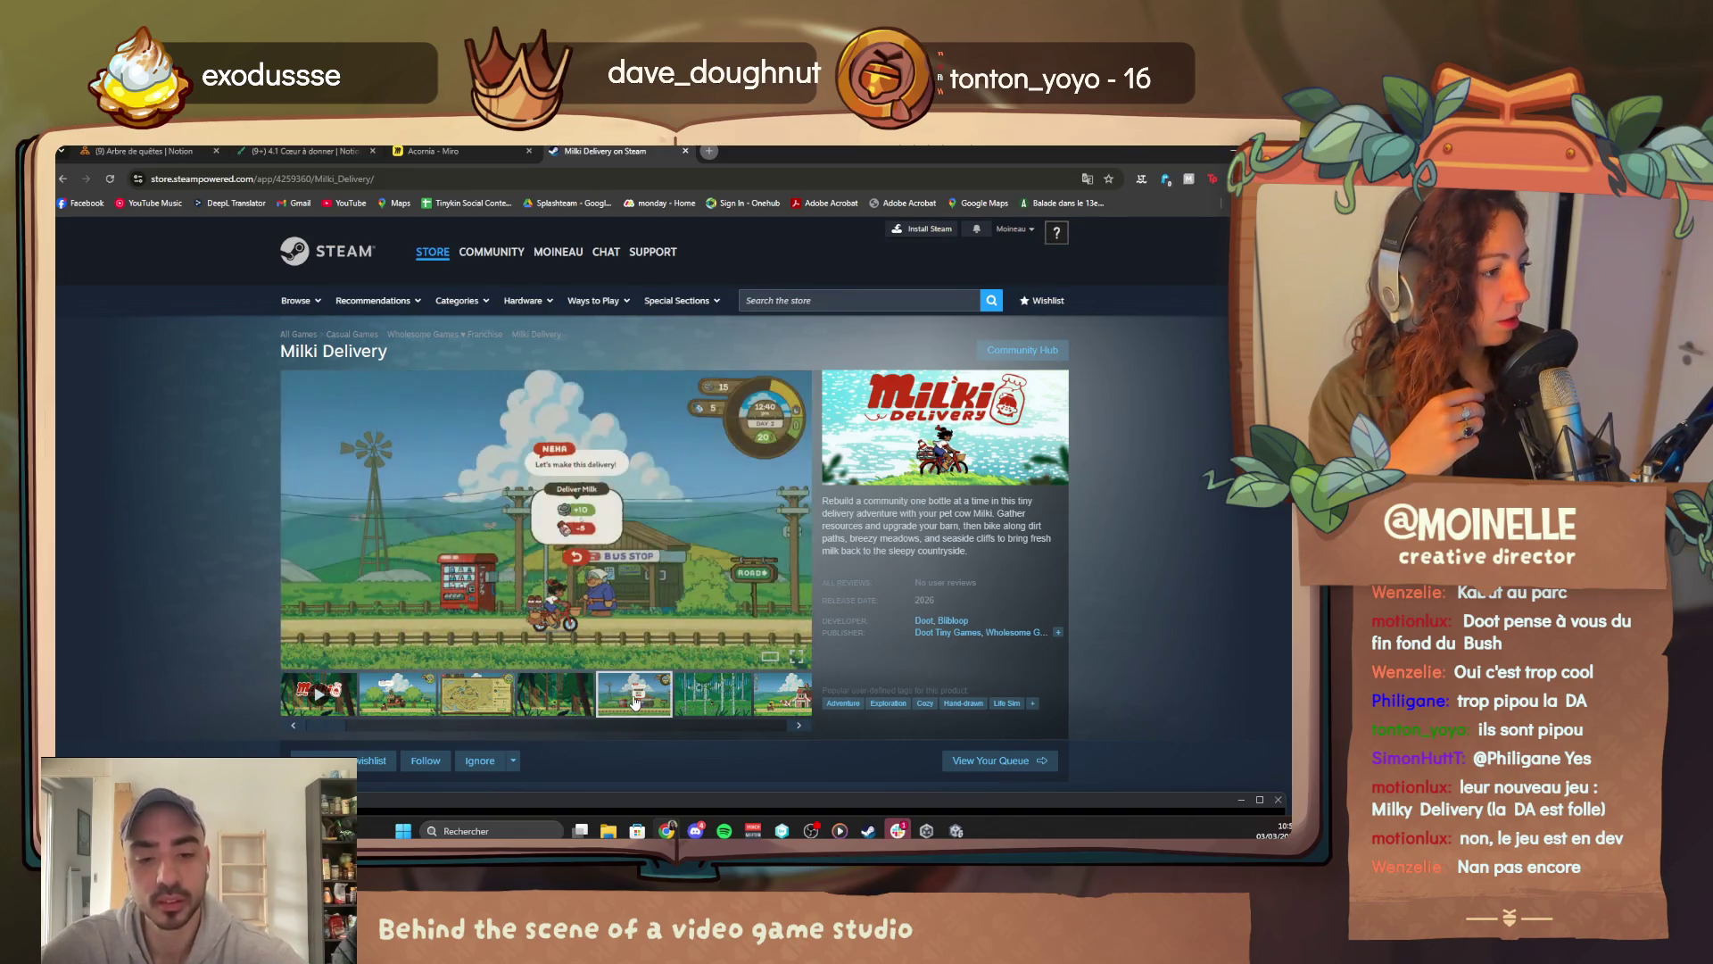
click(714, 707)
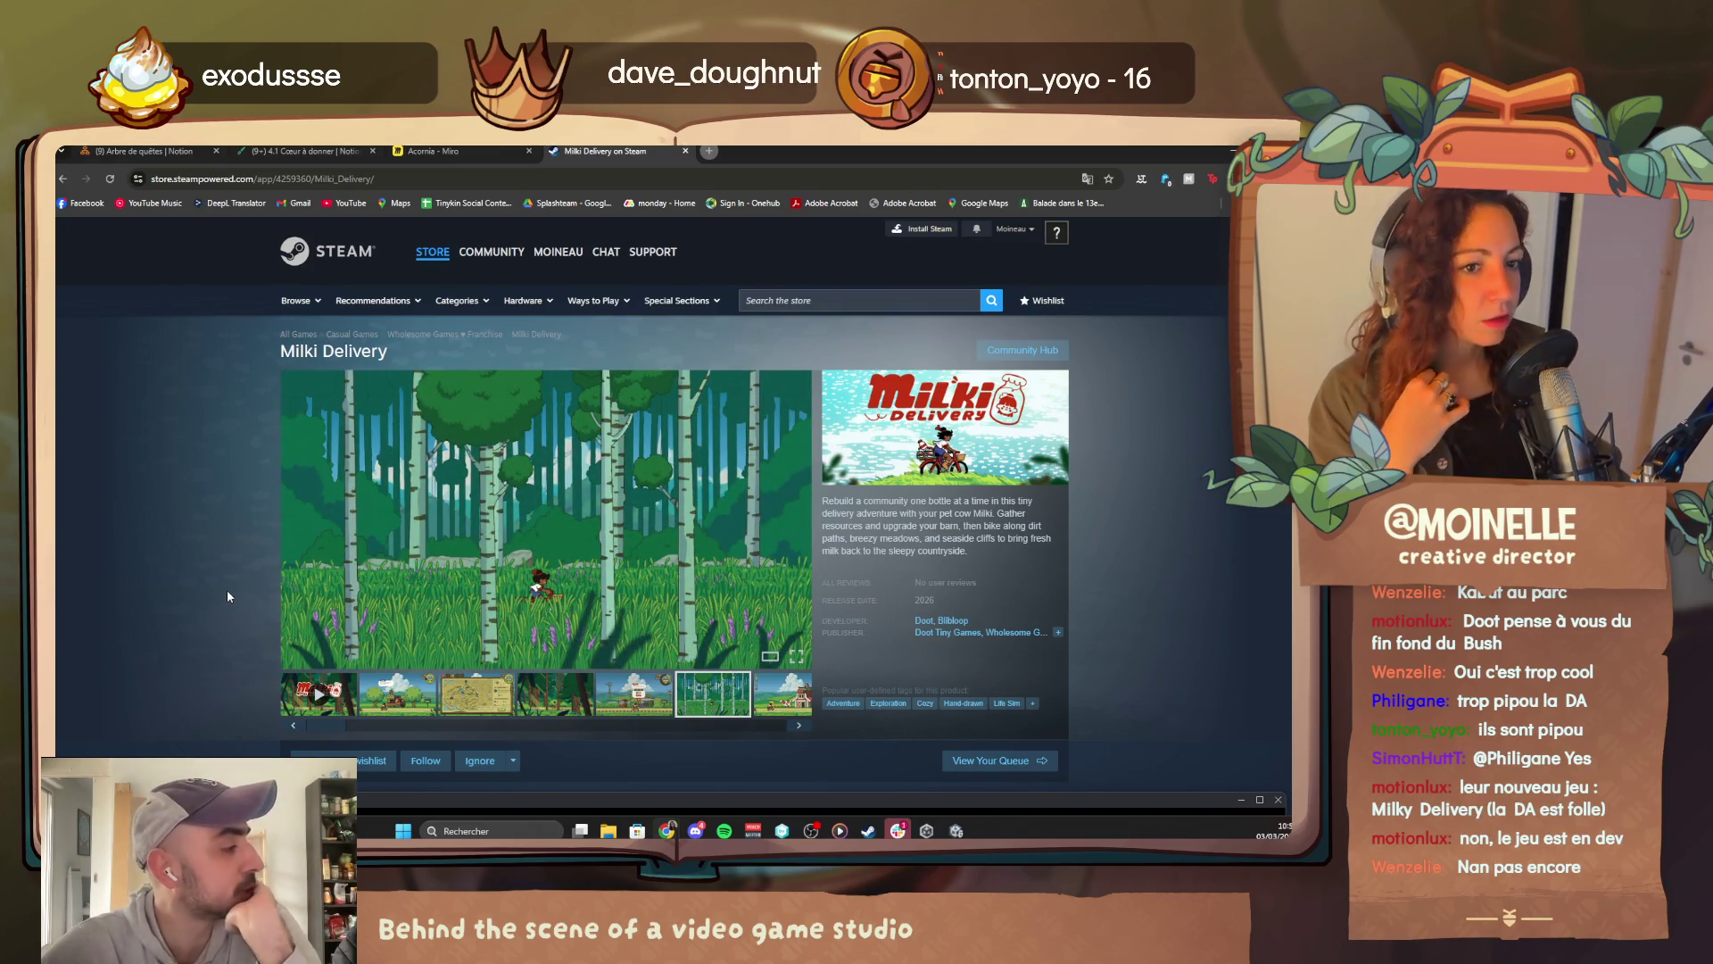
click(433, 151)
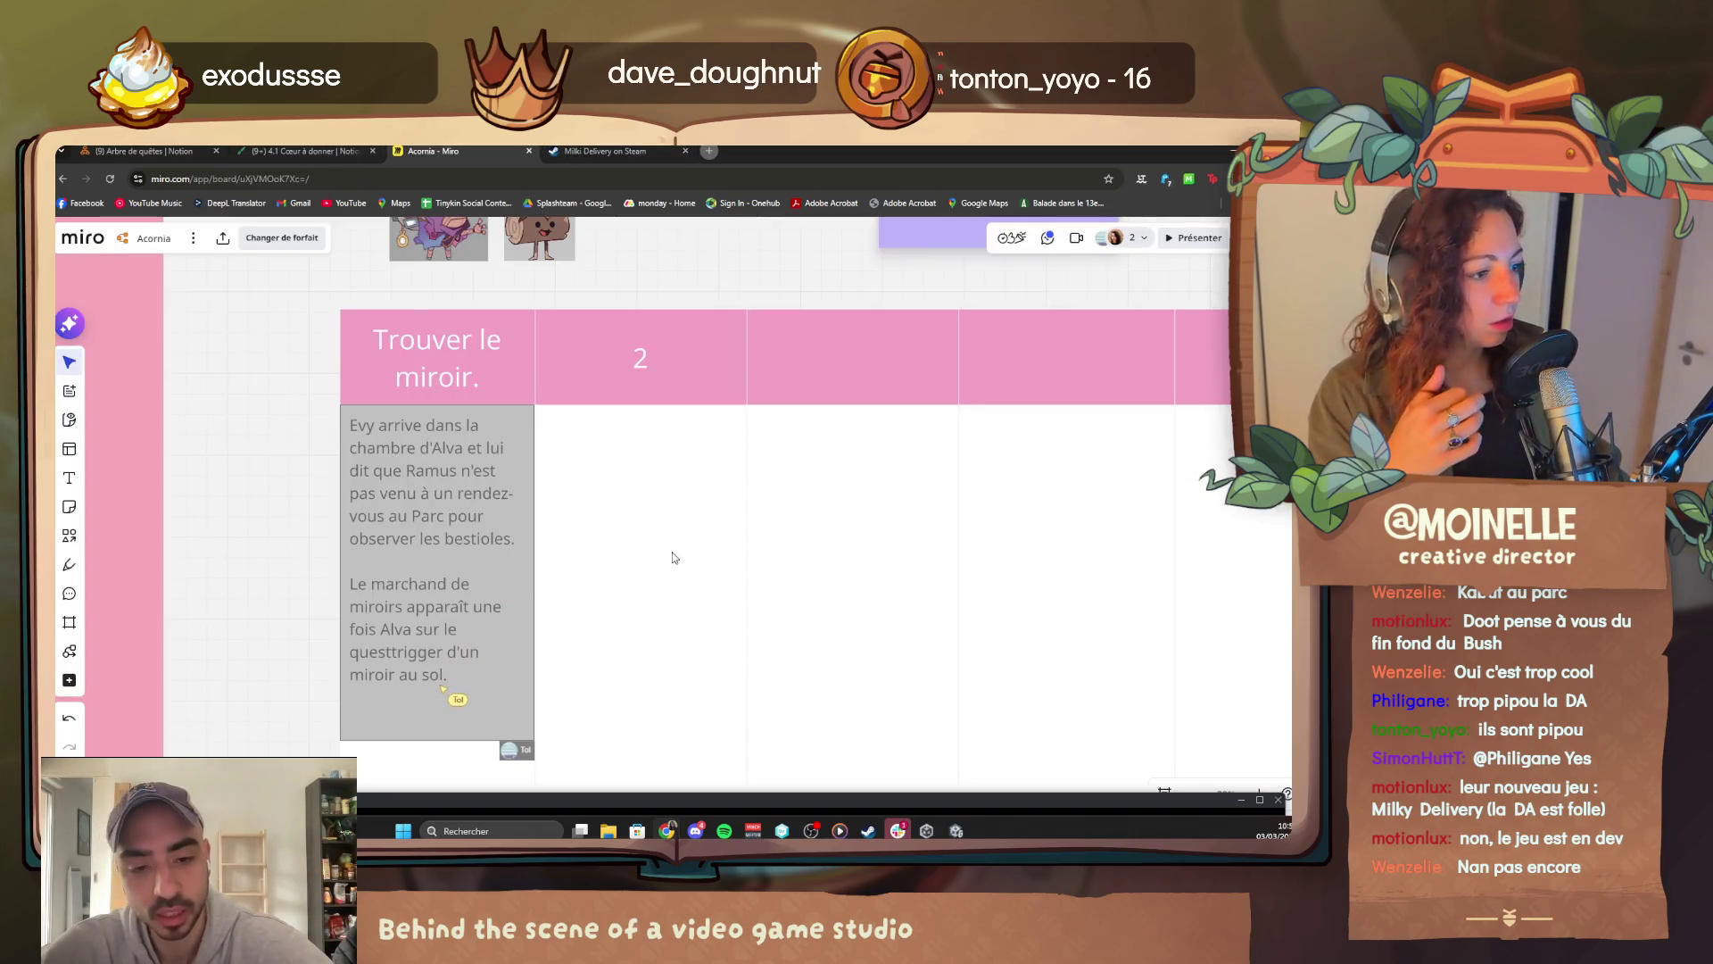
Add that the mirror merchant explains he came to retrieve a dropped mirror
scroll(442, 530, down, 2)
text(MM dit)
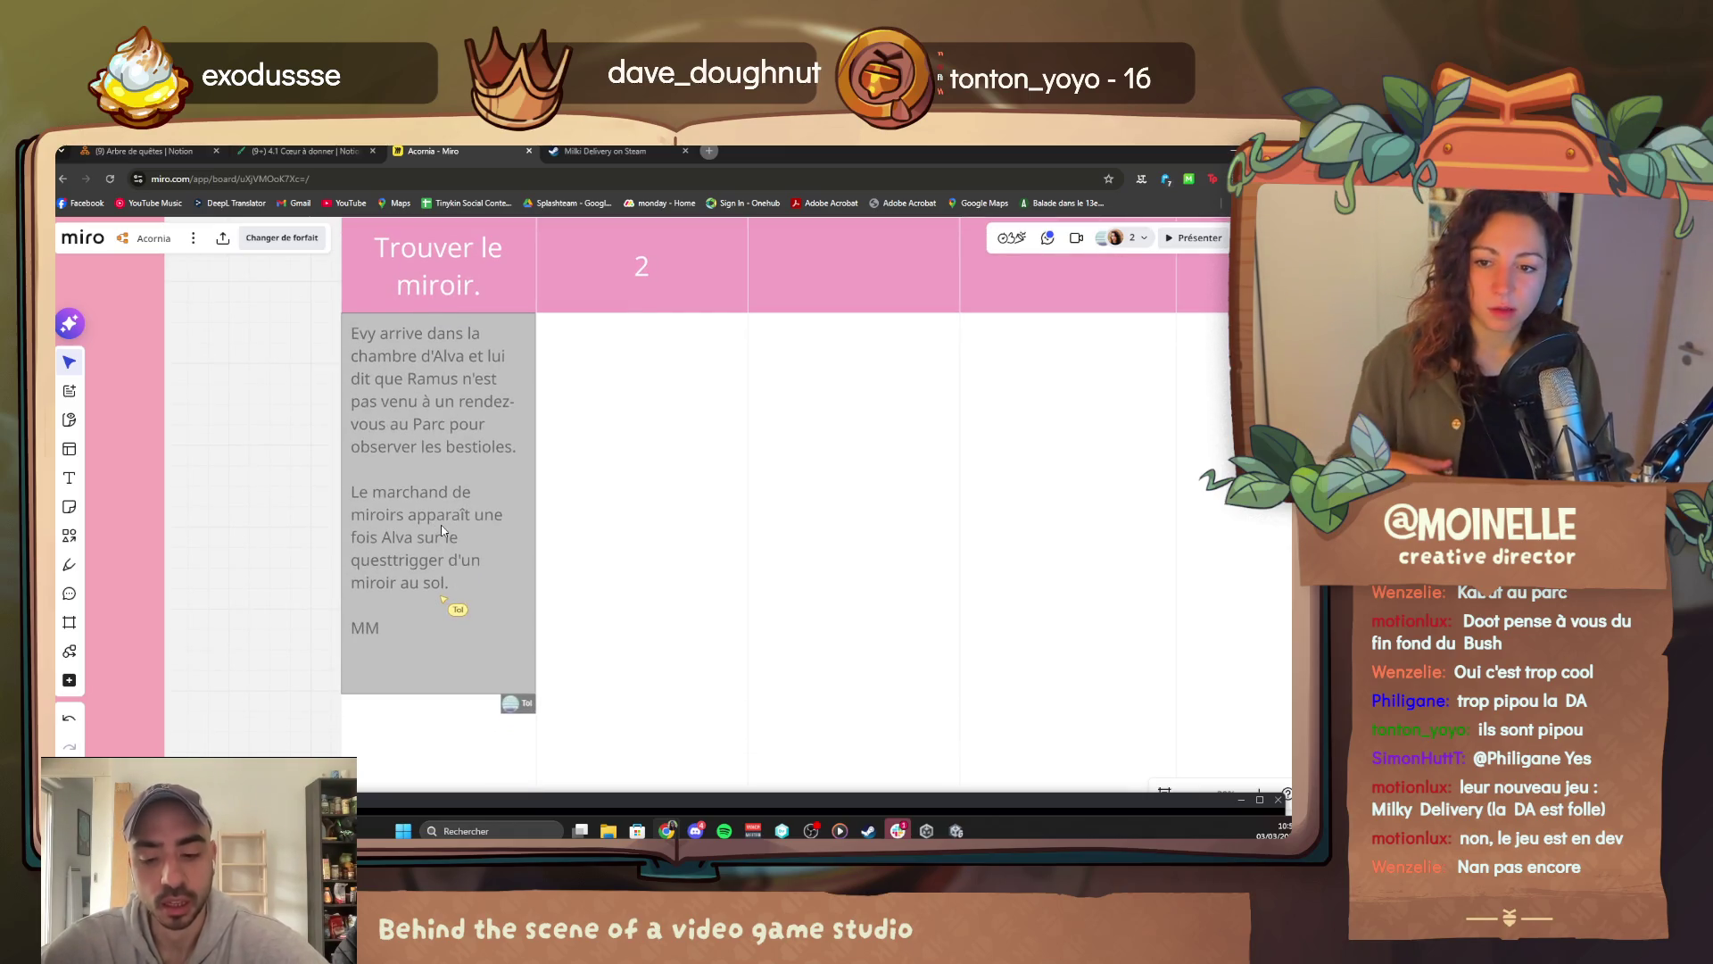
key(BackSpace)
key(BackSpace)
key(BackSpace)
text(explique)
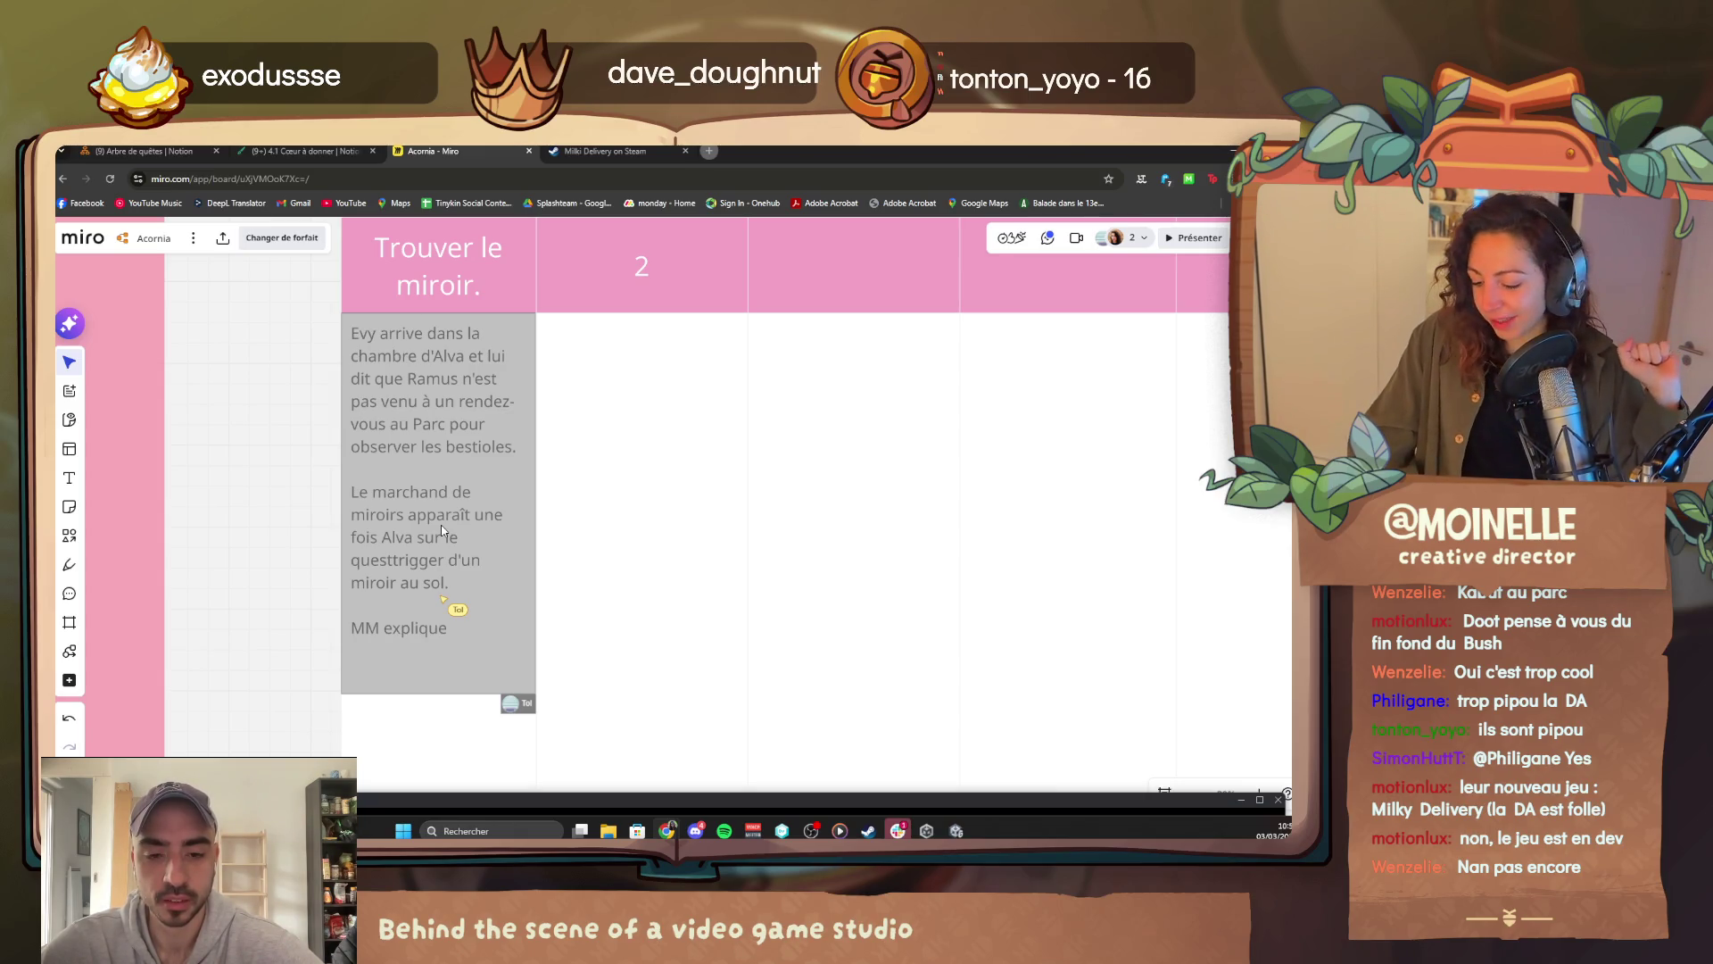
text( qu'il est là)
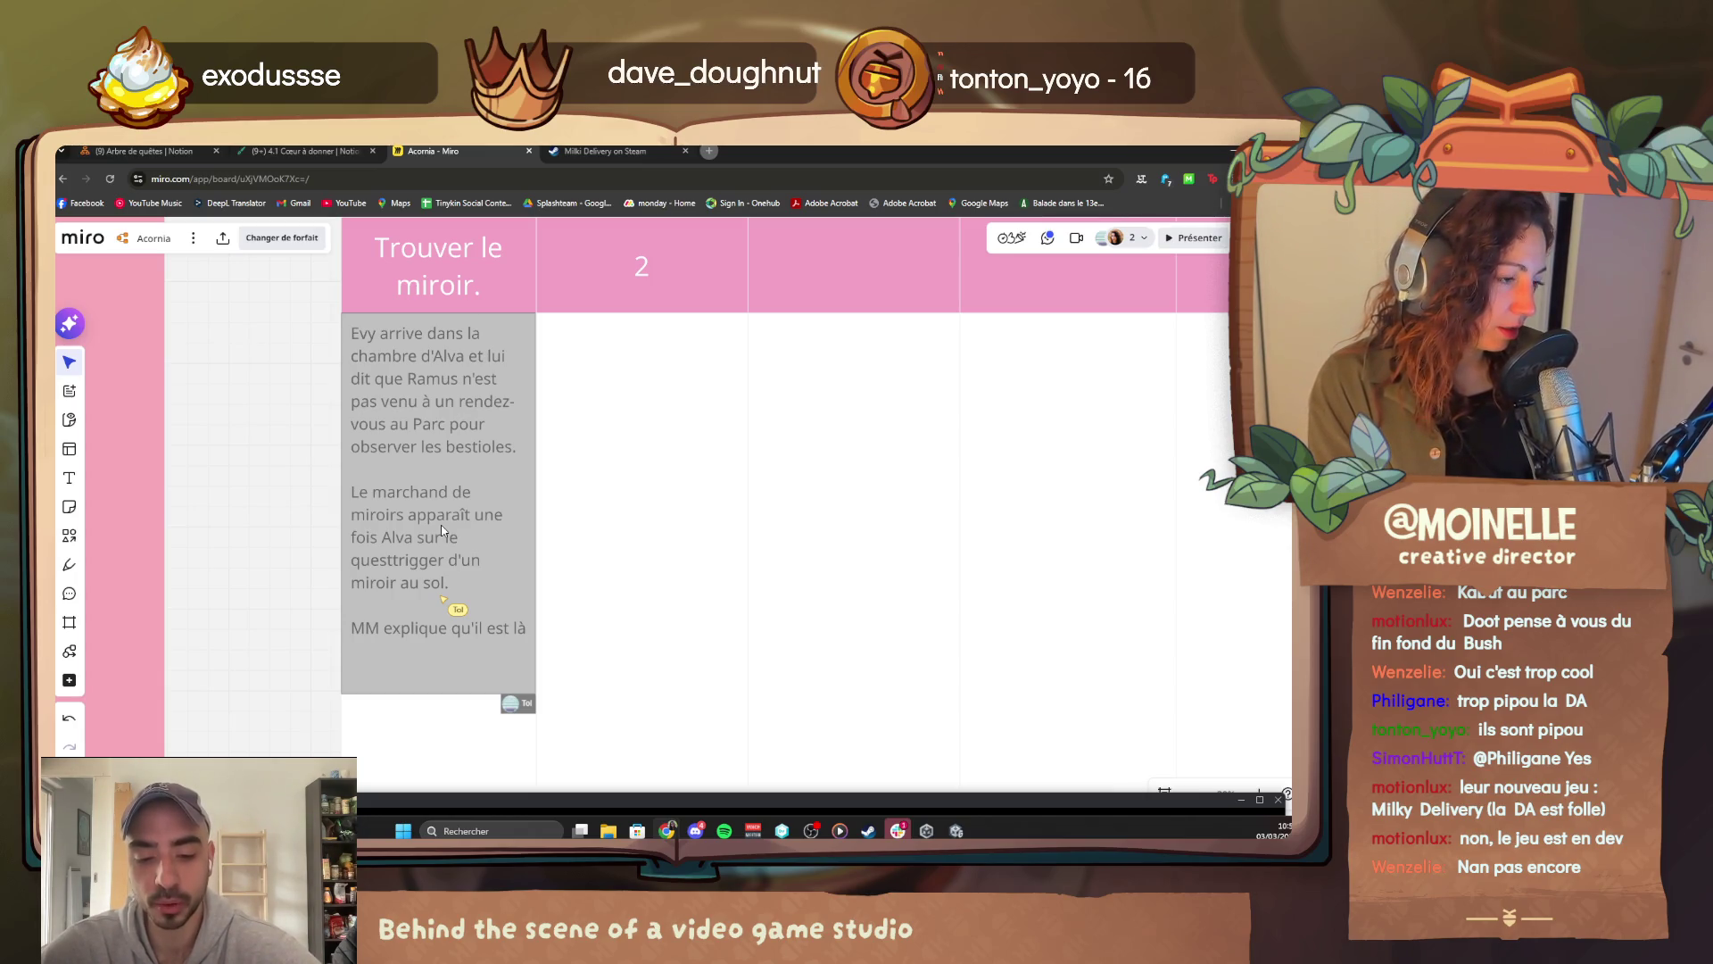
text(pour récupérer un)
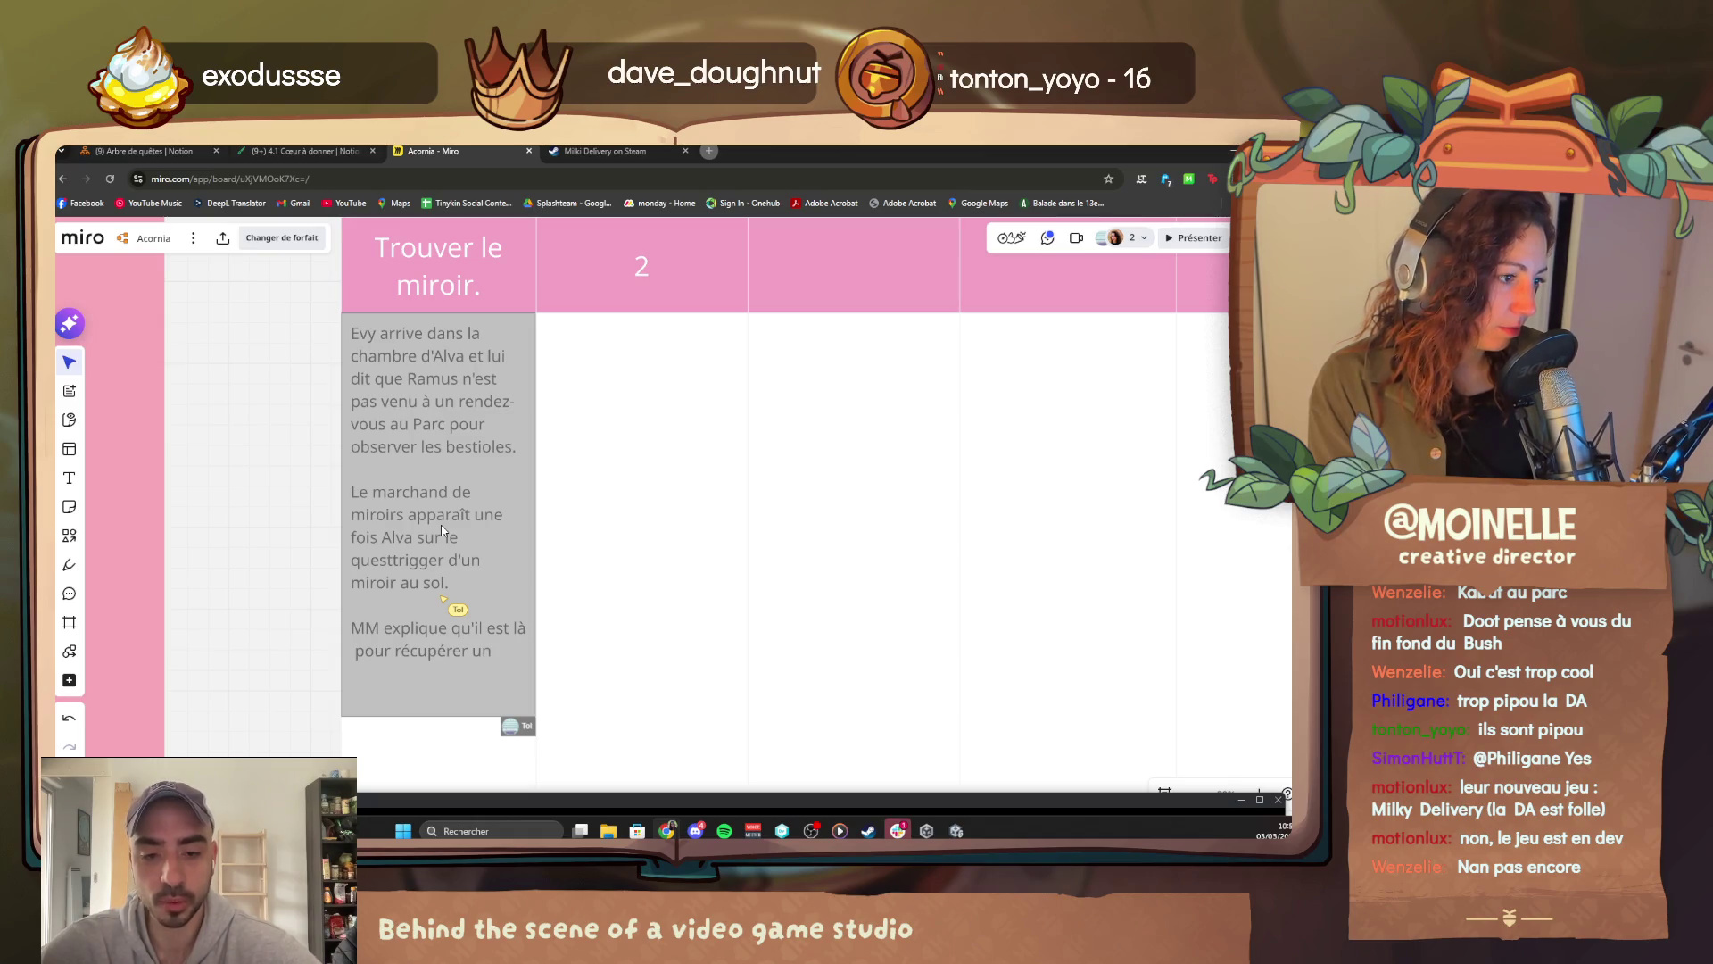
text(ir qu'i)
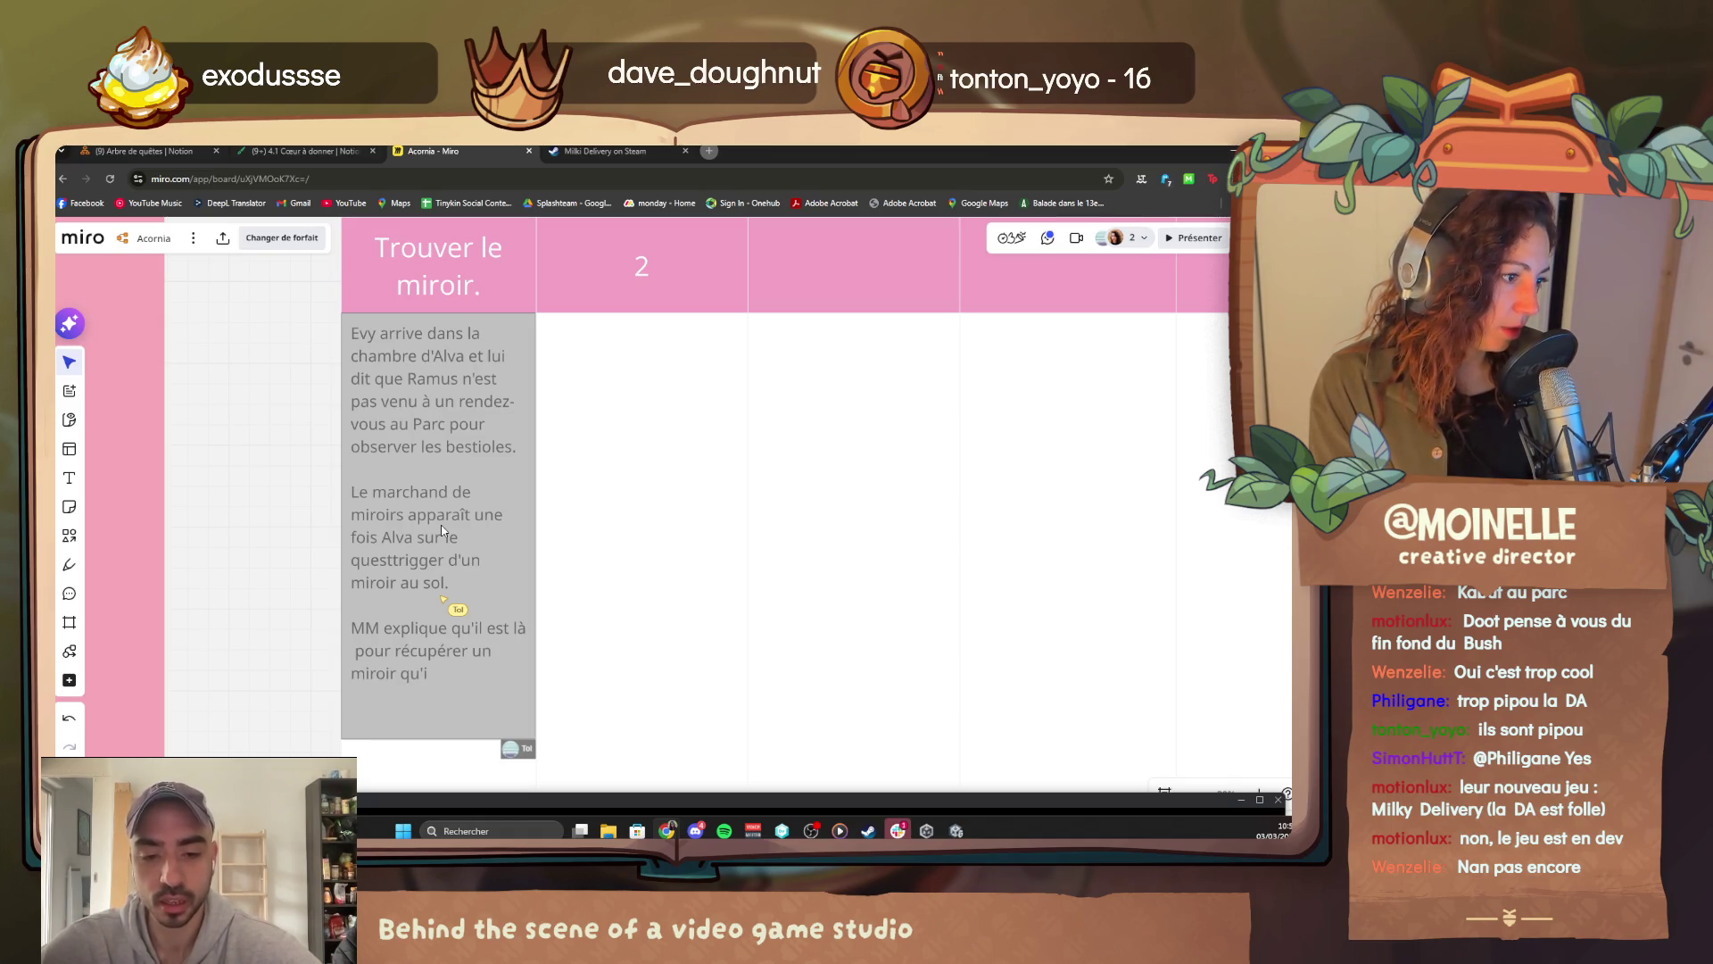
text(mbé, Alv)
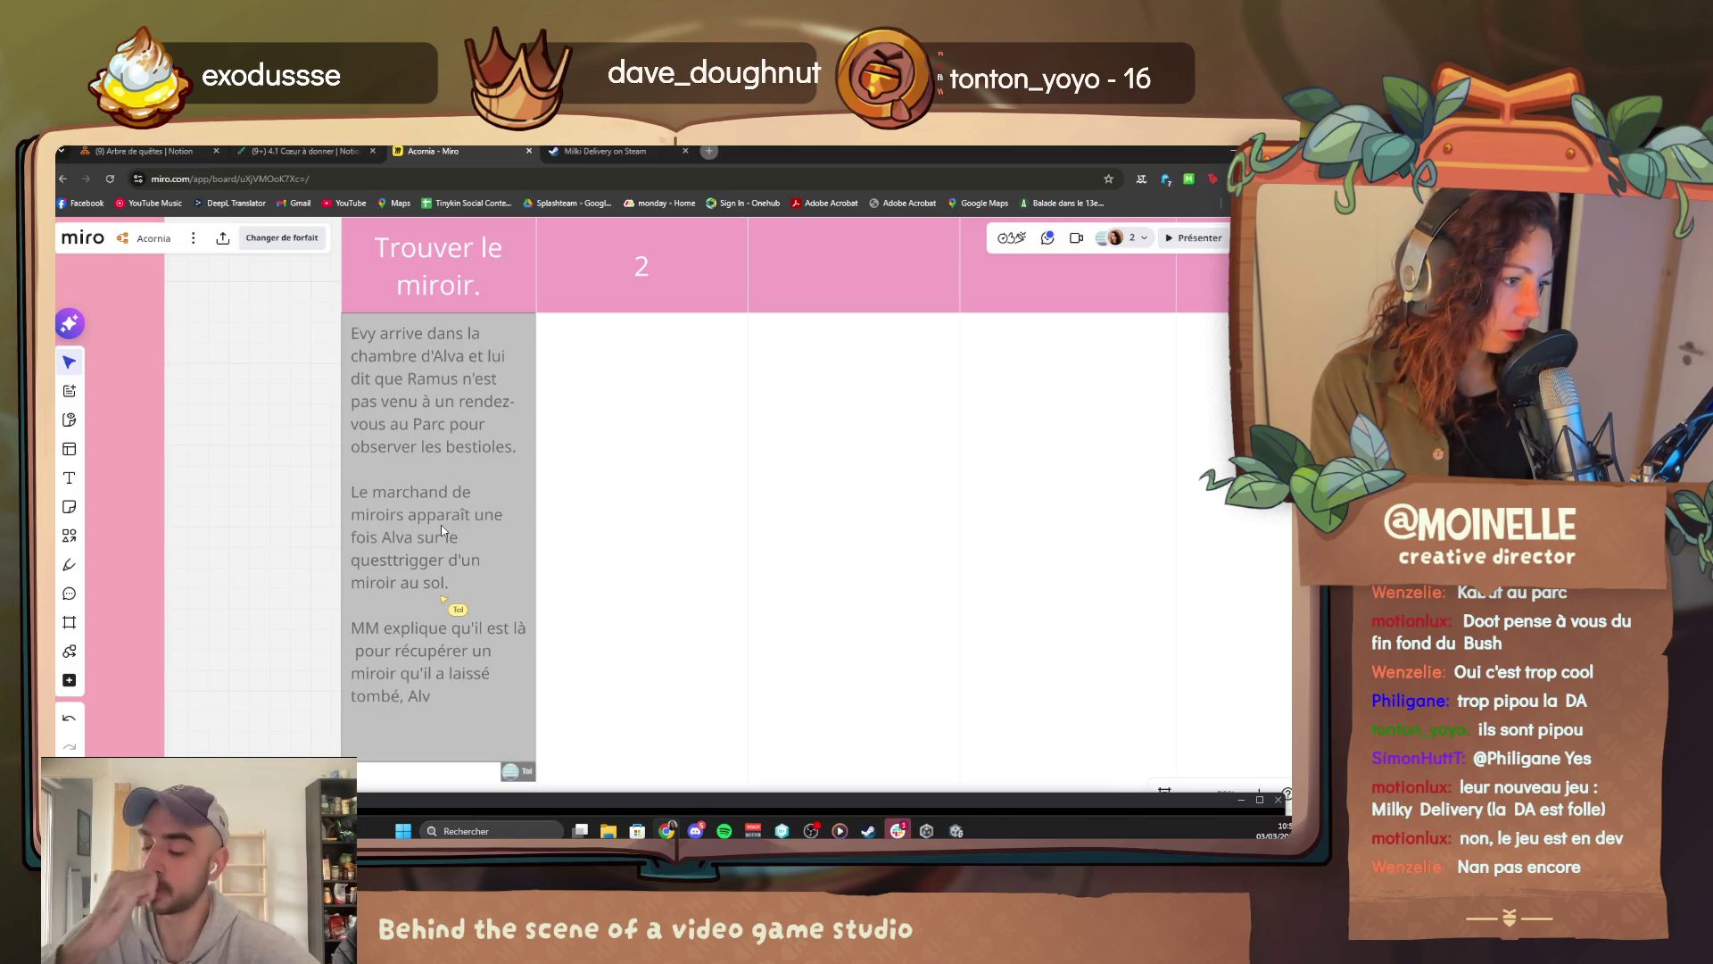
text(a)
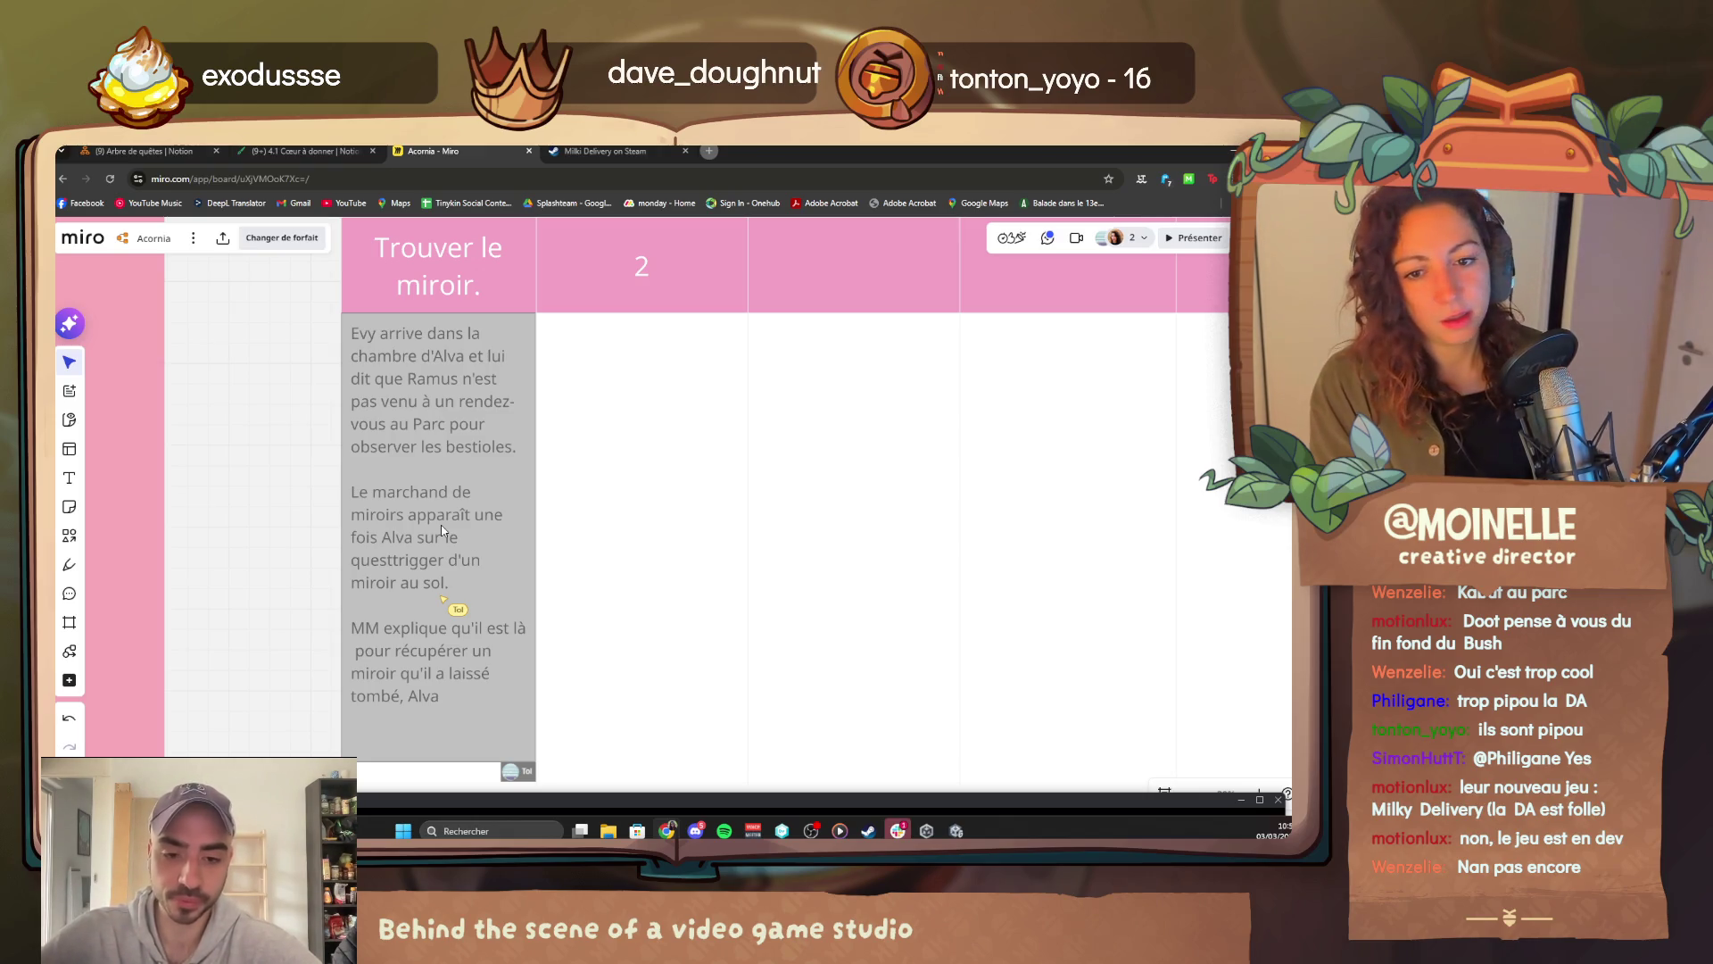
Add that Ramus has disappeared and the two decide he must be in the Duramen
scroll(463, 546, down, 3)
scroll(437, 622, up, 3)
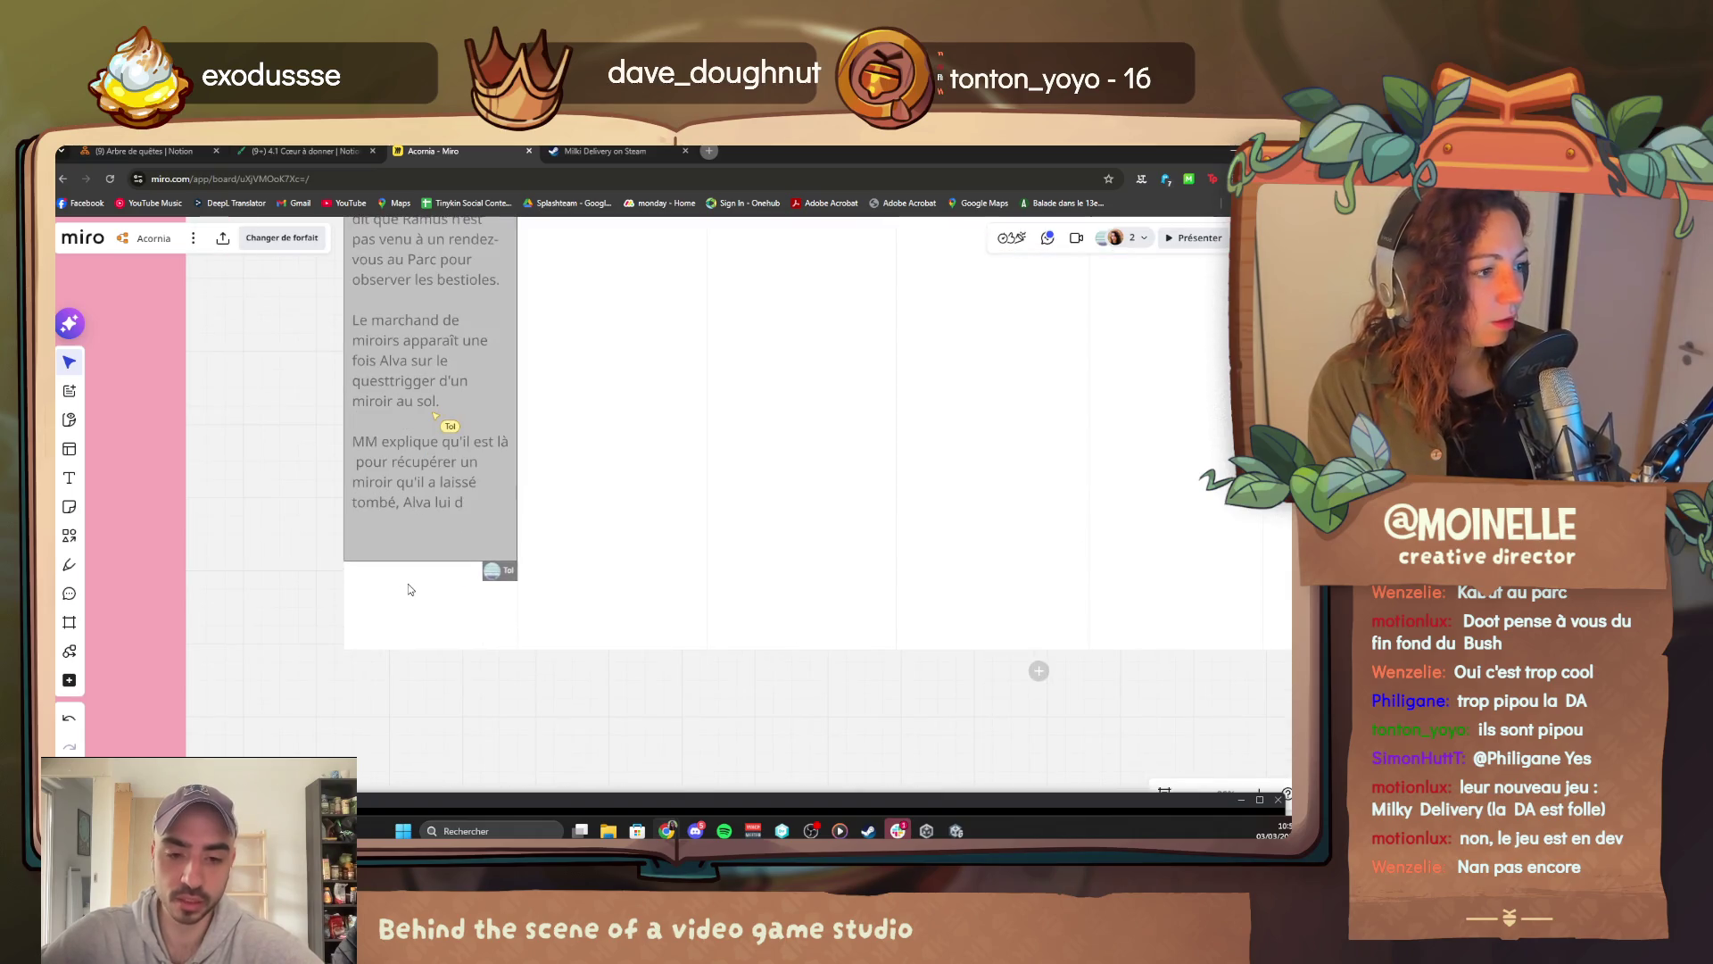
text(Ramus)
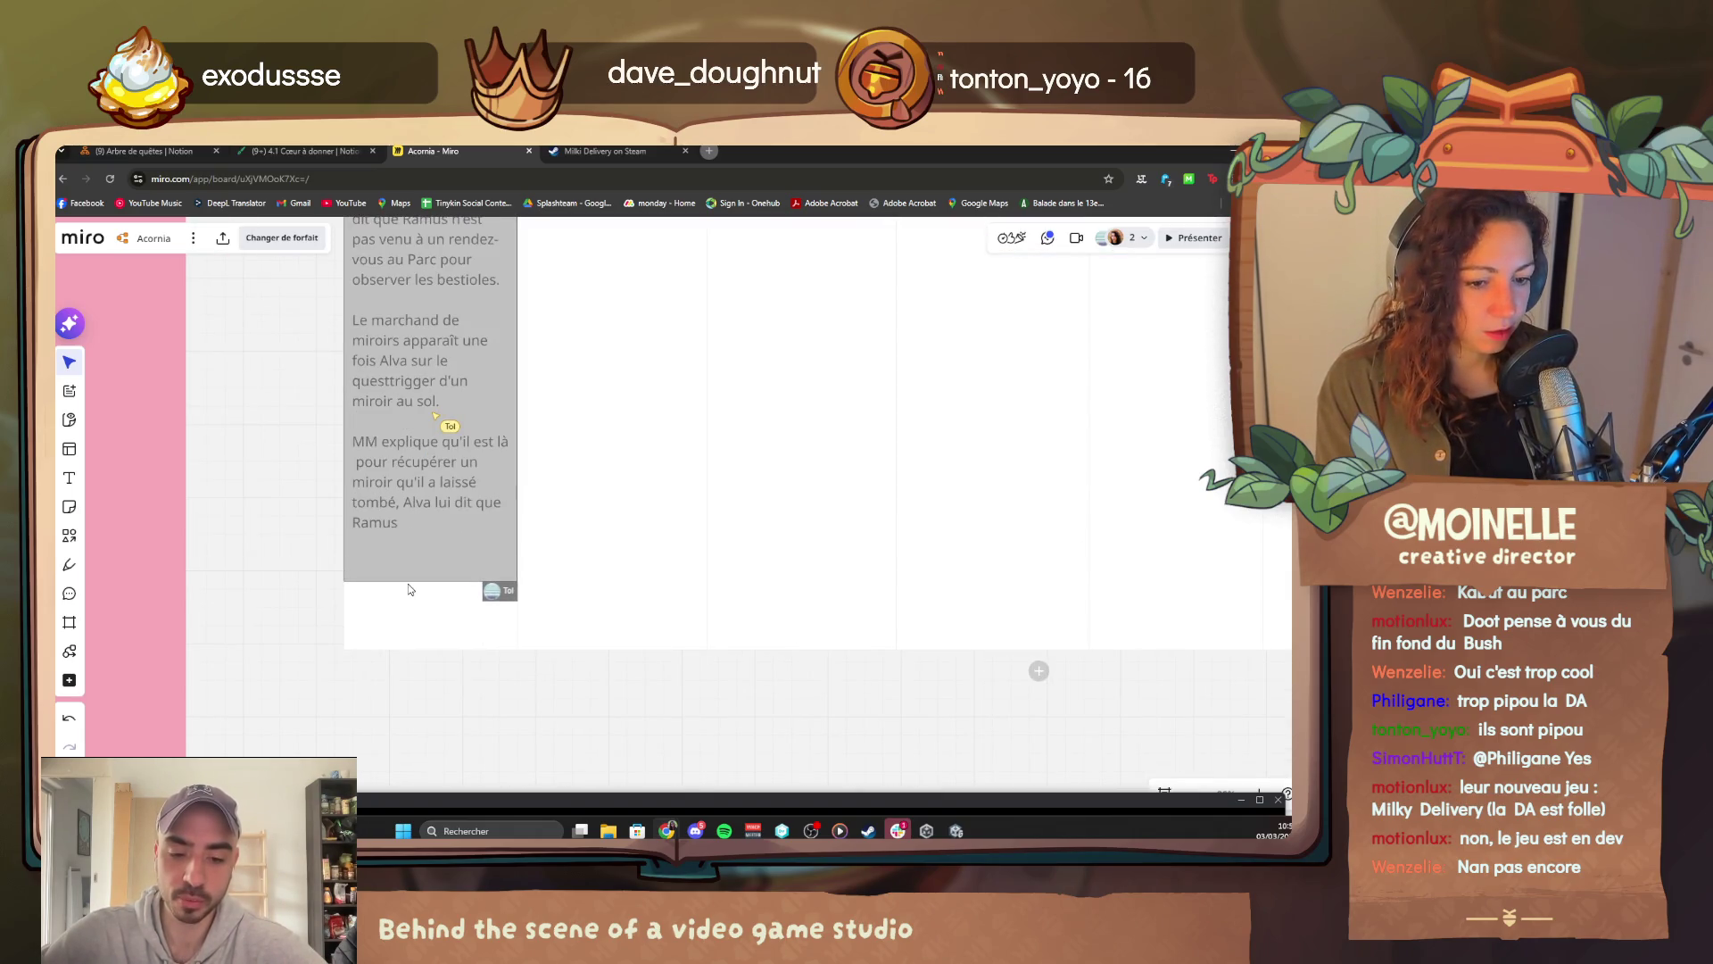
text( a disparu et que)
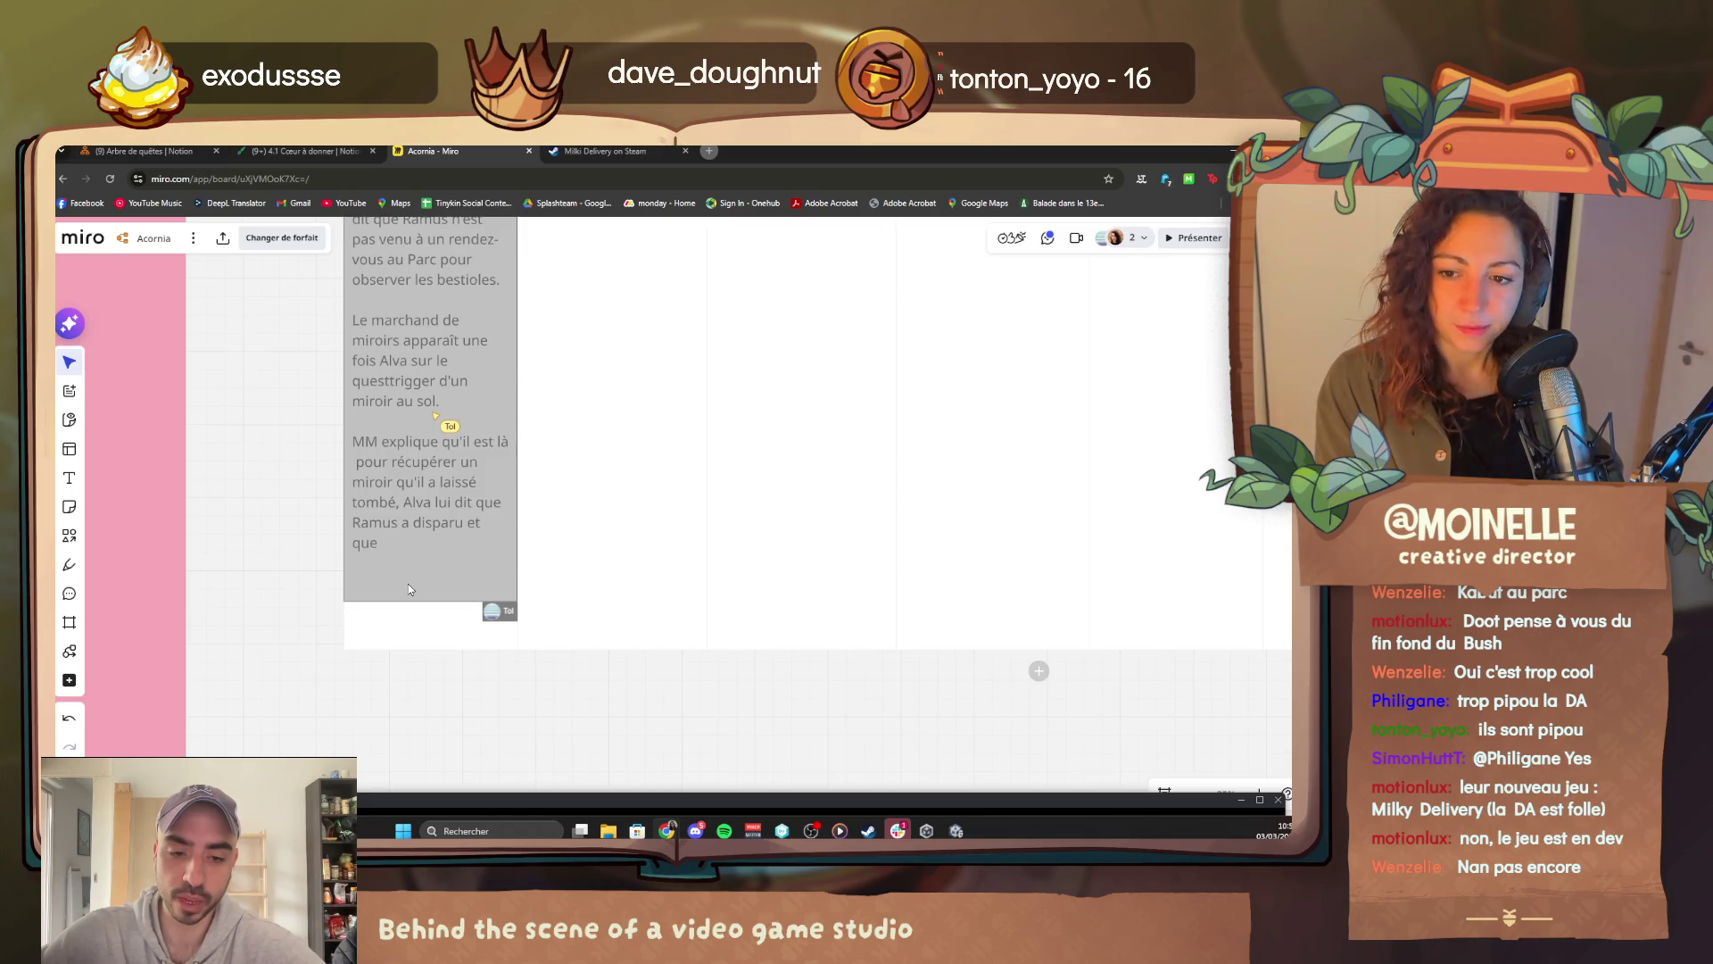
key(BackSpace)
key(BackSpace)
key(BackSpace)
text(les deux d)
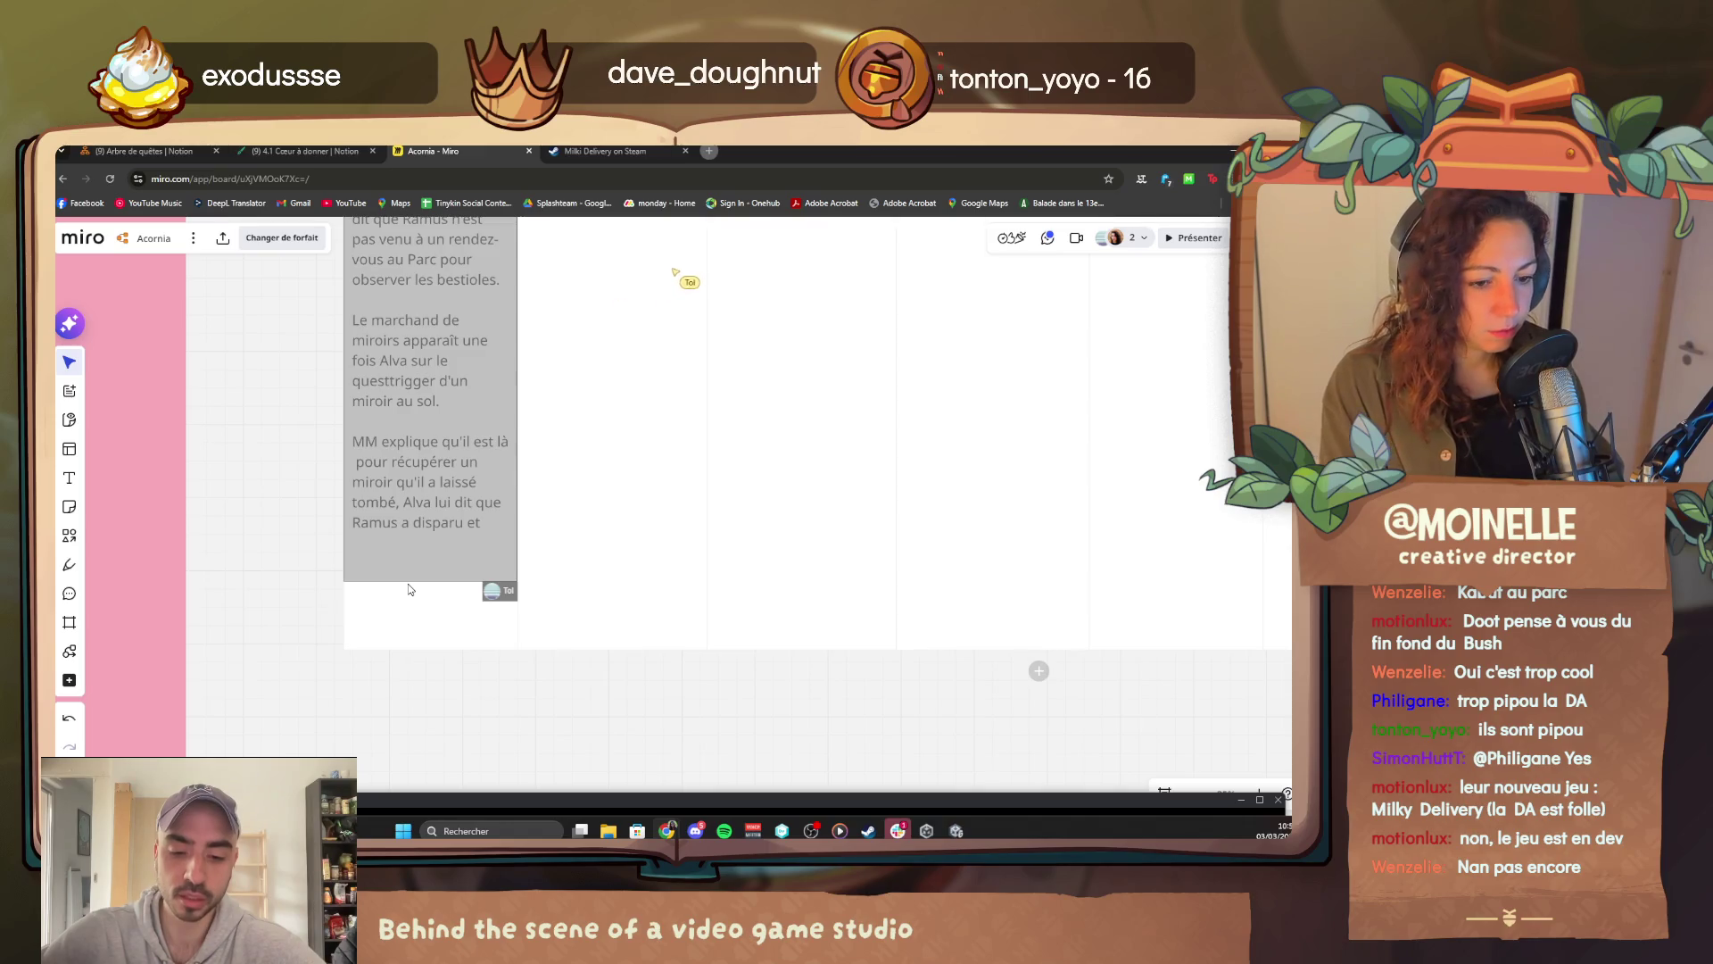
text(éterm)
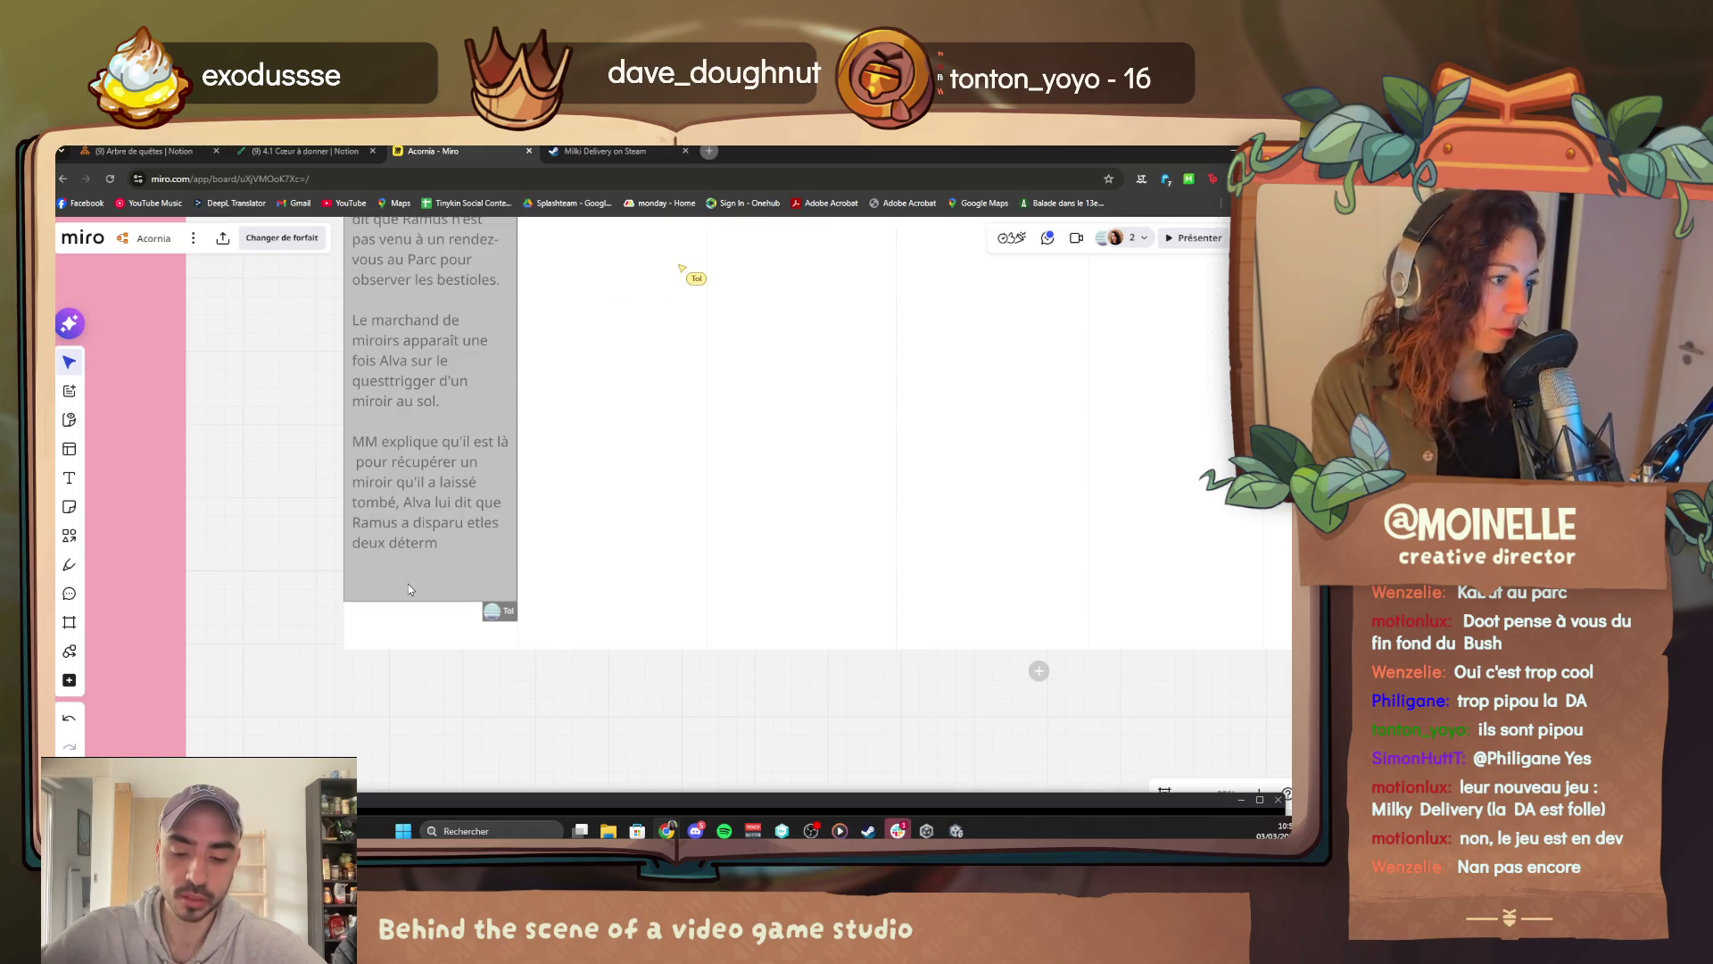
text(inent qu'il doit)
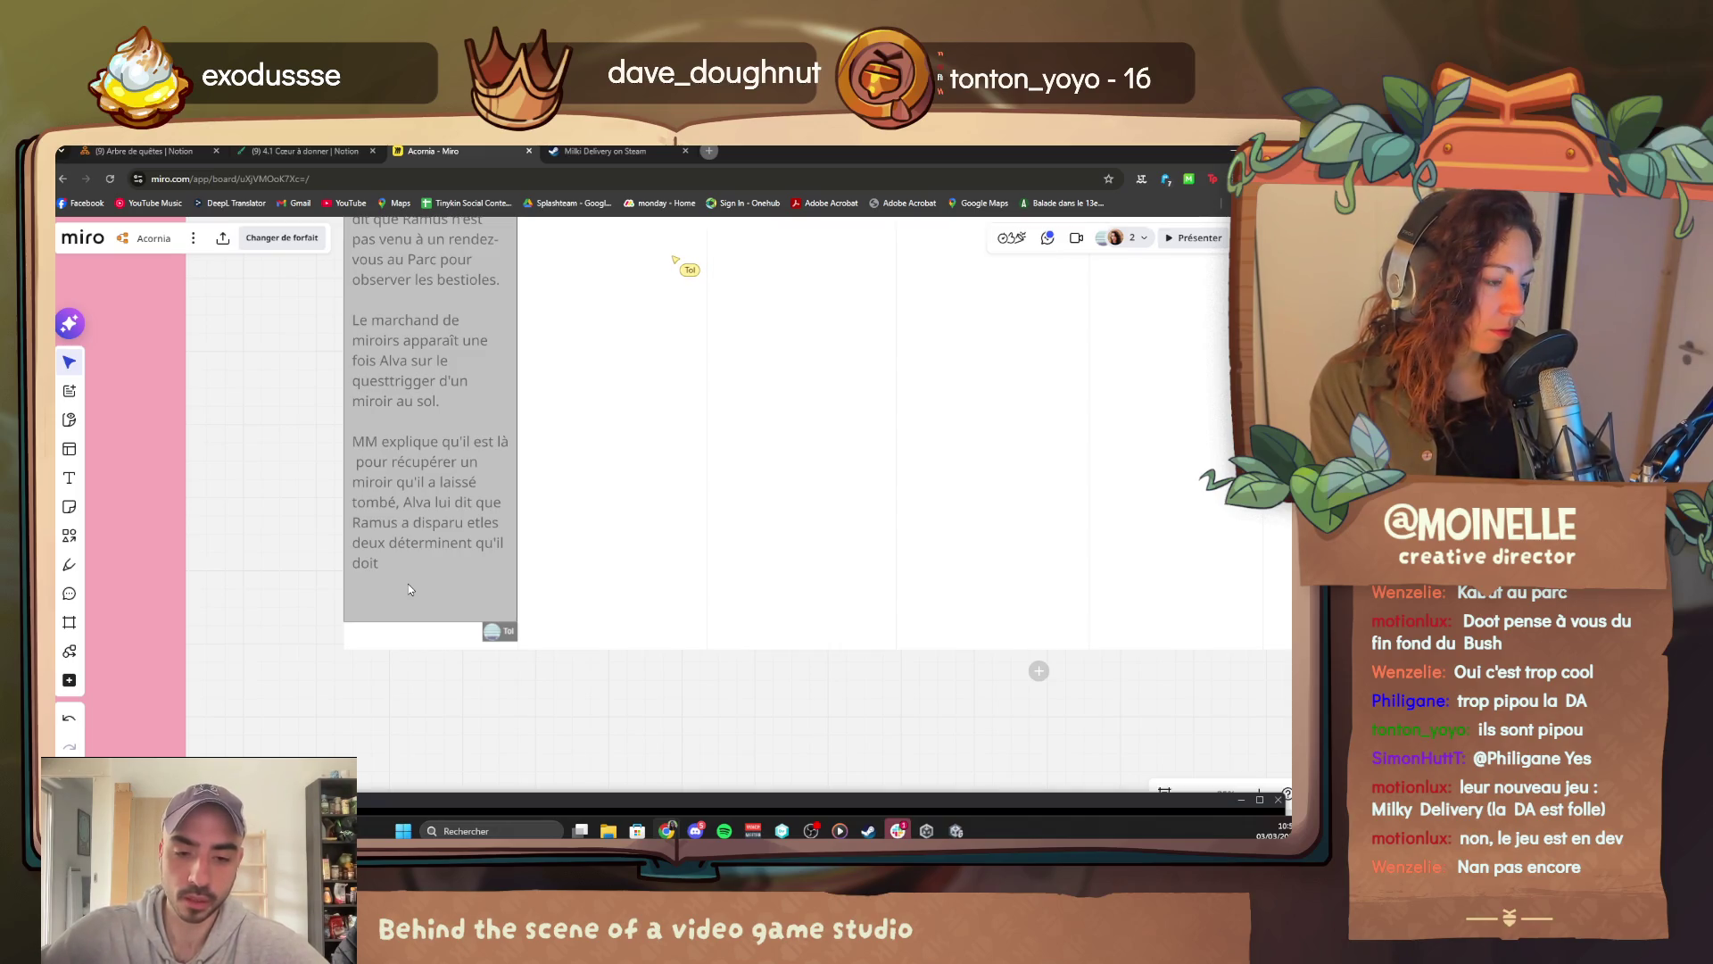
text( être dans le Durma)
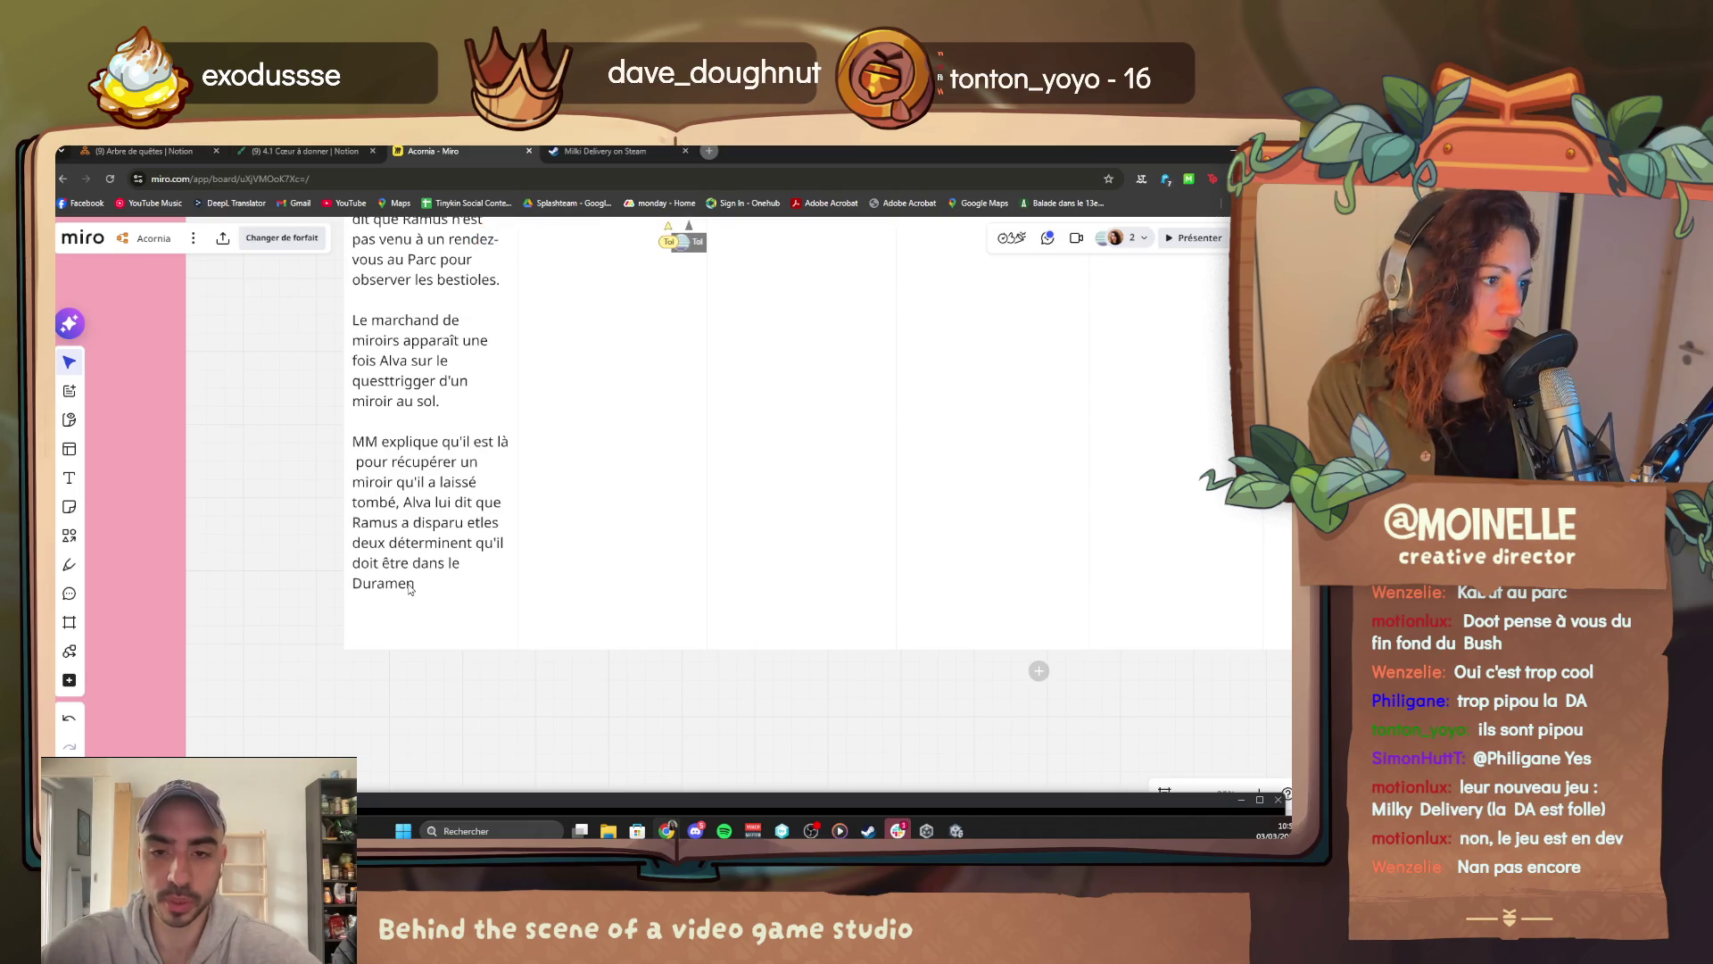
Scroll over the timeline to review the Intro, Objectif 1 and Objectif 2 columns
scroll(410, 589, down, 5)
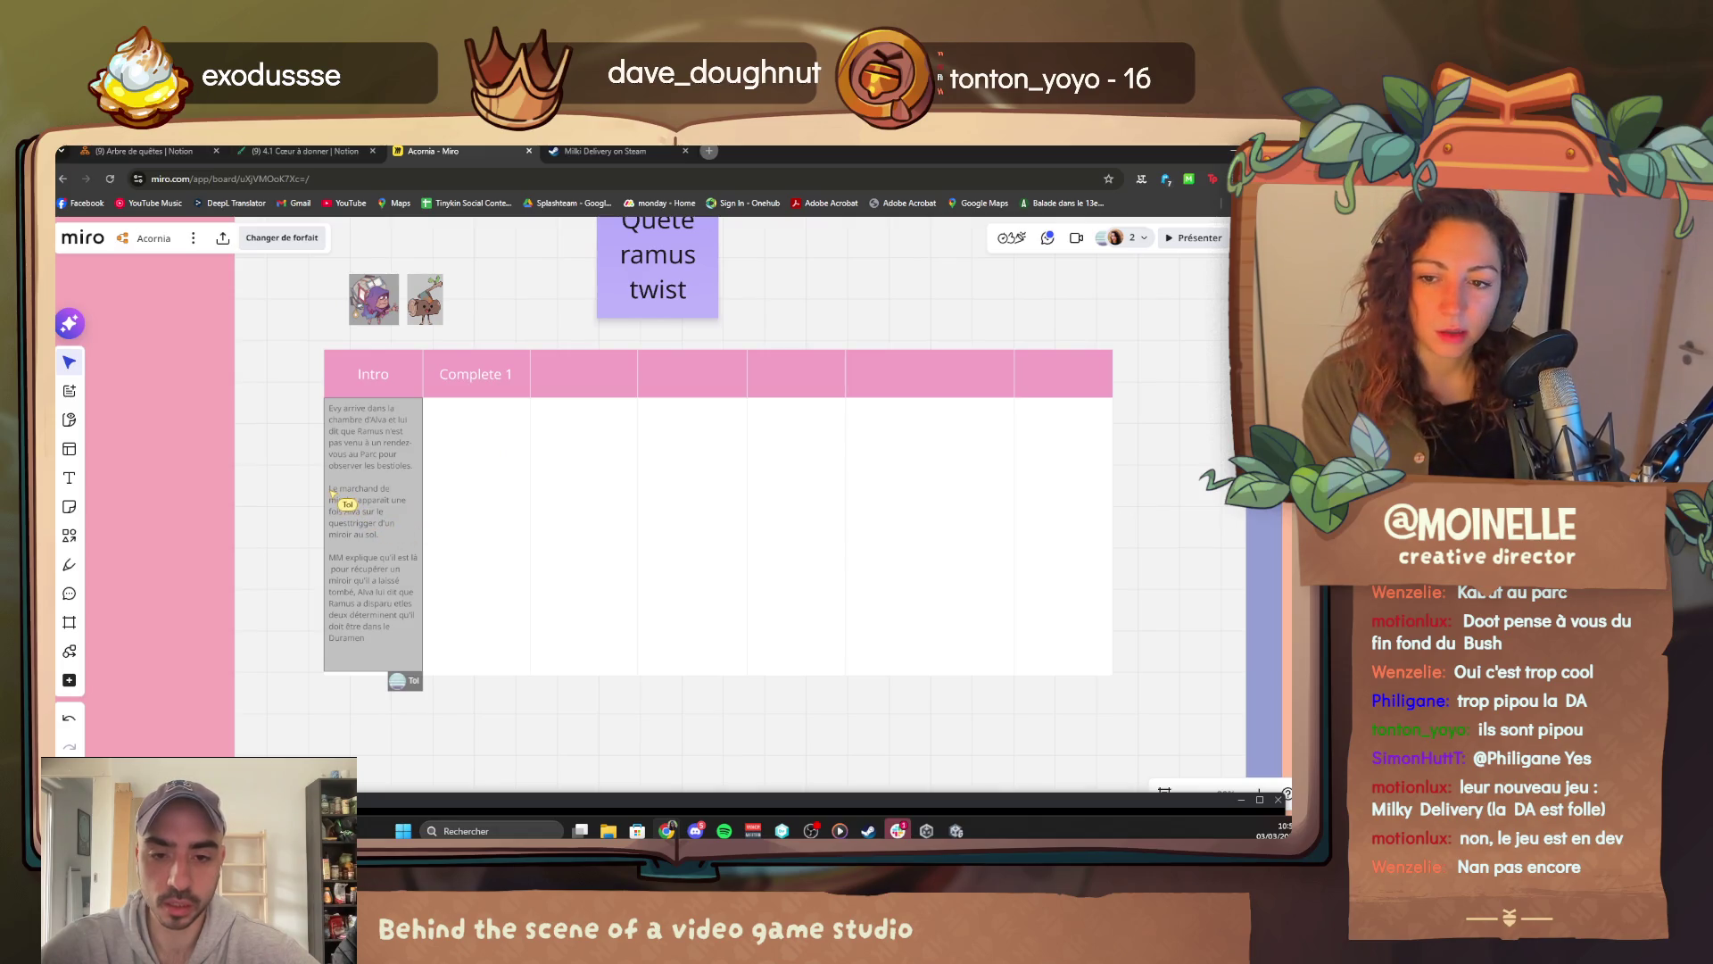
scroll(232, 553, up, 3)
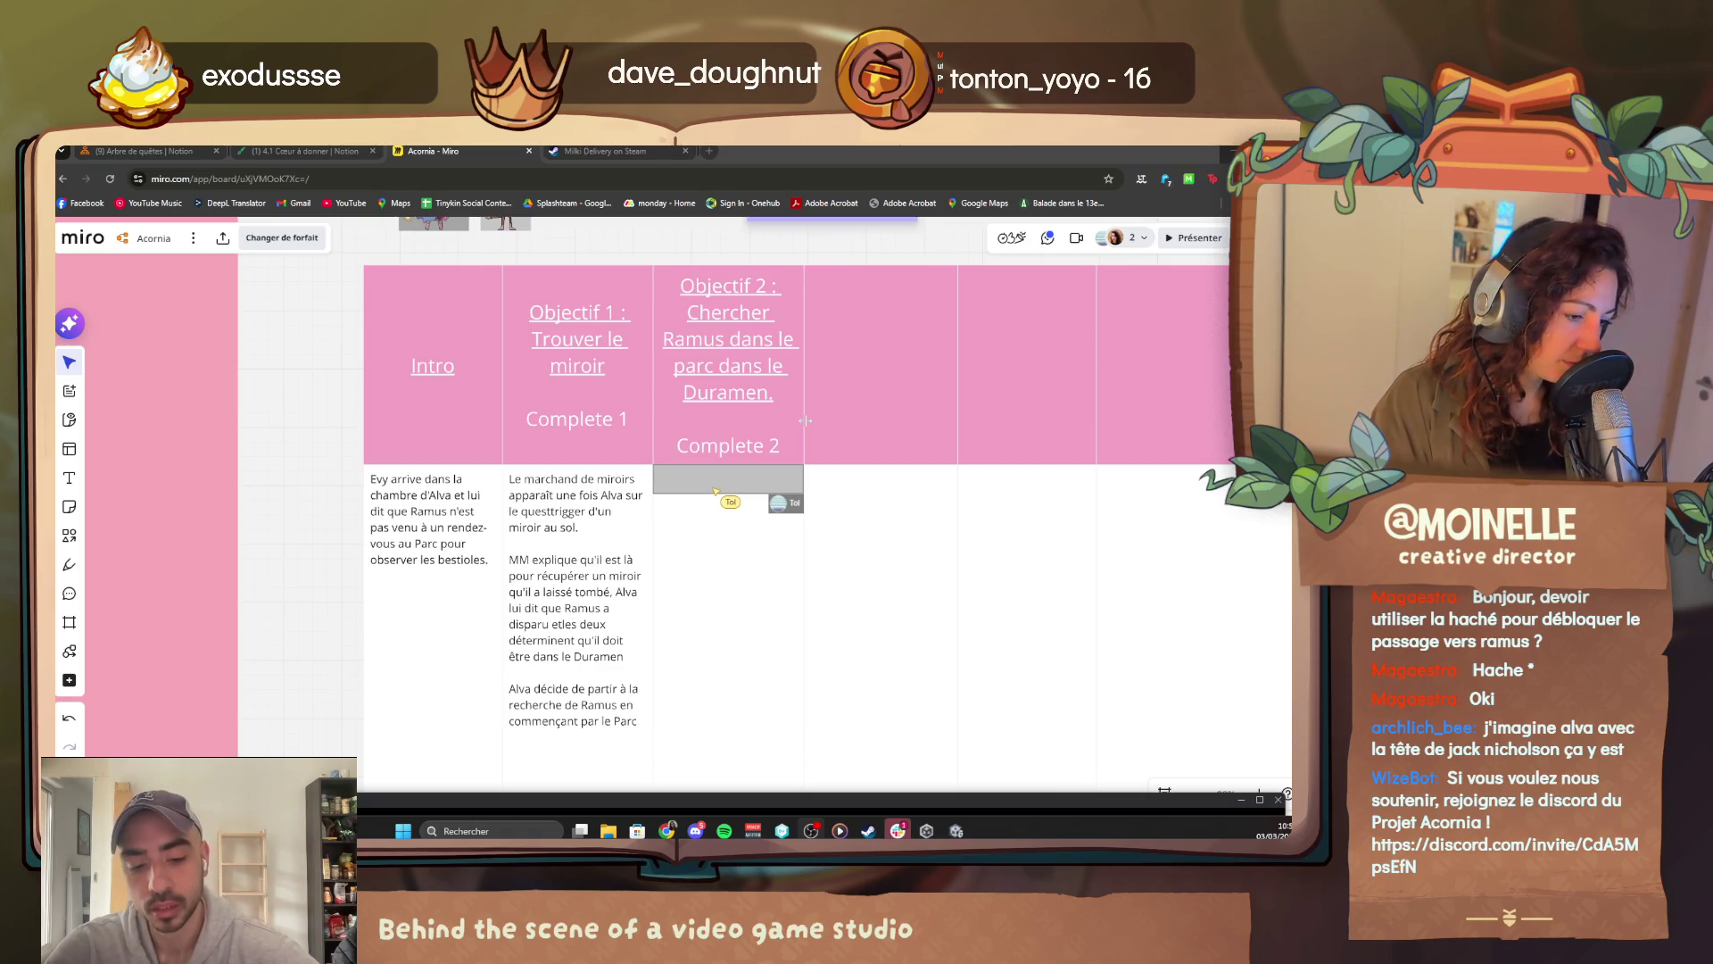
Write 'Dans le parc' and 'qu'est trigger sur' into the Objectif 2 card
text(Dans)
key(BackSpace)
text(e parc)
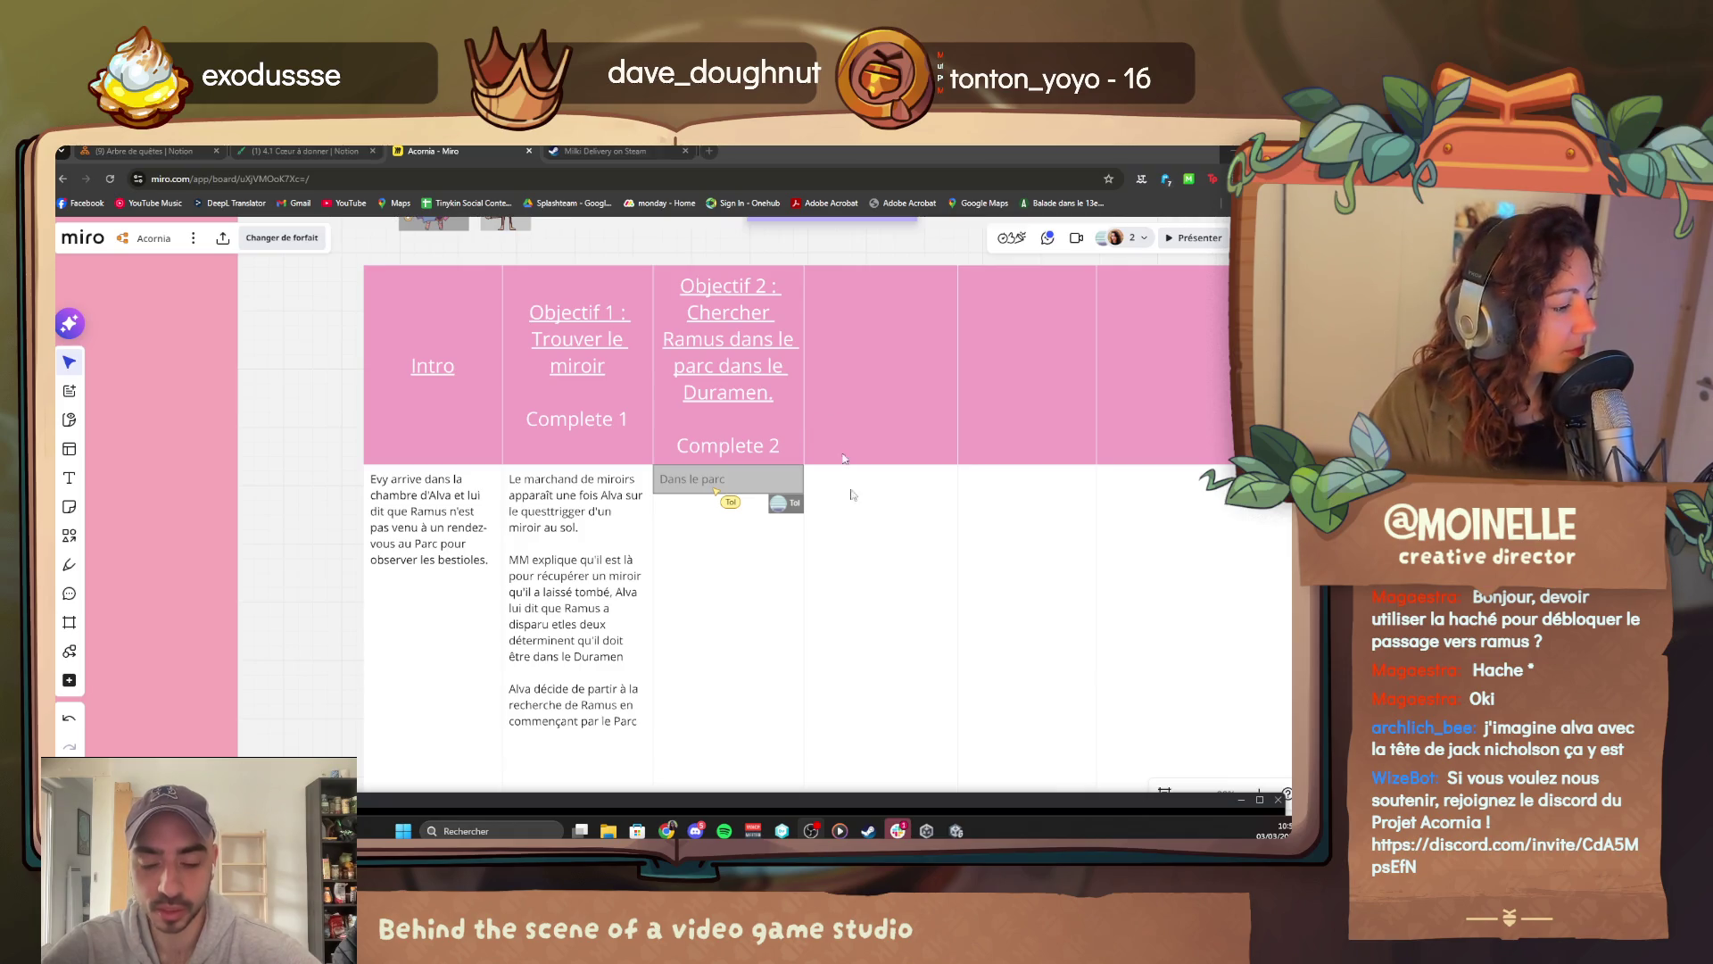
click(839, 831)
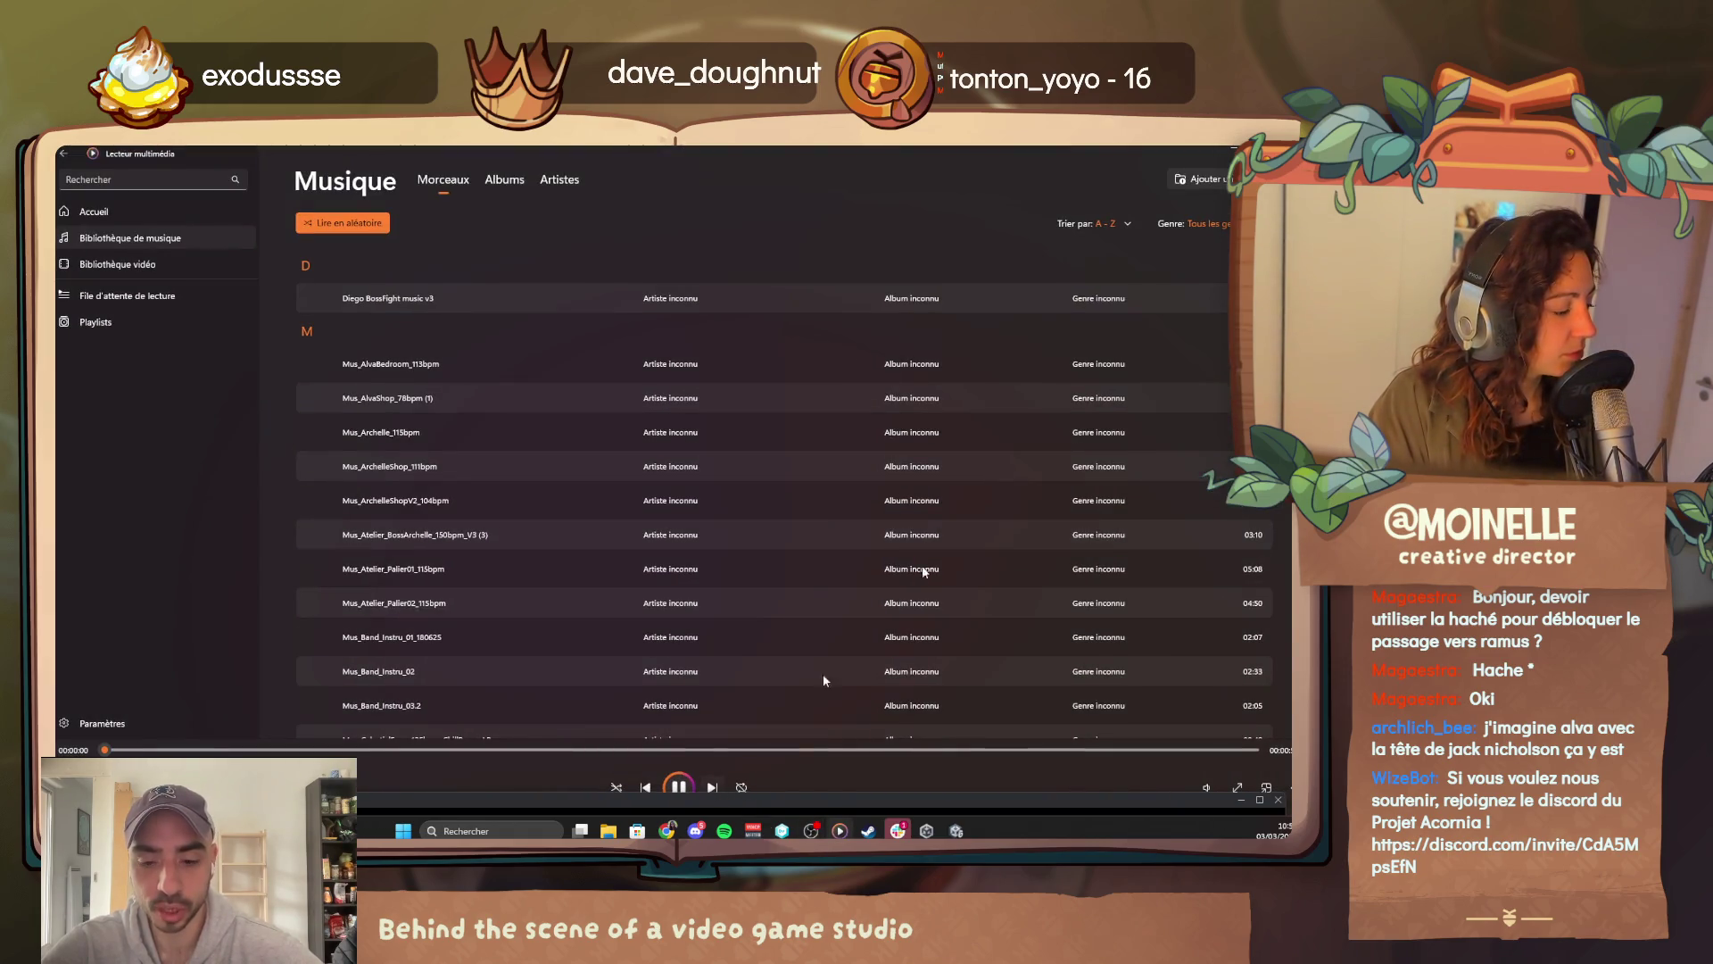
click(838, 831)
text(qu'est tri)
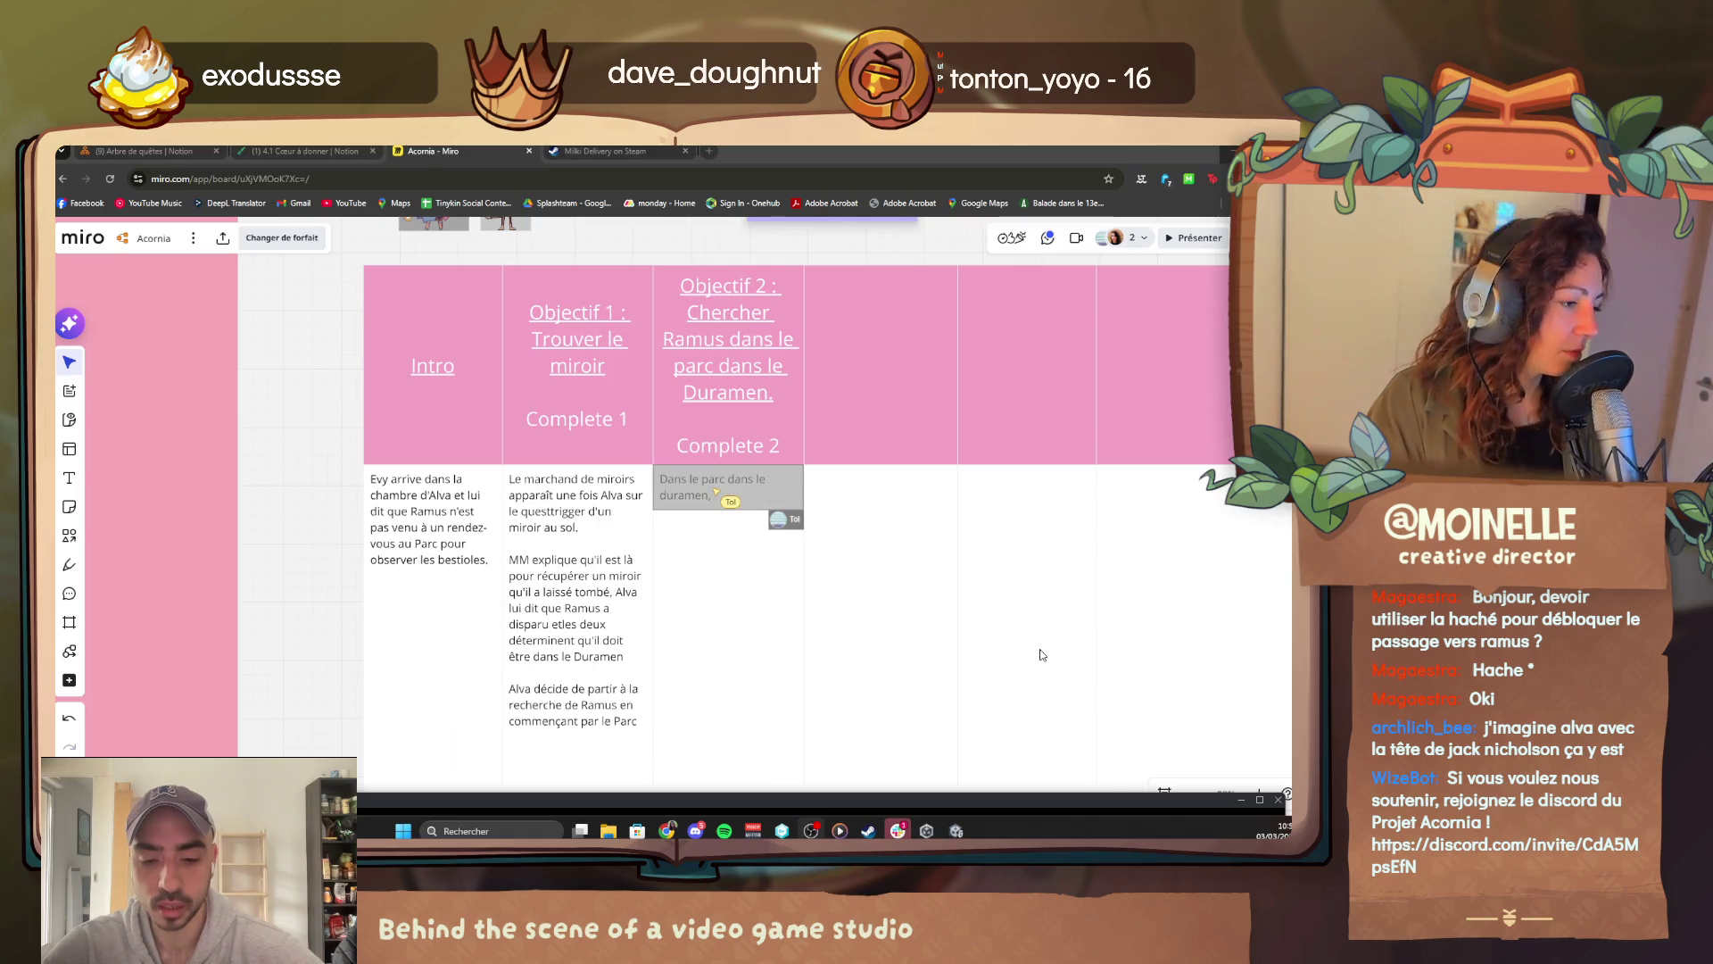
text(gger)
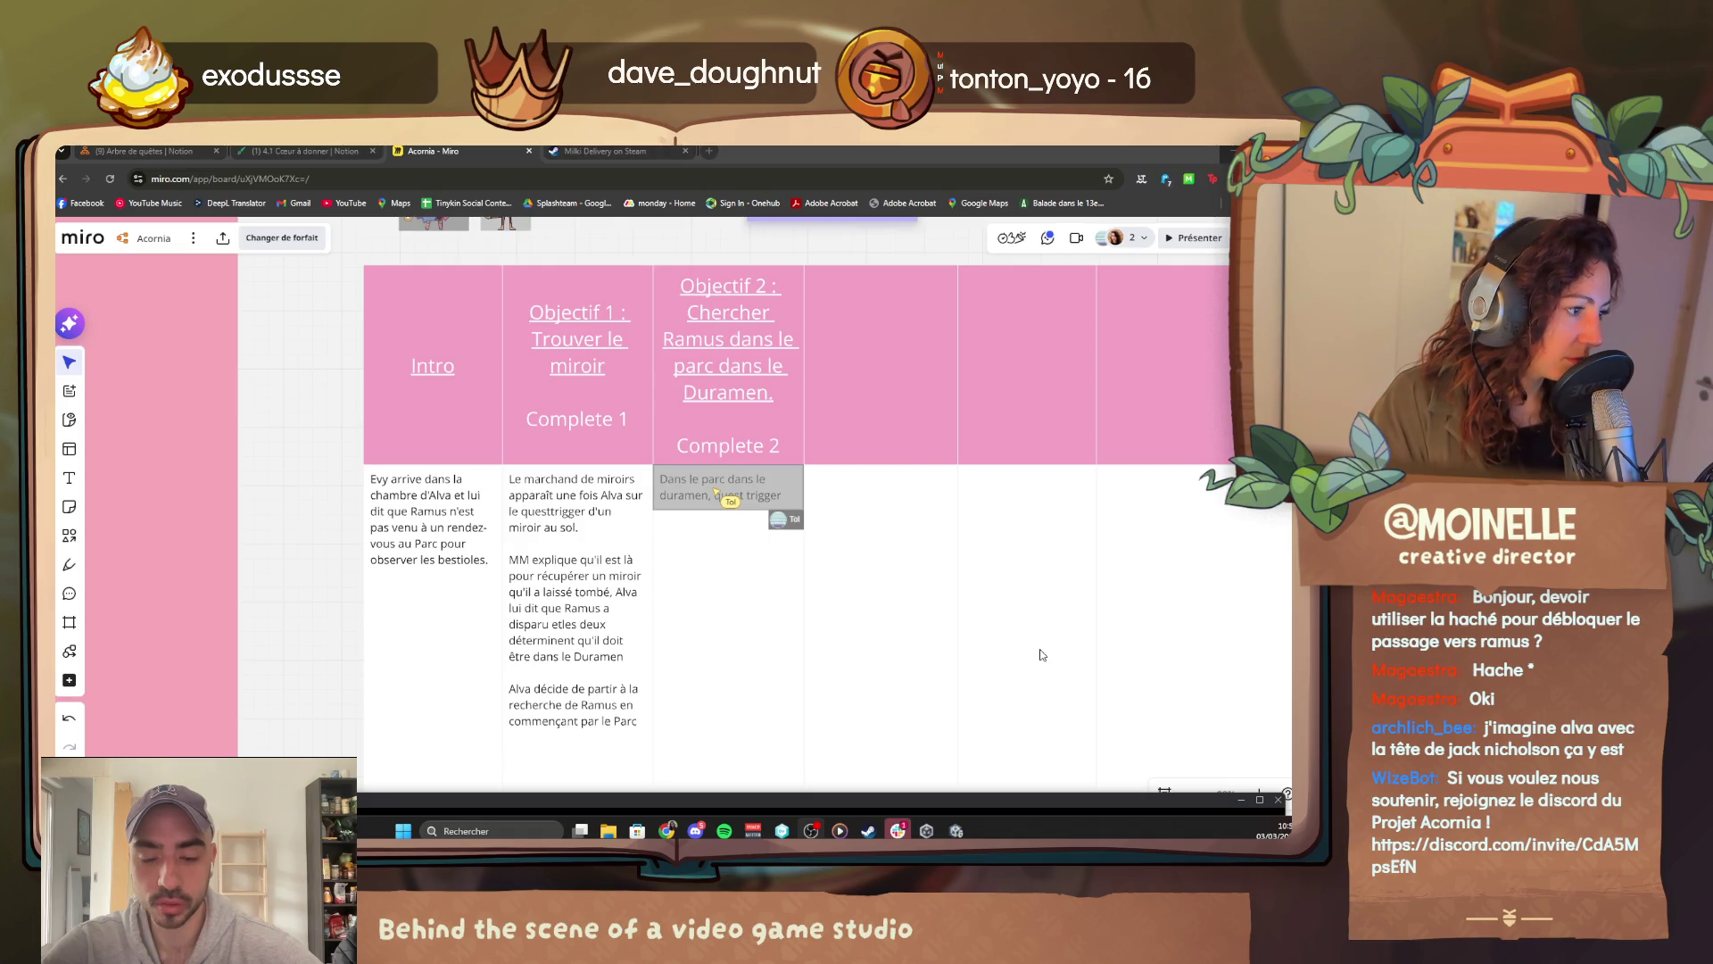
text( sur)
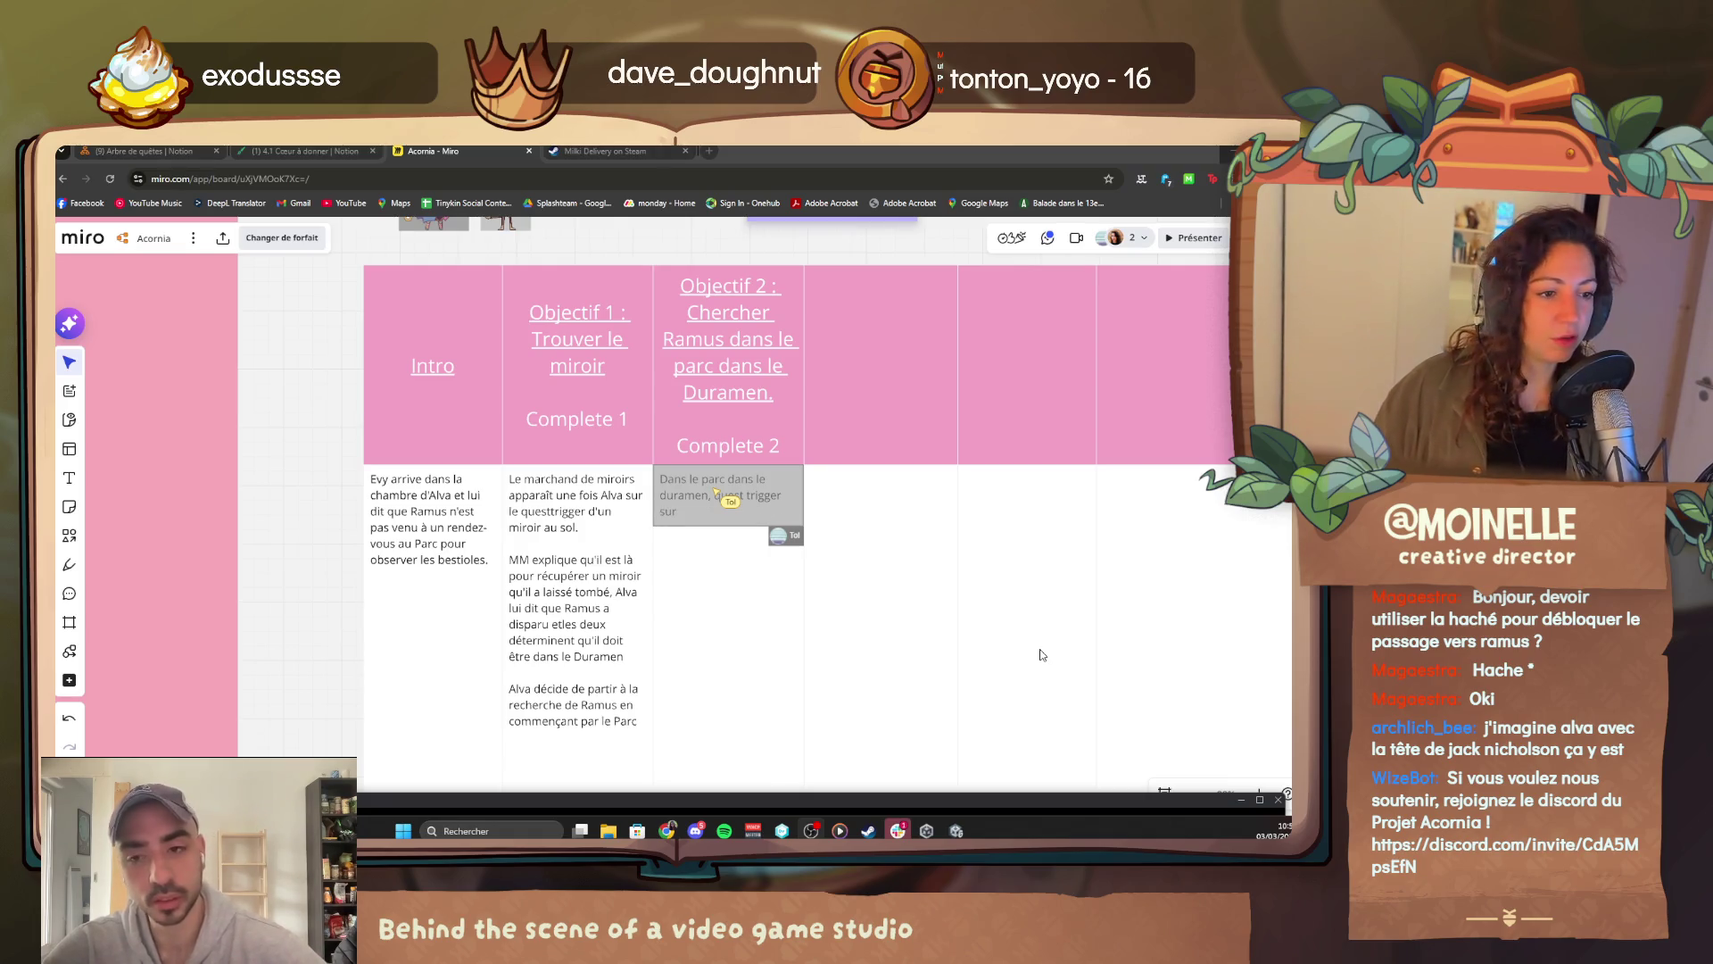
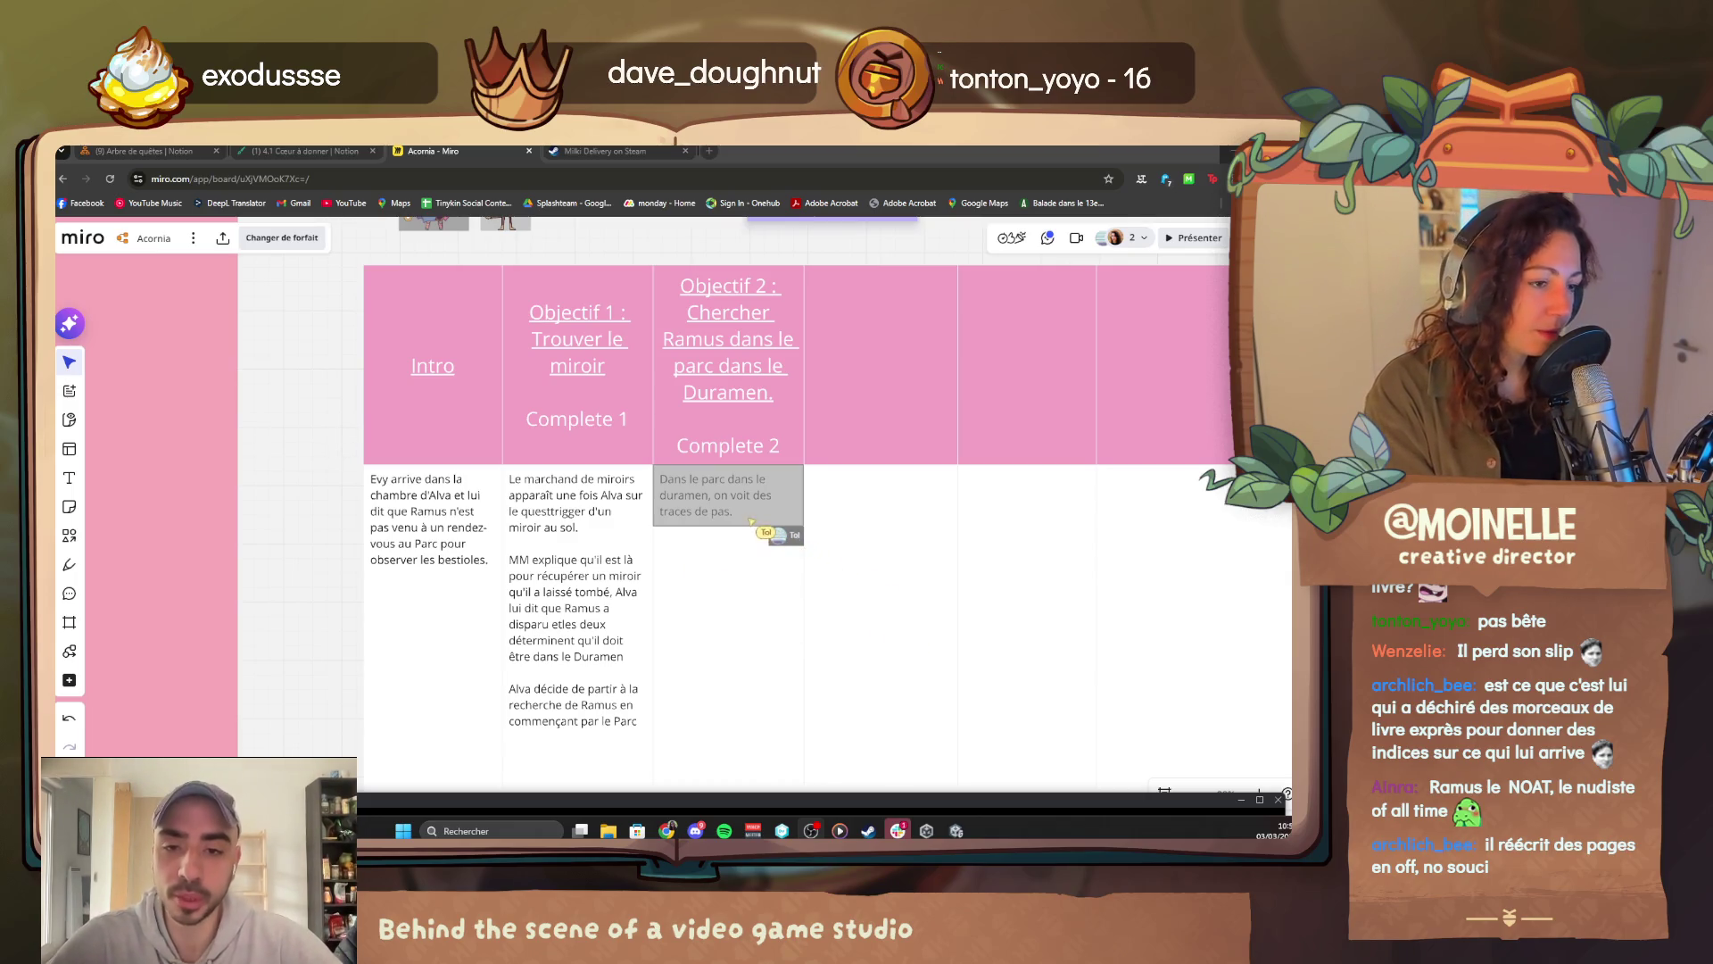
In the Objectif 2 note, replace the footprints wording with 'trouve des pages du livre qui servent de piste'
text(.)
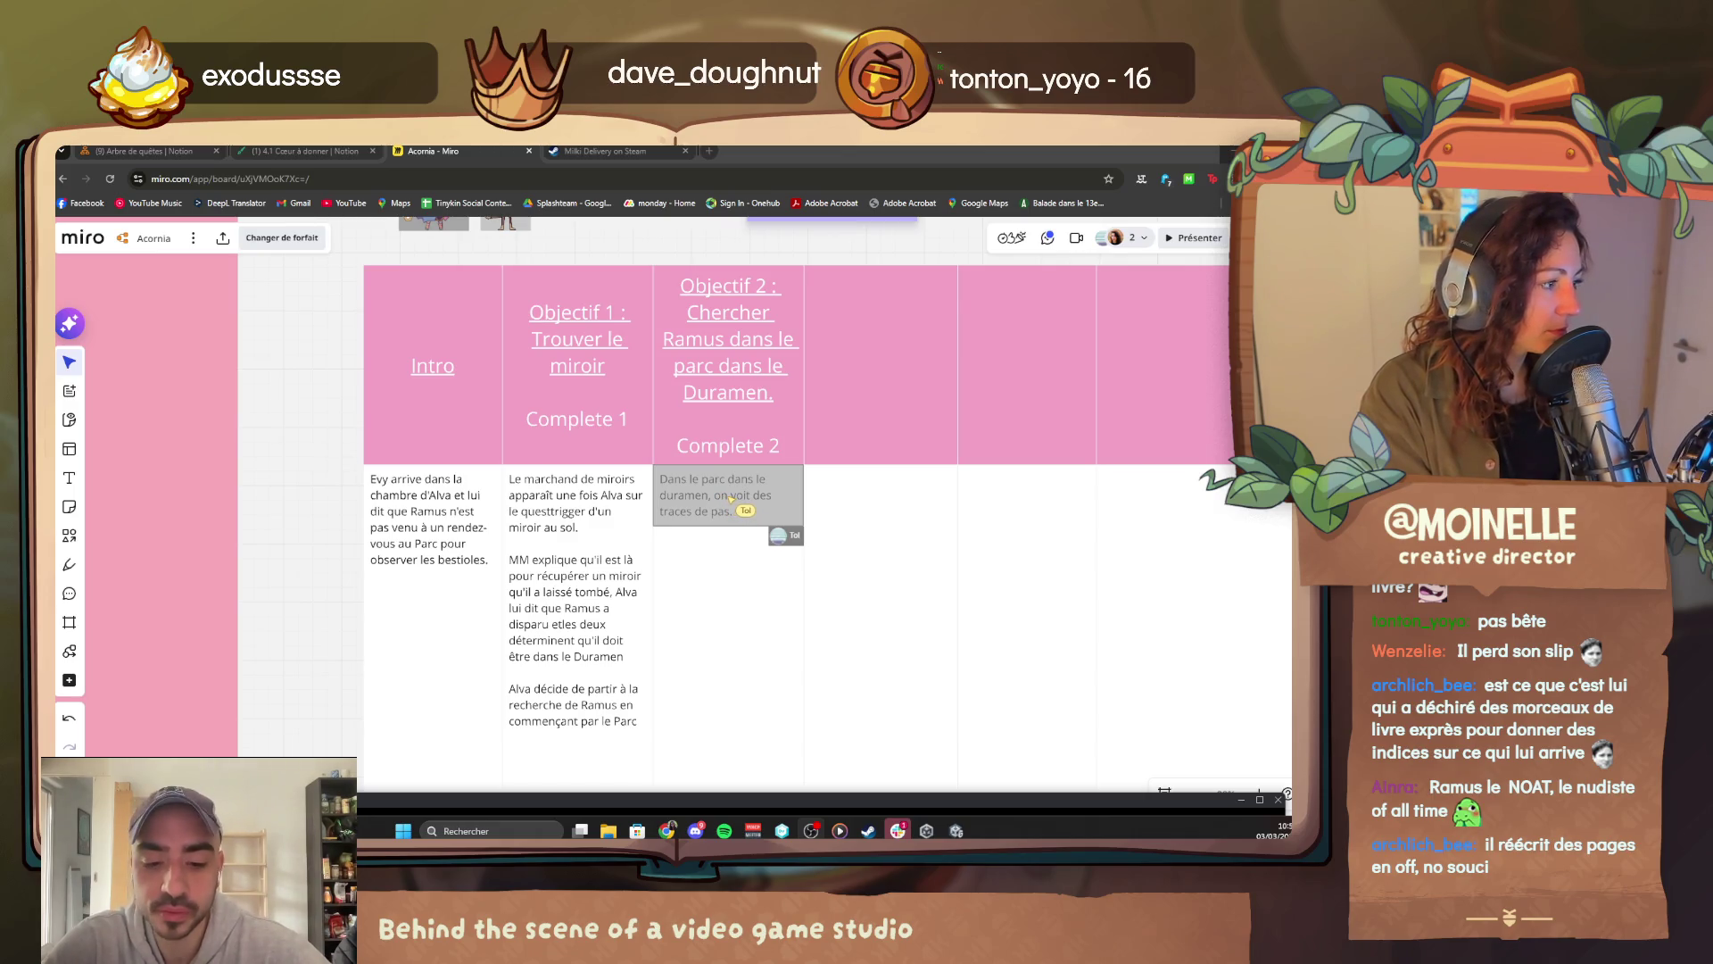
key(ctrl+BackSpace)
key(ctrl+BackSpace)
key(ctrl+BackSpace)
text(trouve des pages)
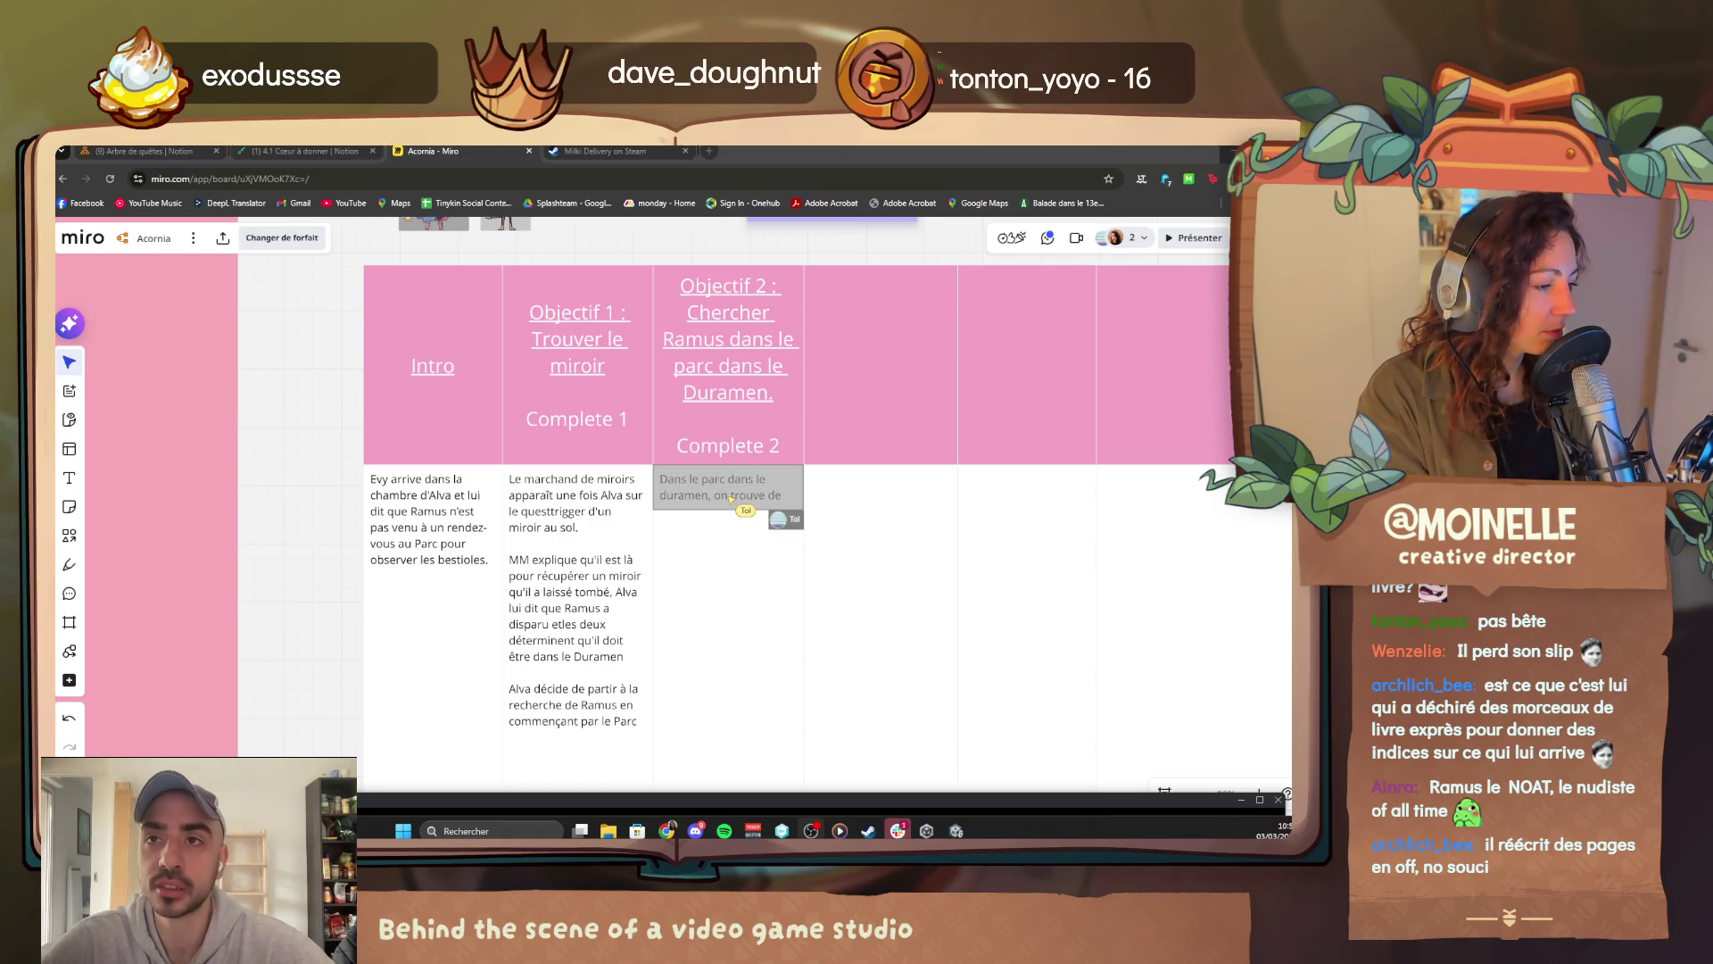
text( du livre se)
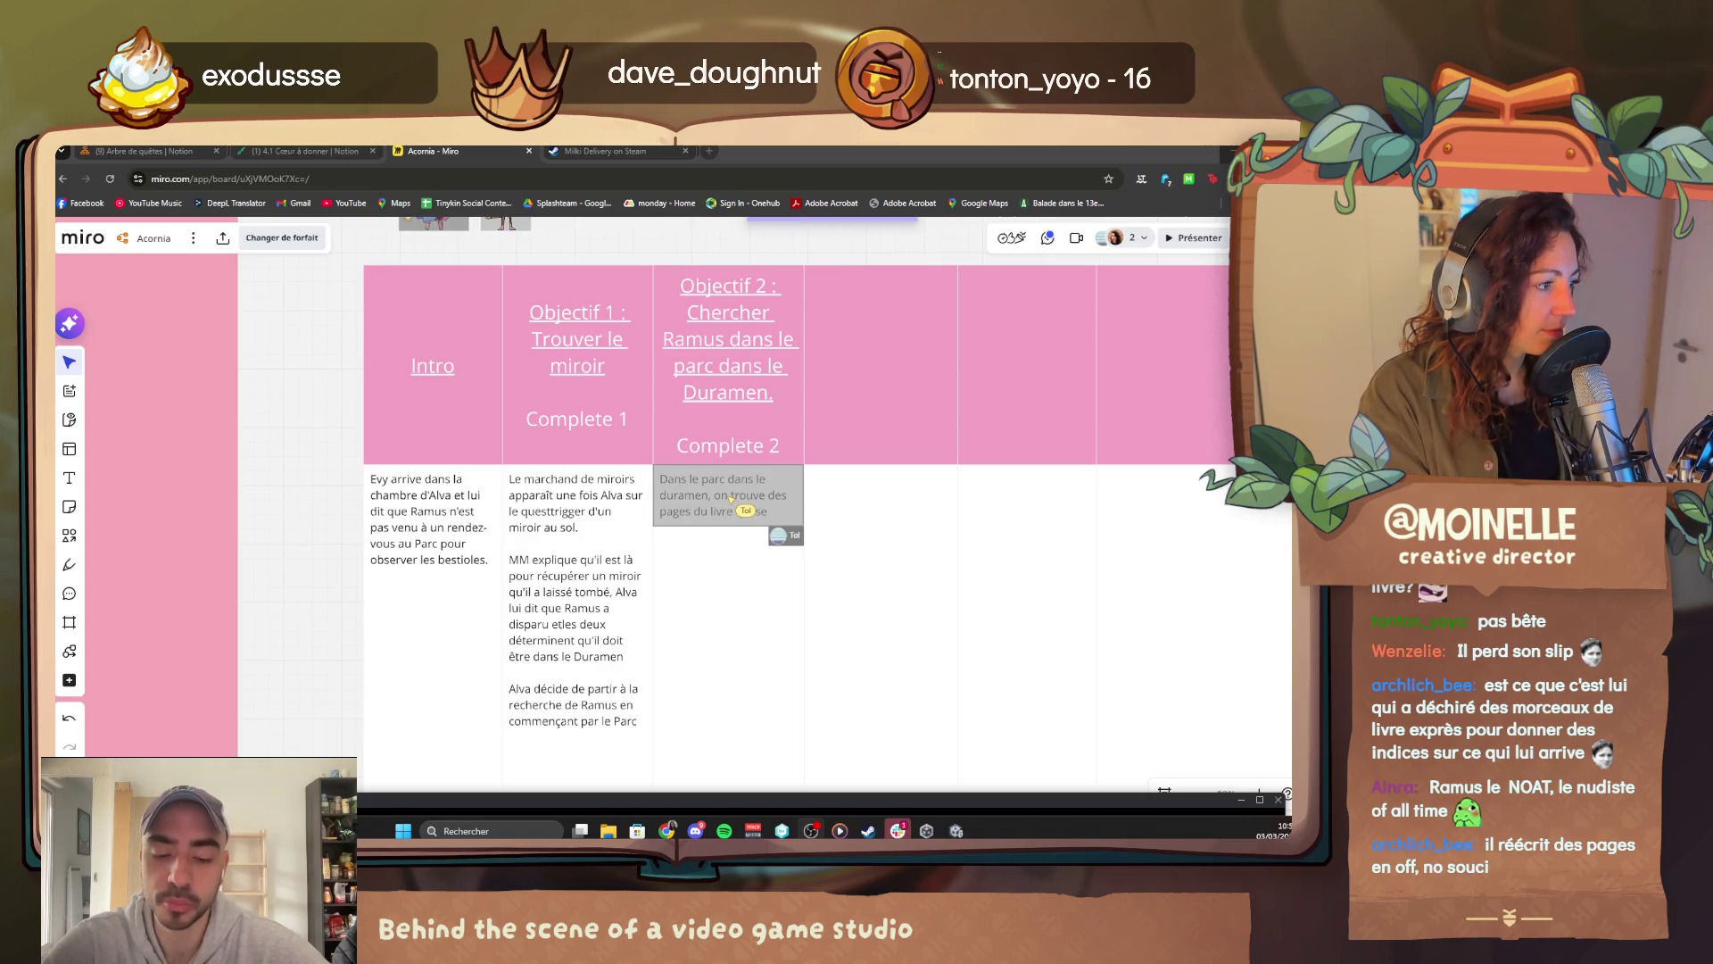
text(rvent de pist)
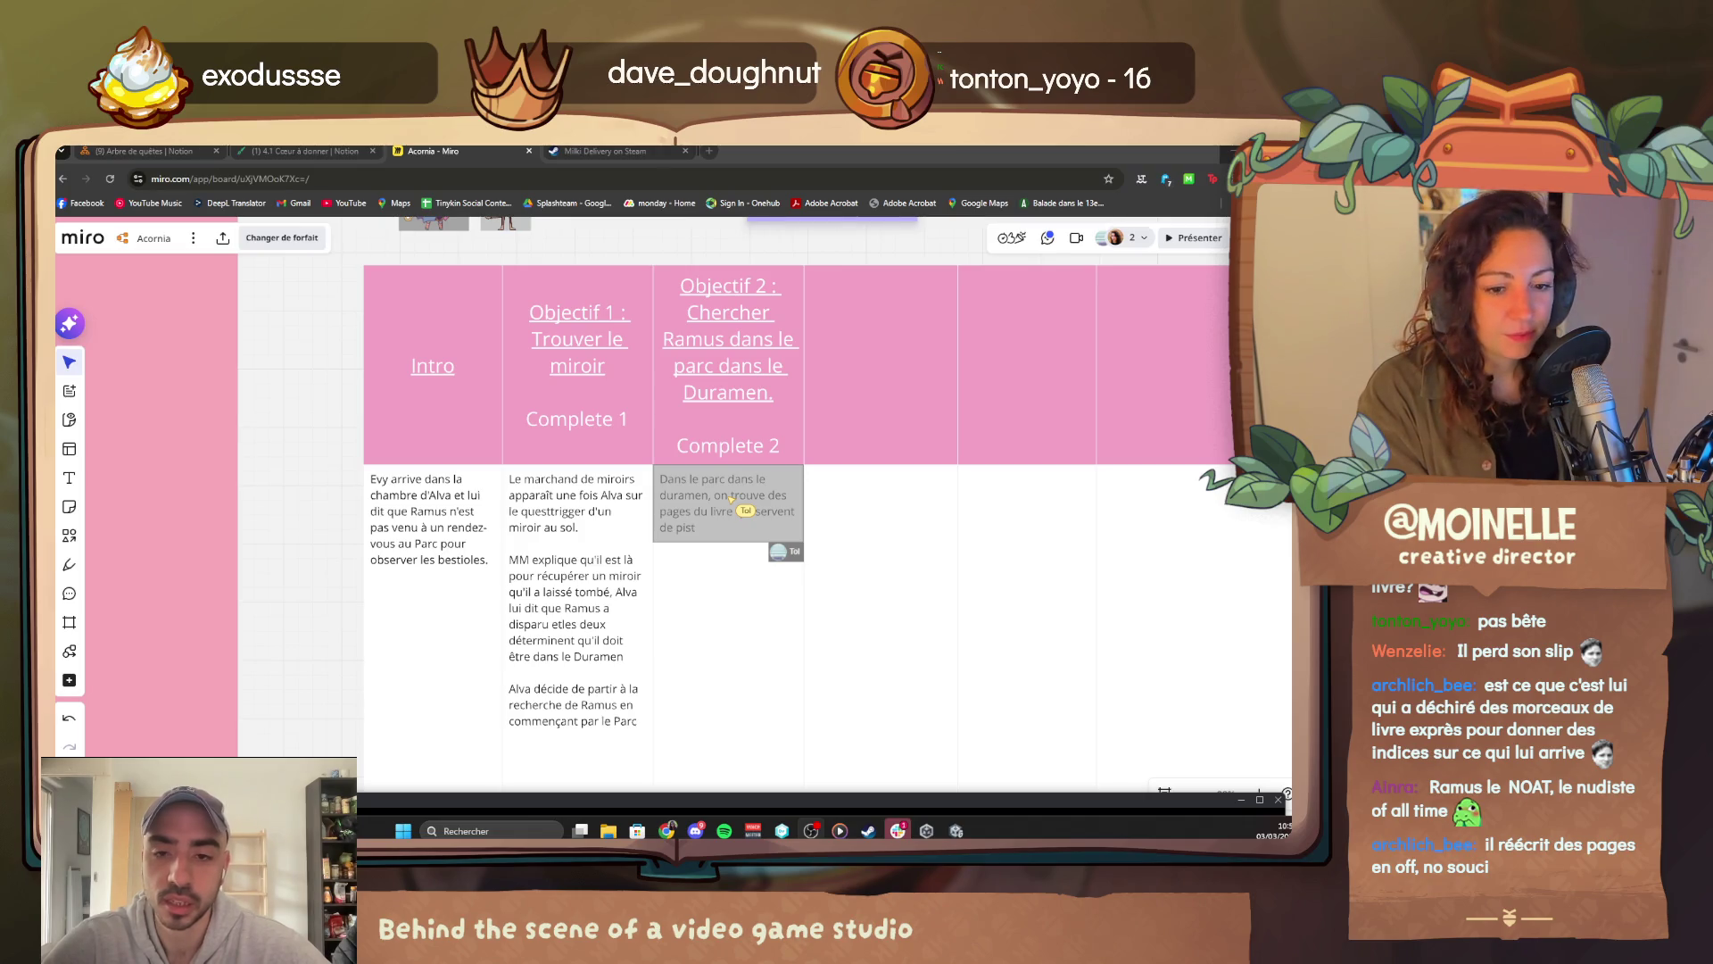
key(Return)
key(Return)
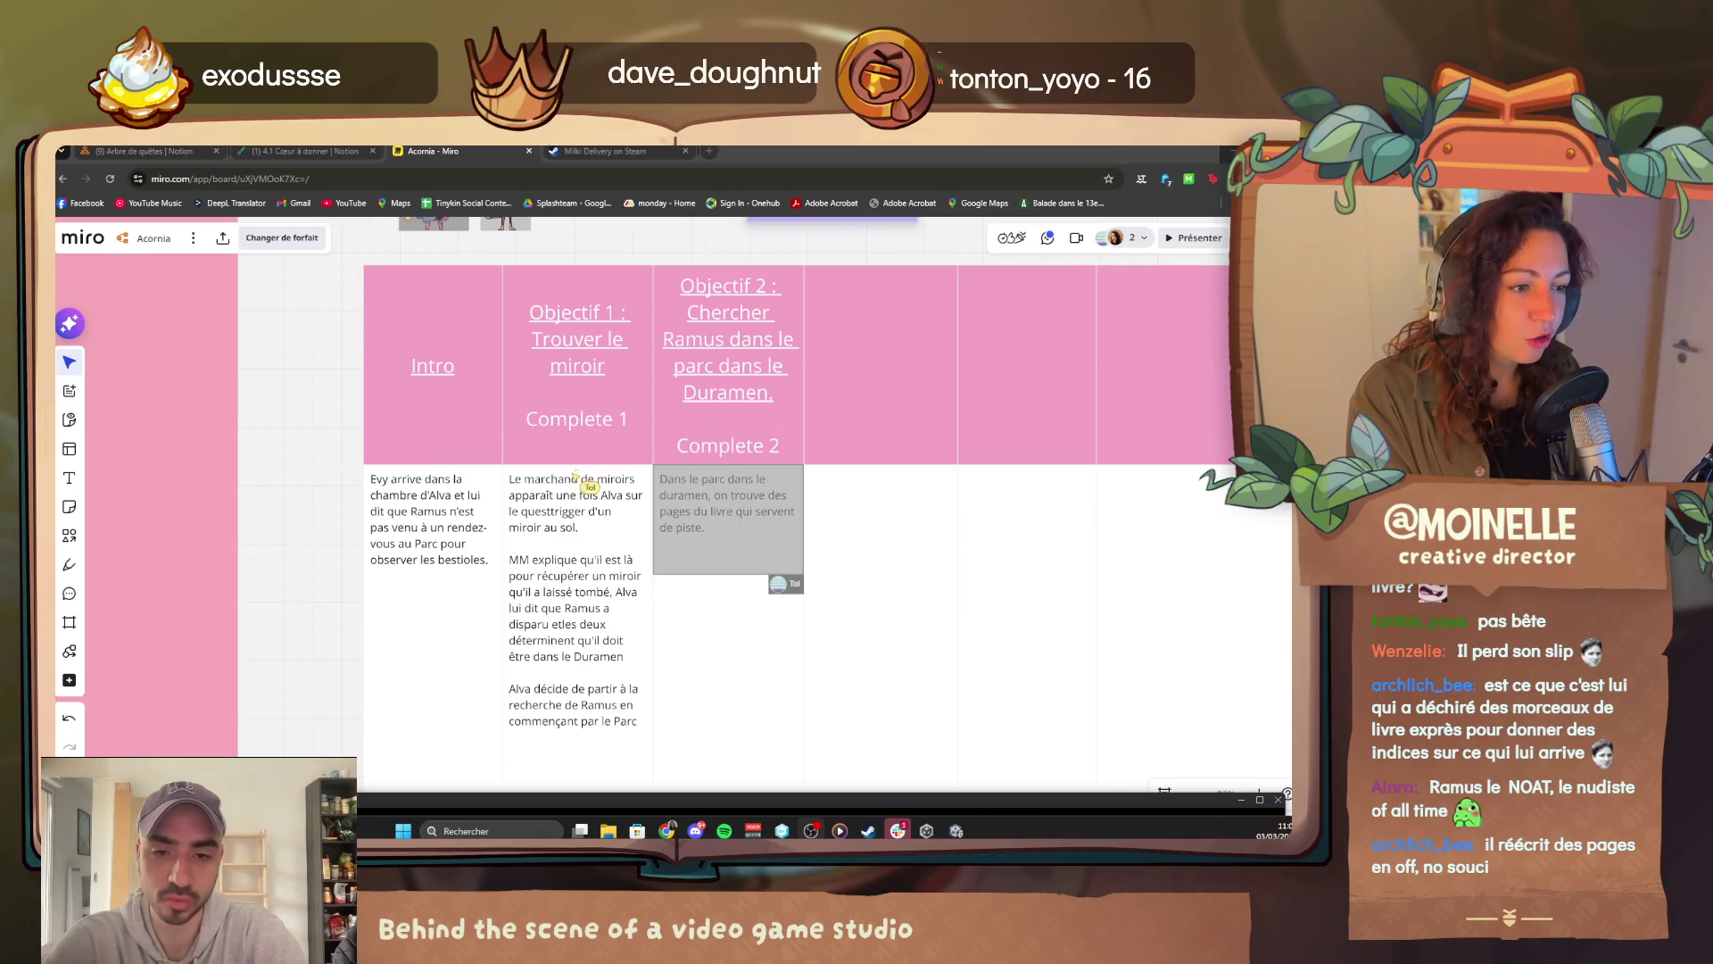
Add blank lines beneath the Objectif 2 story text
click(568, 546)
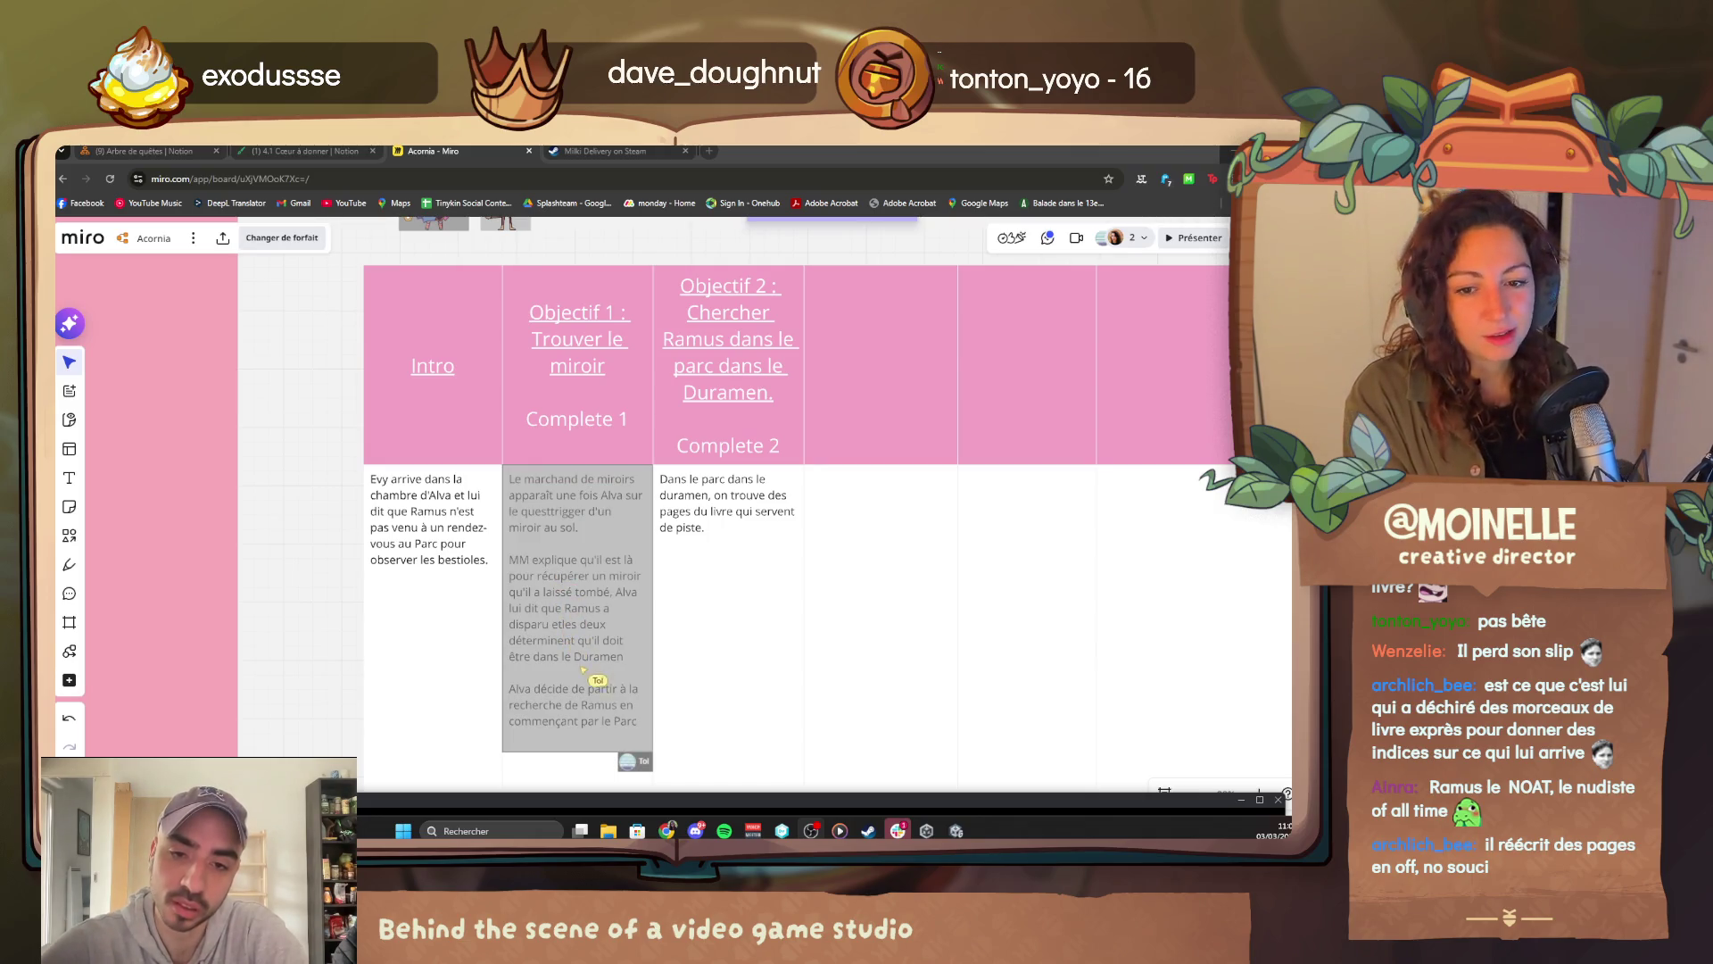
click(724, 606)
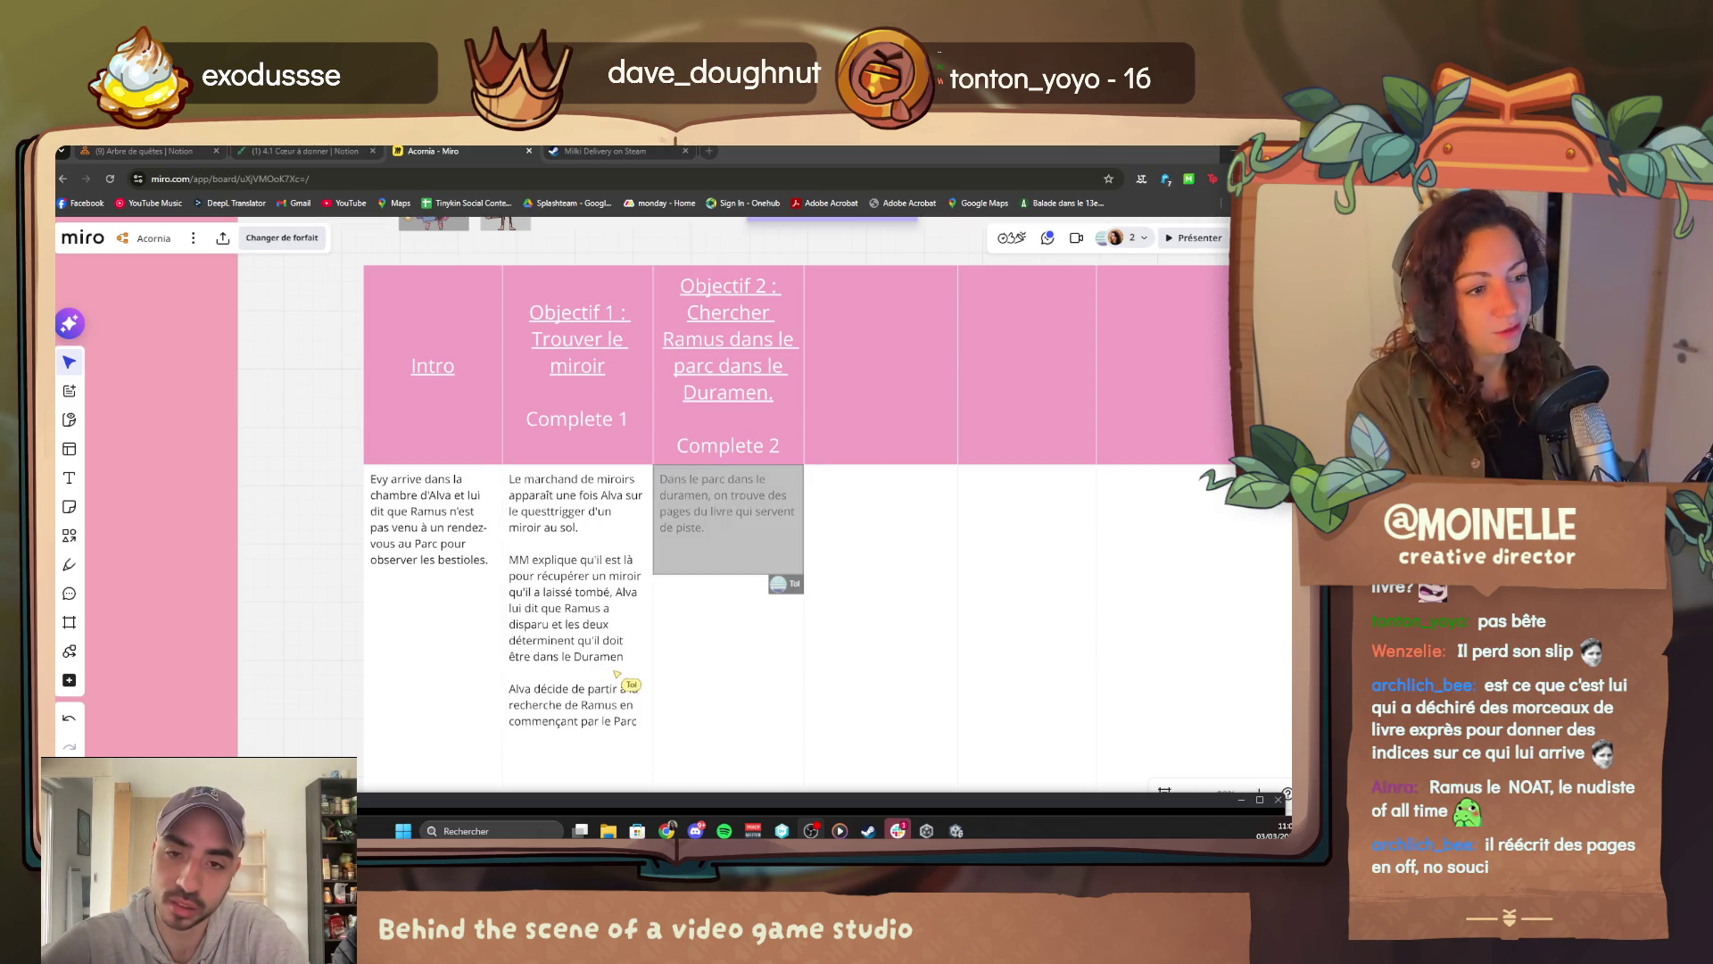
click(732, 605)
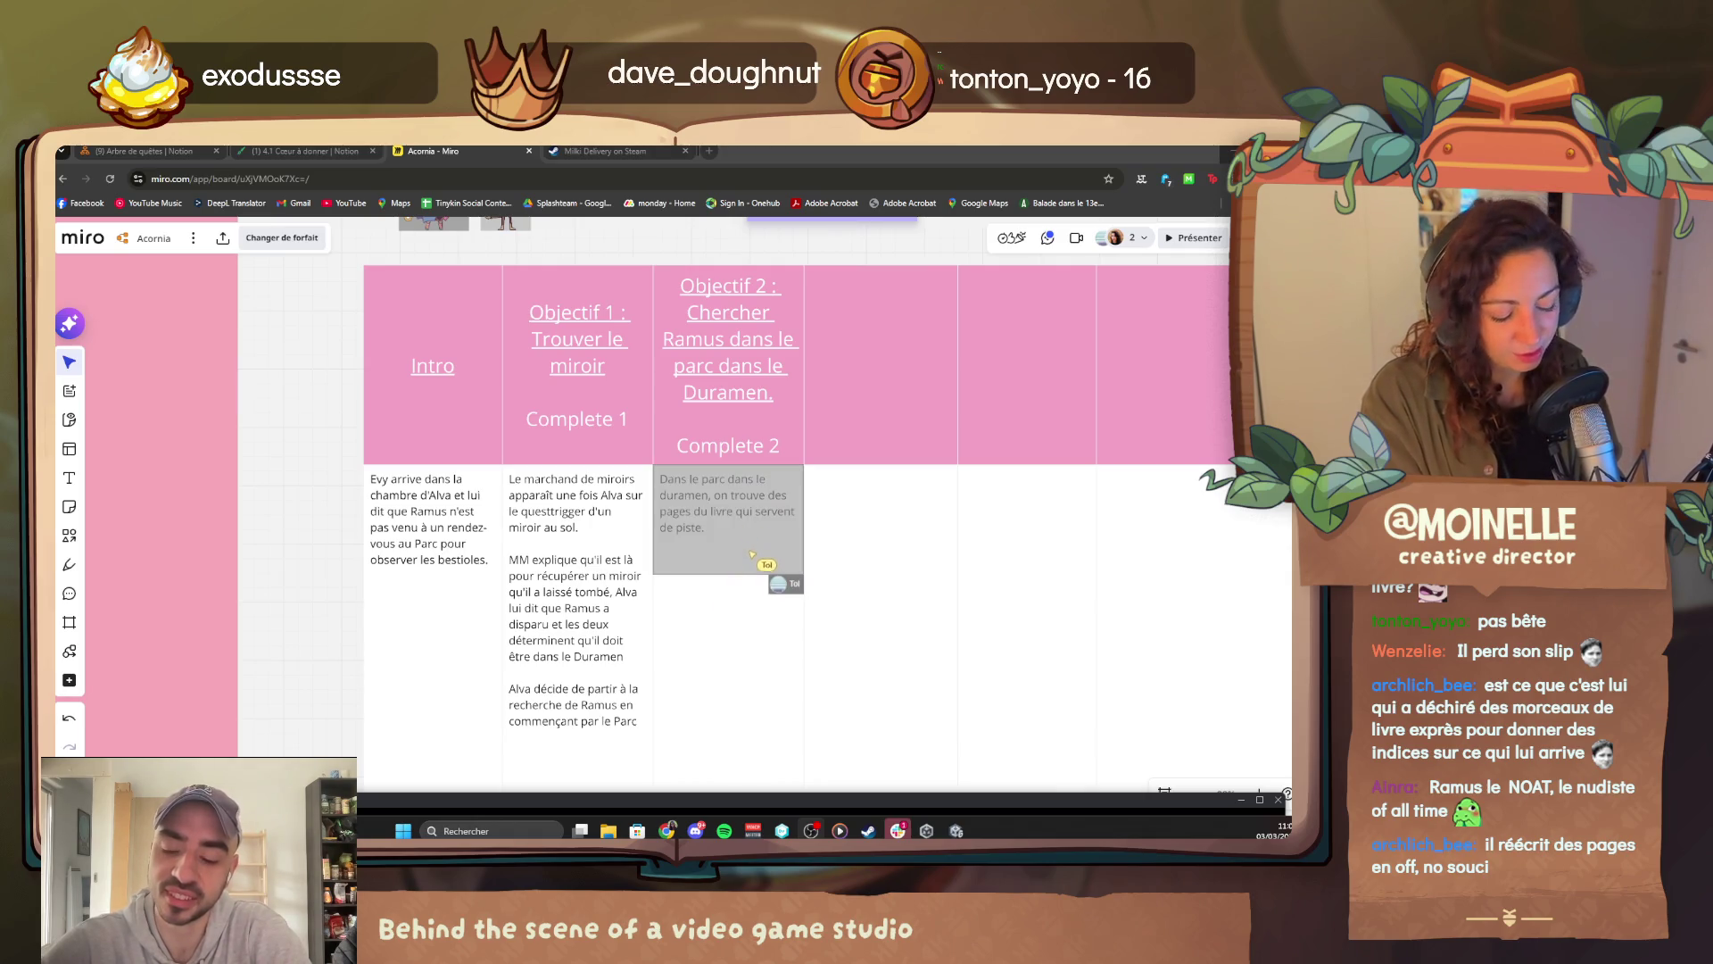
key(Return)
key(Return)
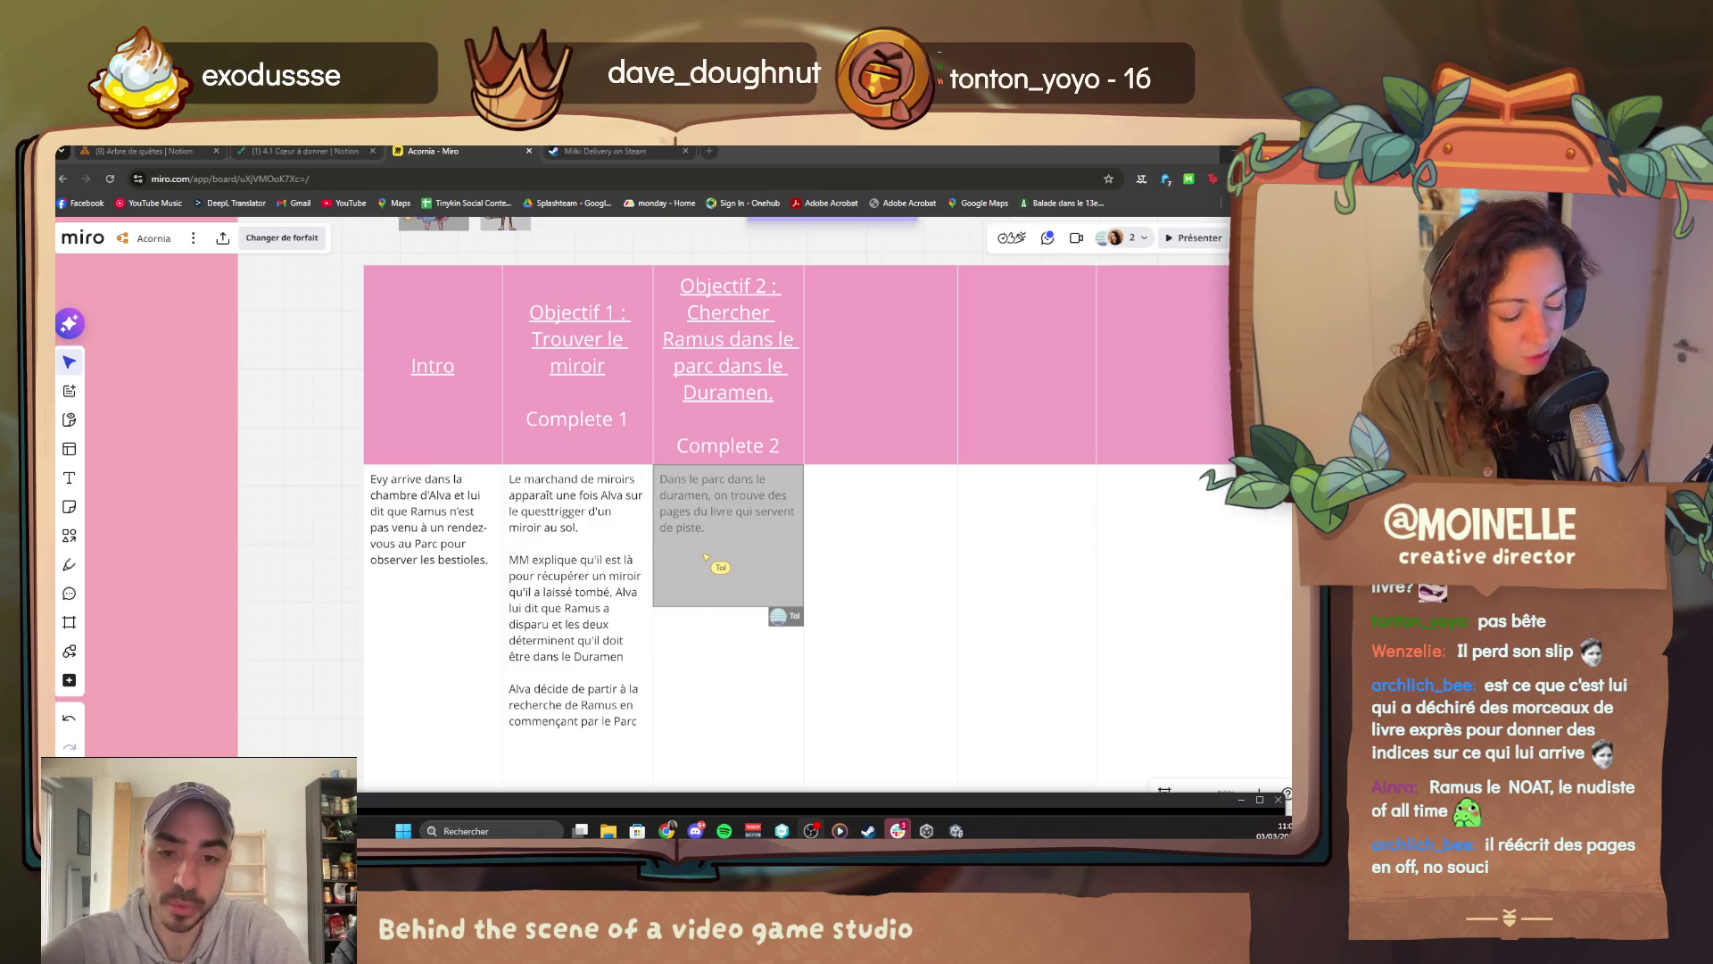
Fix 'etles' to 'et les' in Objectif 1, then start the Objectif 2 line 'Rappeler le nom du l'
double_click(587, 716)
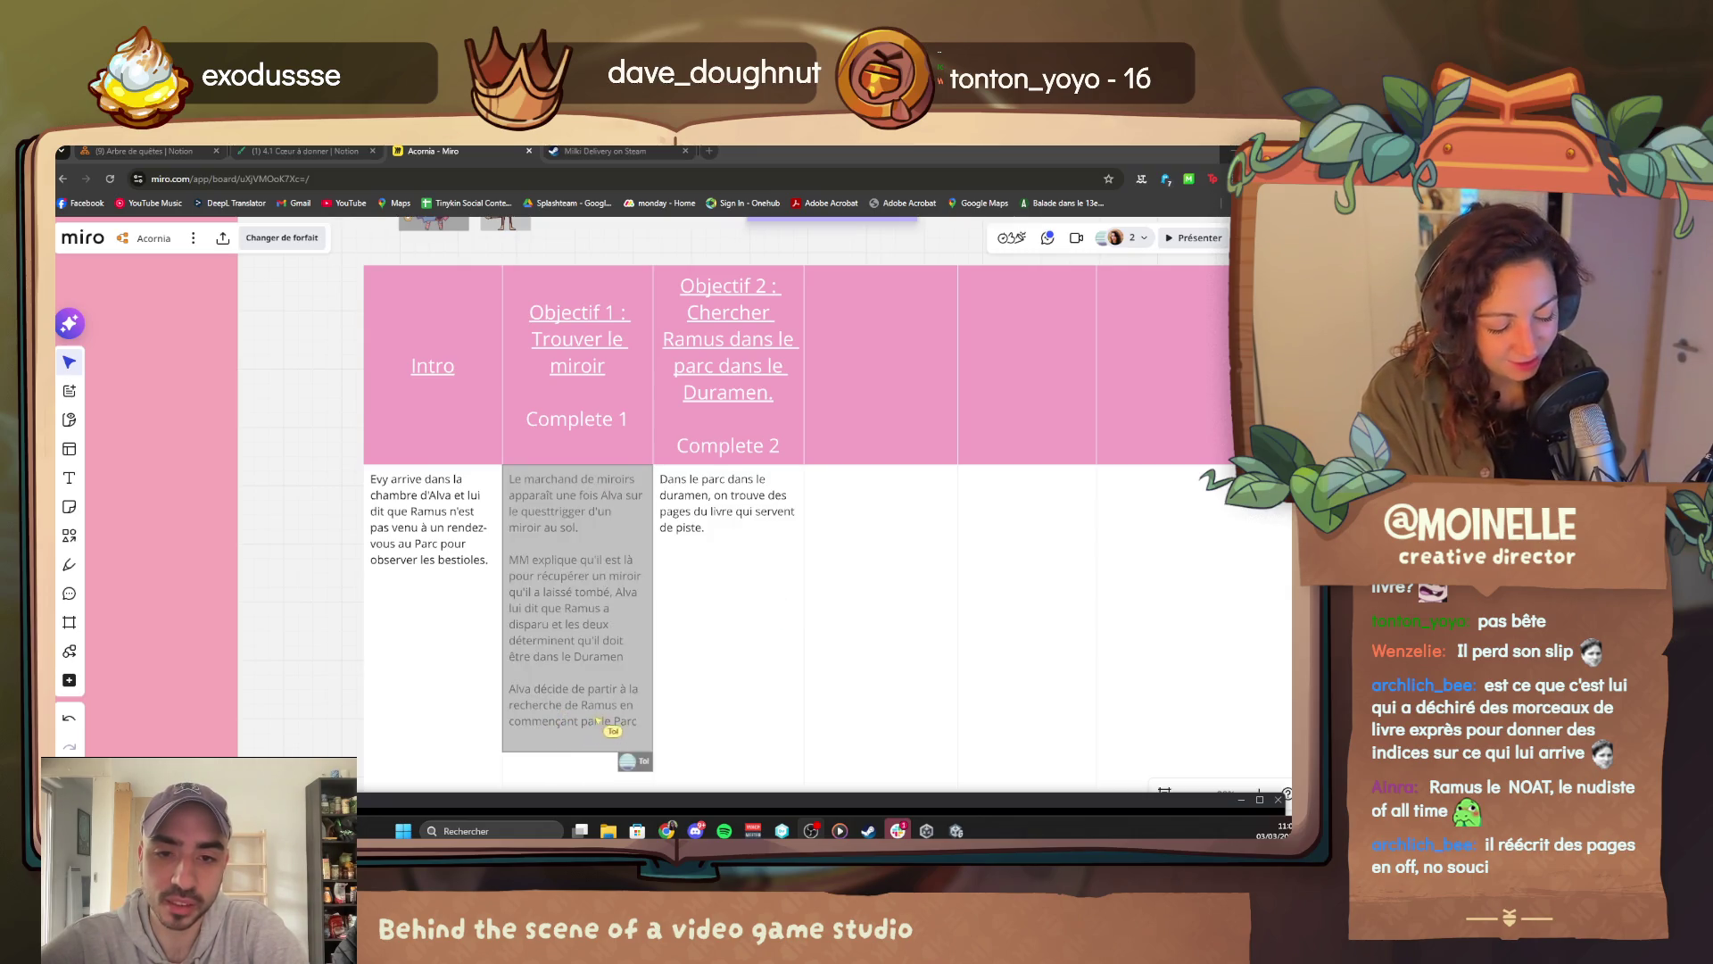
double_click(691, 564)
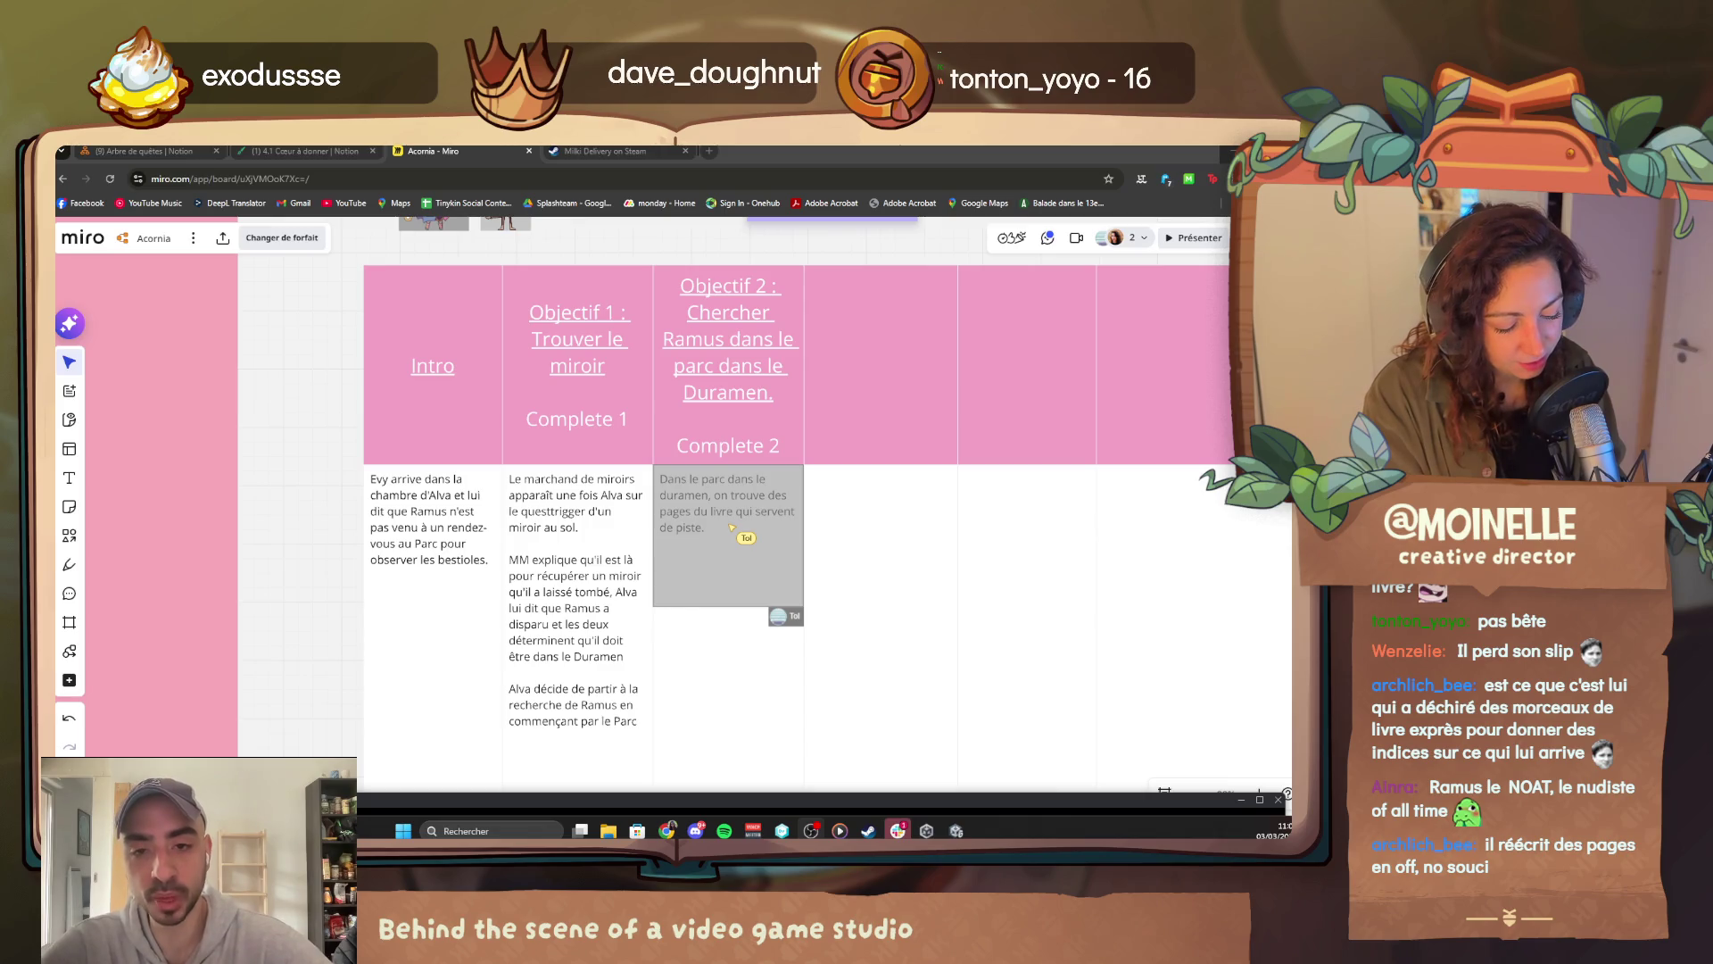
text(Rap)
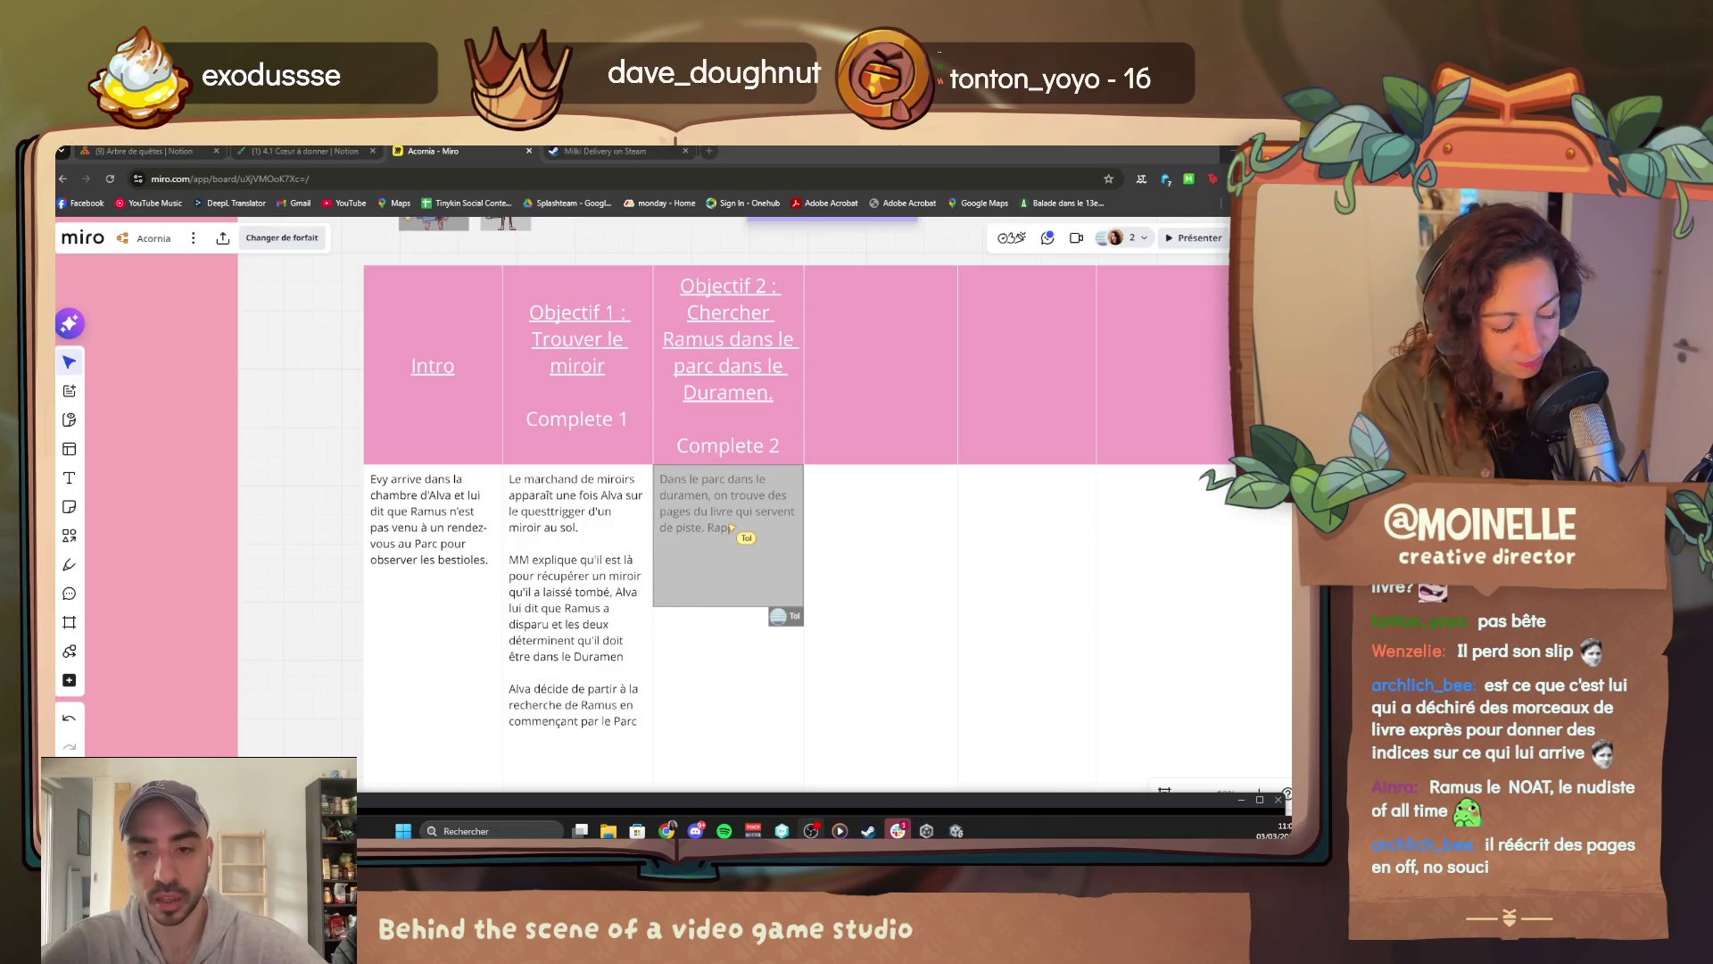
text(peler le nom du l)
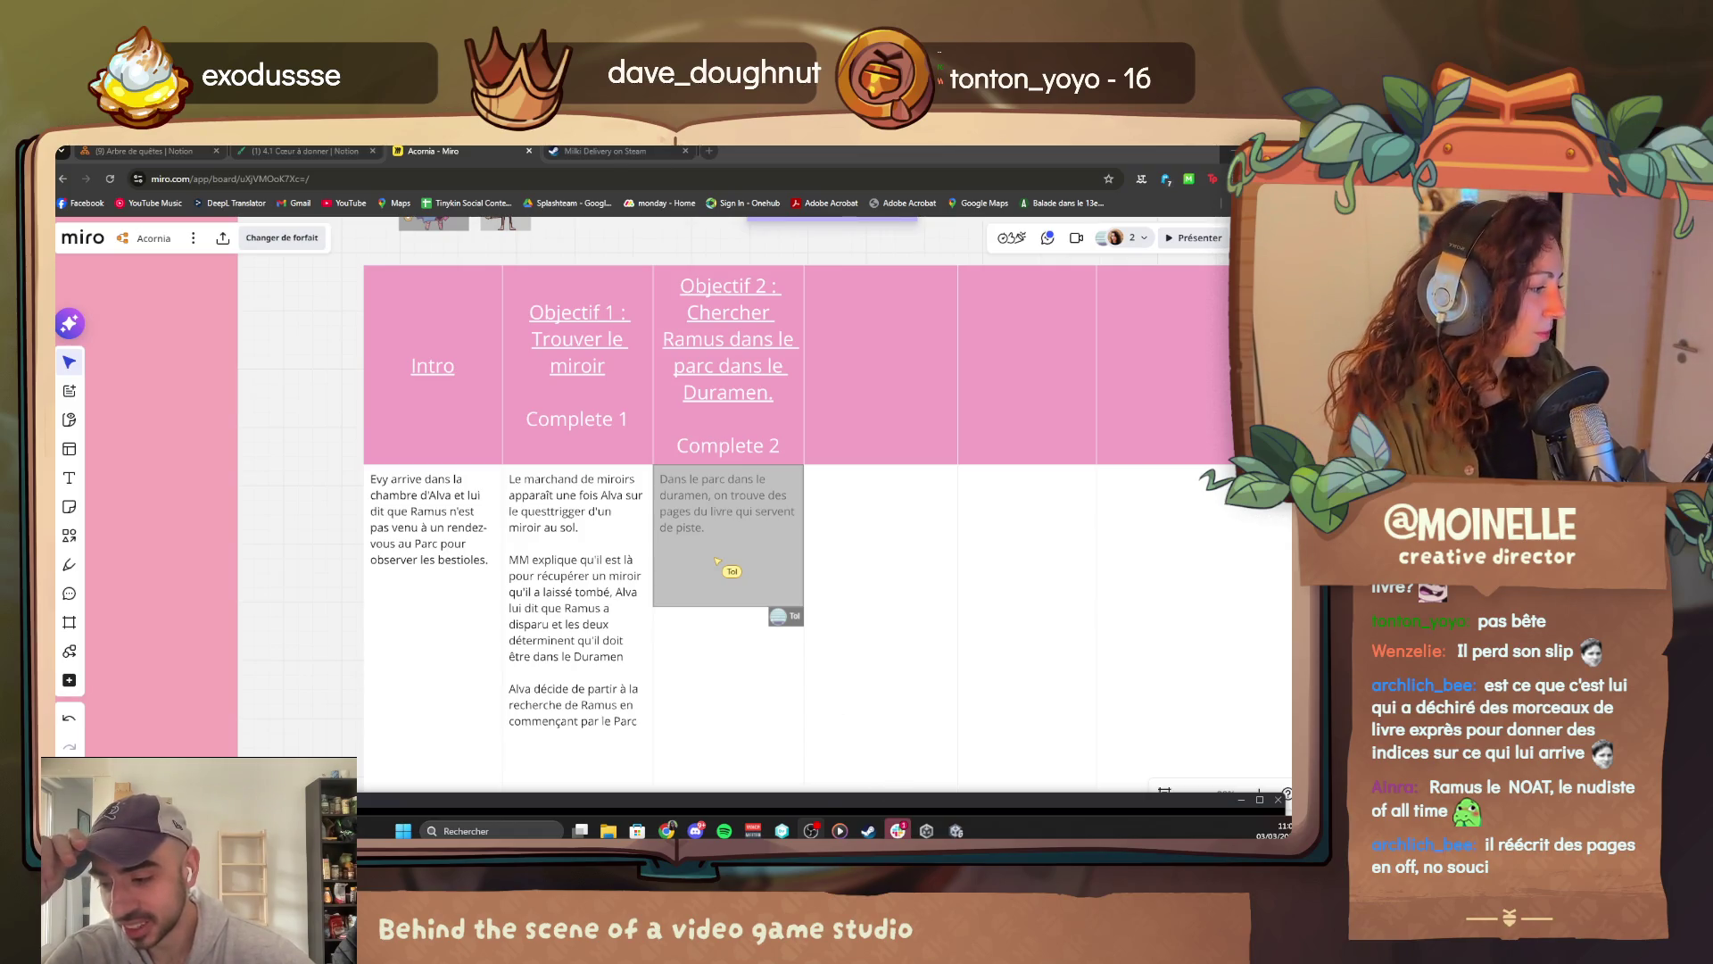
click(956, 831)
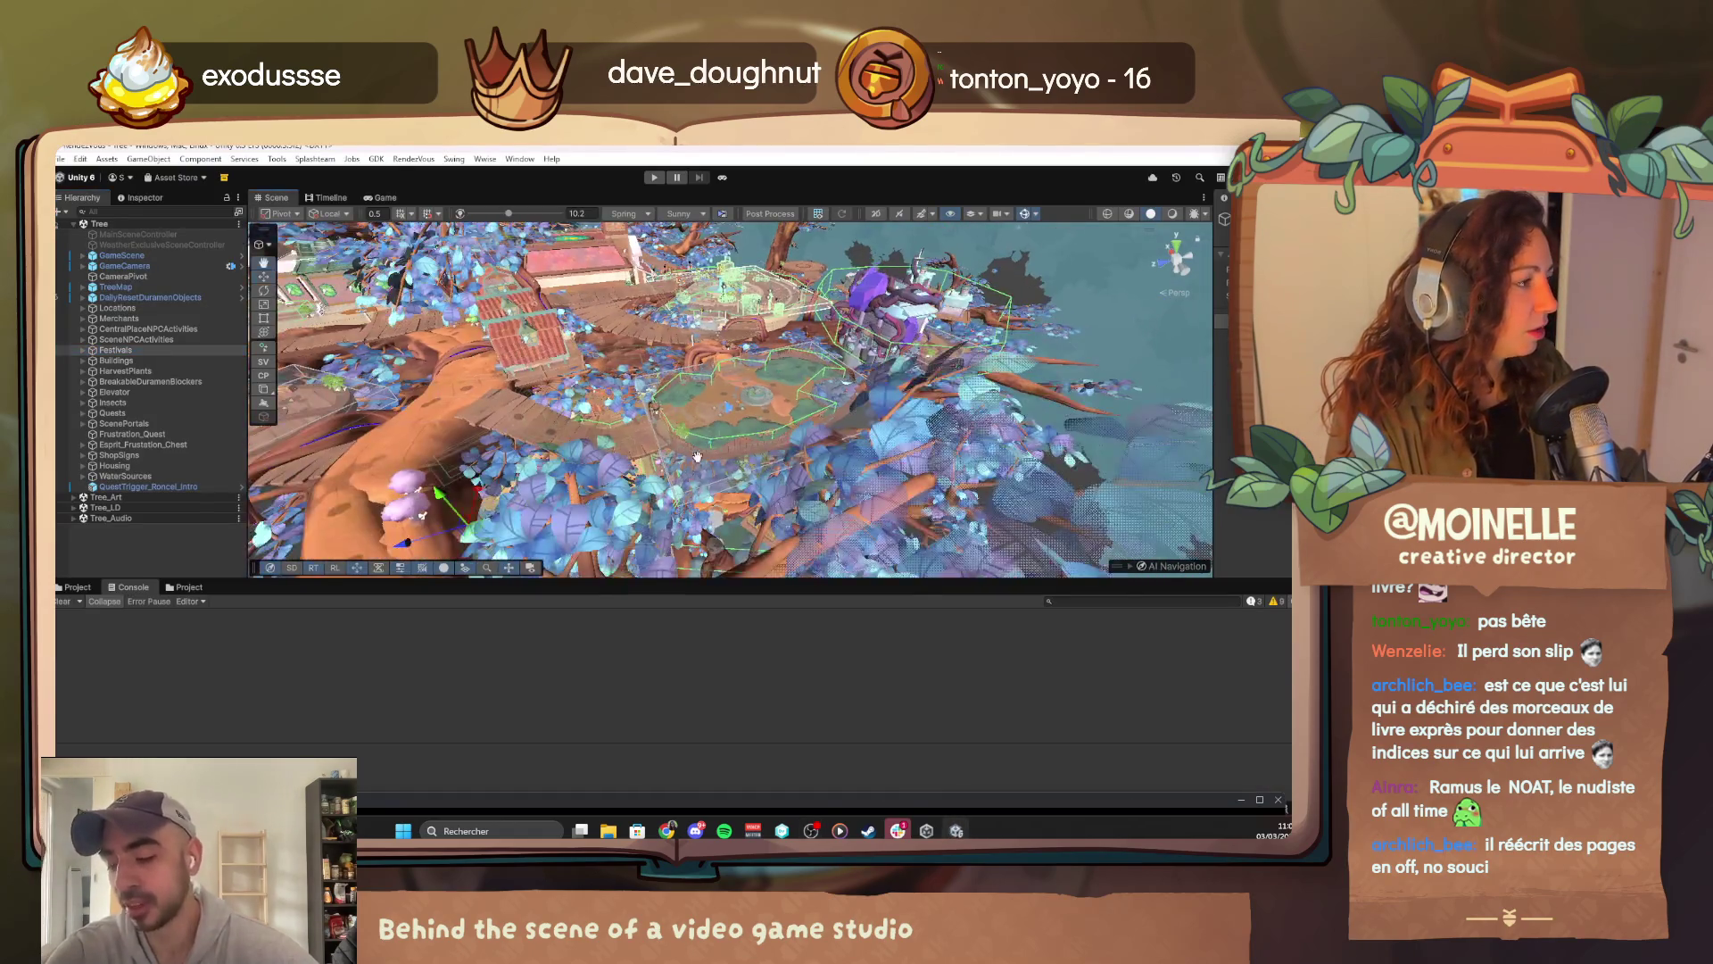
Fly the Scene view to the domed museum plaza, hide gizmos, and enlarge the Scene panel
mouse_move(909, 501)
mouse_down()
mouse_move(881, 403)
mouse_move(747, 399)
mouse_move(893, 377)
mouse_move(845, 444)
mouse_move(743, 441)
mouse_move(586, 527)
mouse_move(648, 387)
mouse_move(1008, 528)
mouse_move(621, 492)
mouse_move(769, 228)
mouse_up()
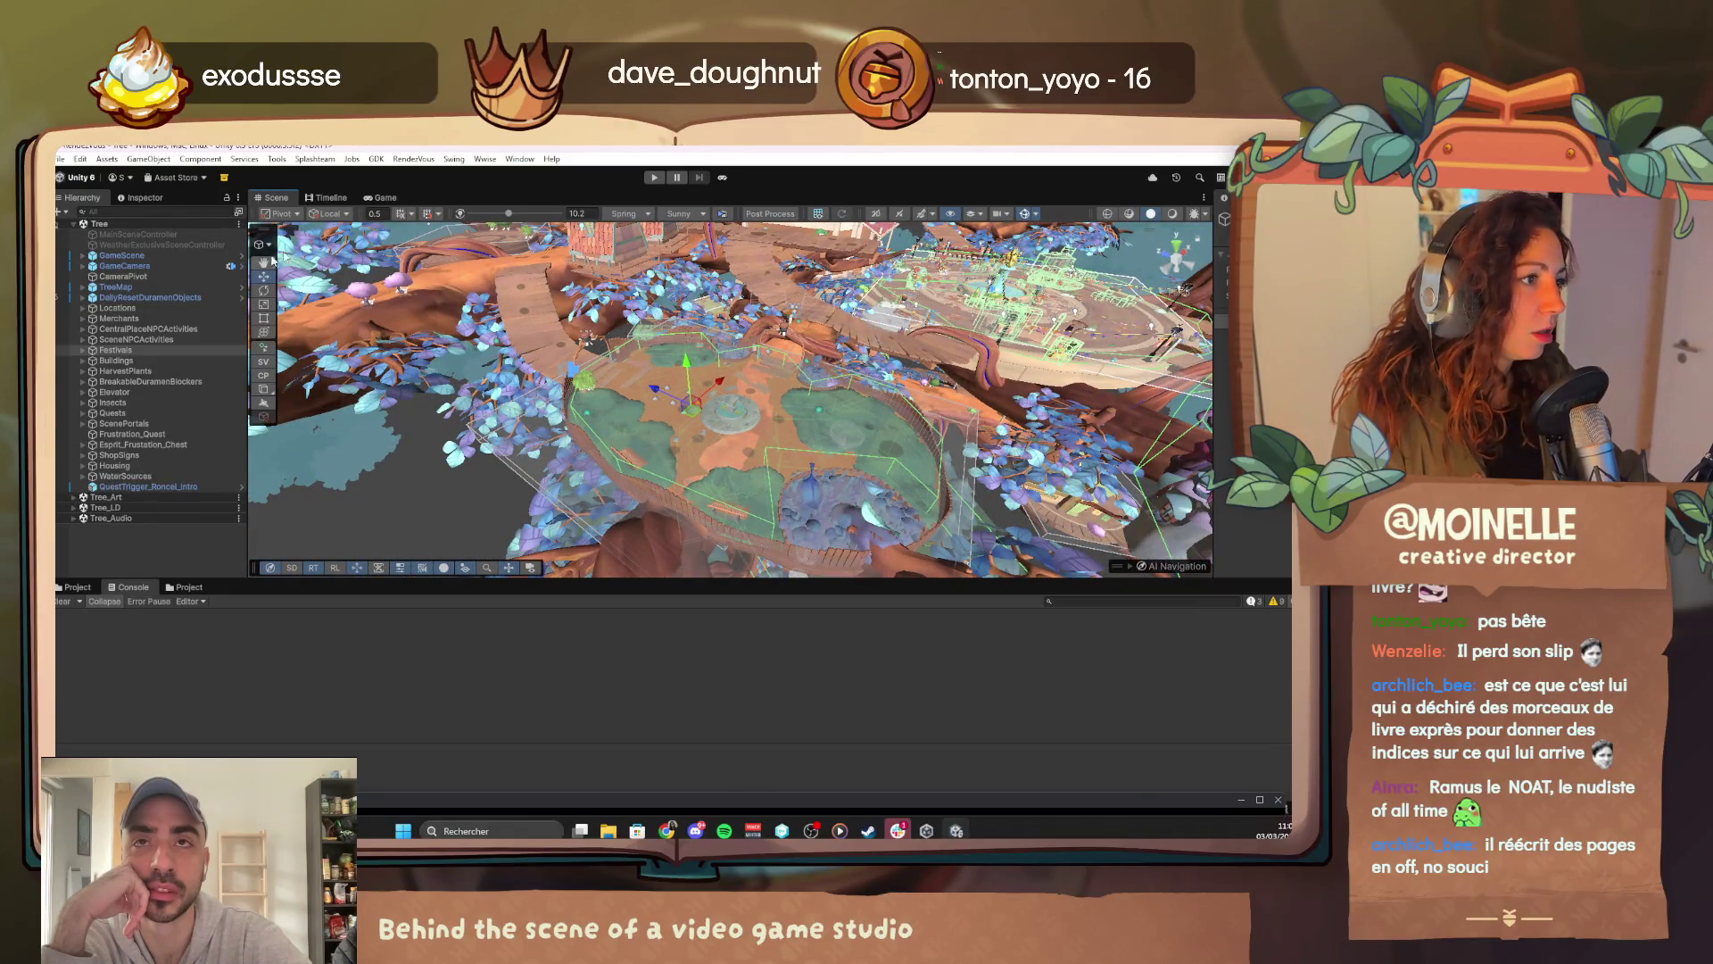
click(1026, 215)
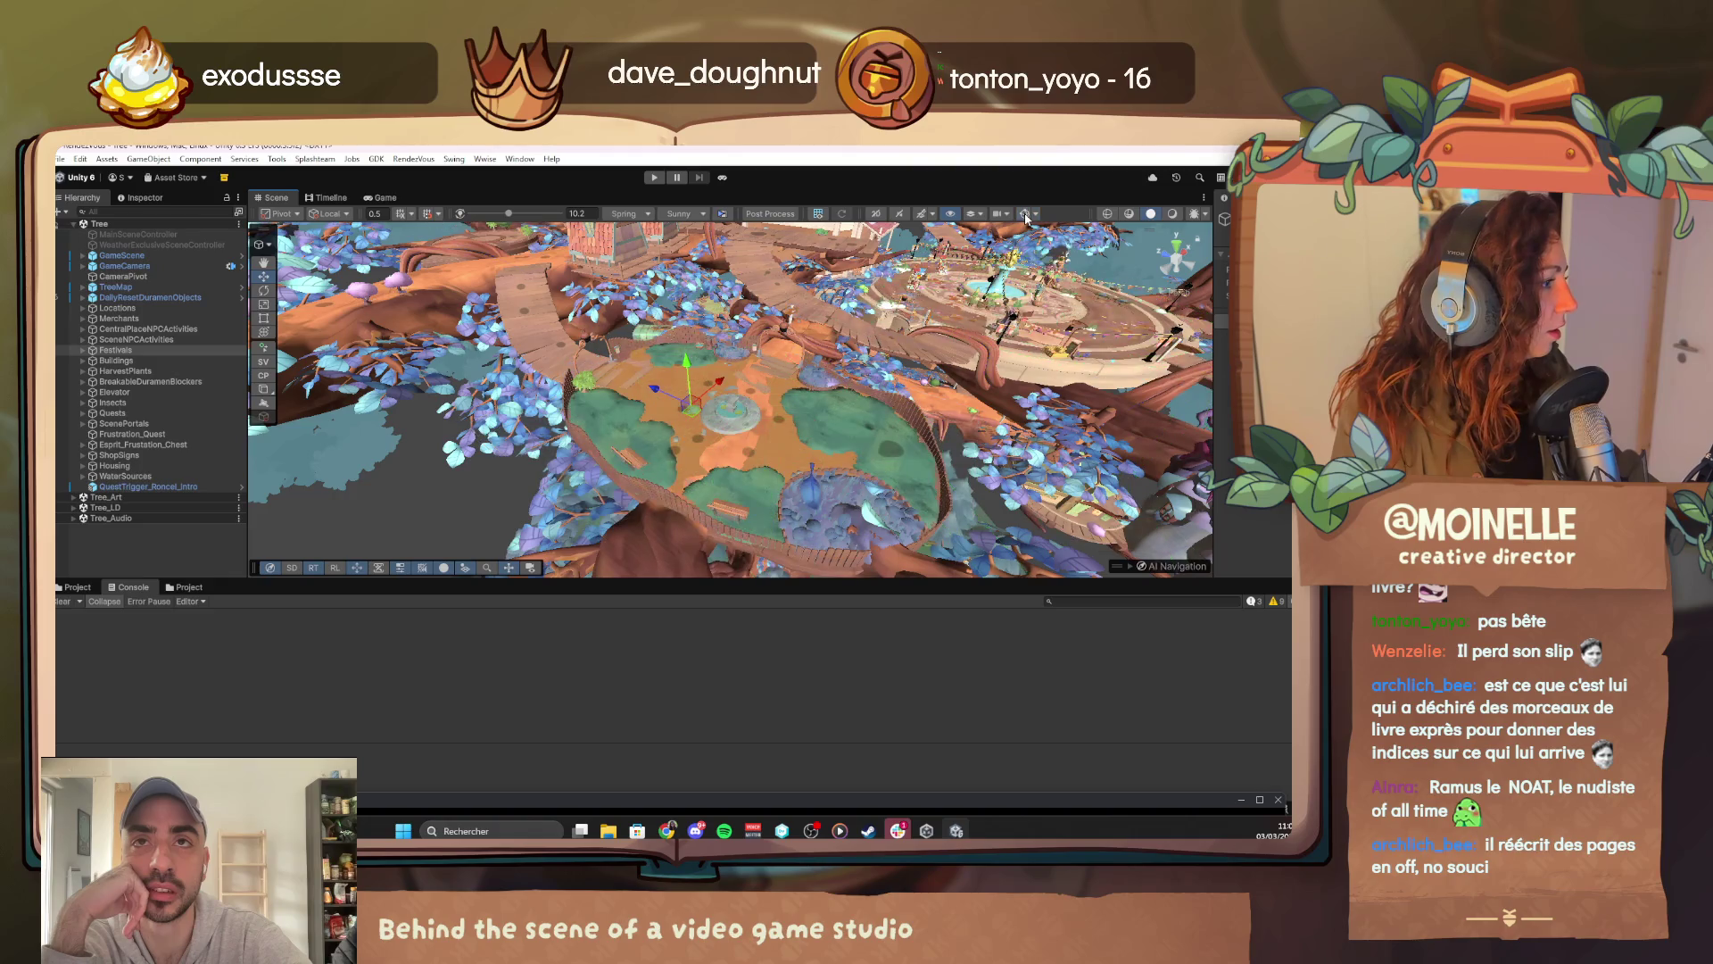
drag(605, 487, 702, 460)
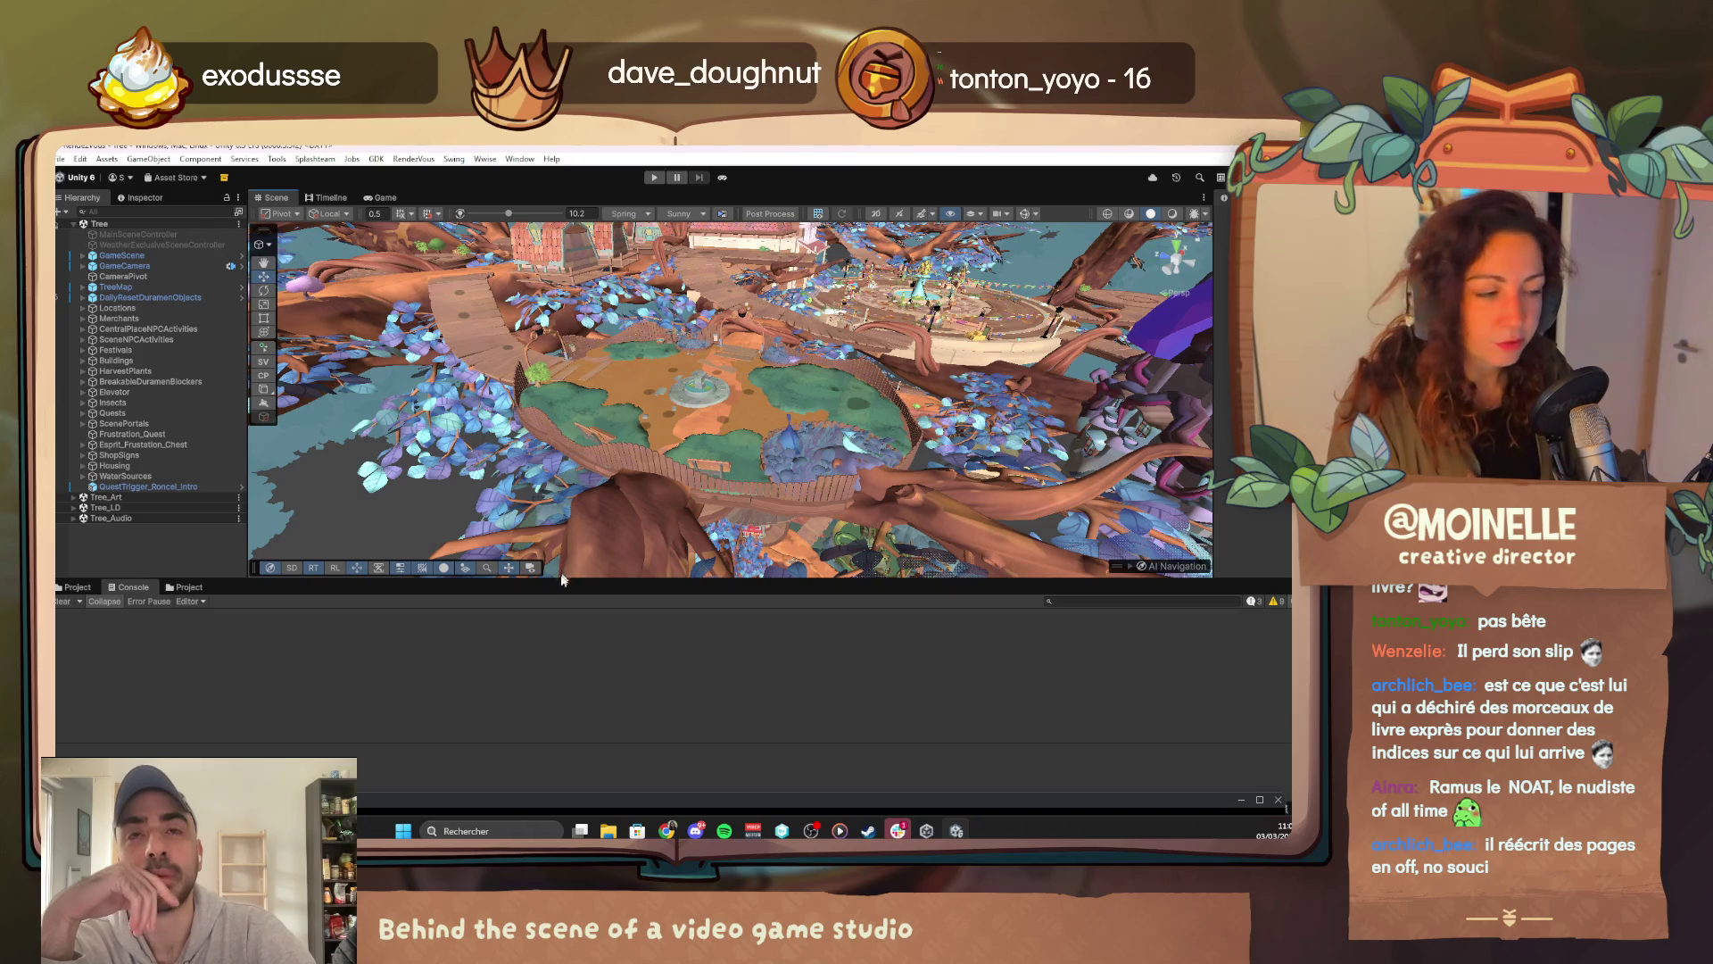
mouse_move(565, 579)
mouse_down()
mouse_move(574, 668)
mouse_move(576, 497)
mouse_move(785, 437)
mouse_move(656, 446)
mouse_move(803, 439)
mouse_move(741, 441)
mouse_up()
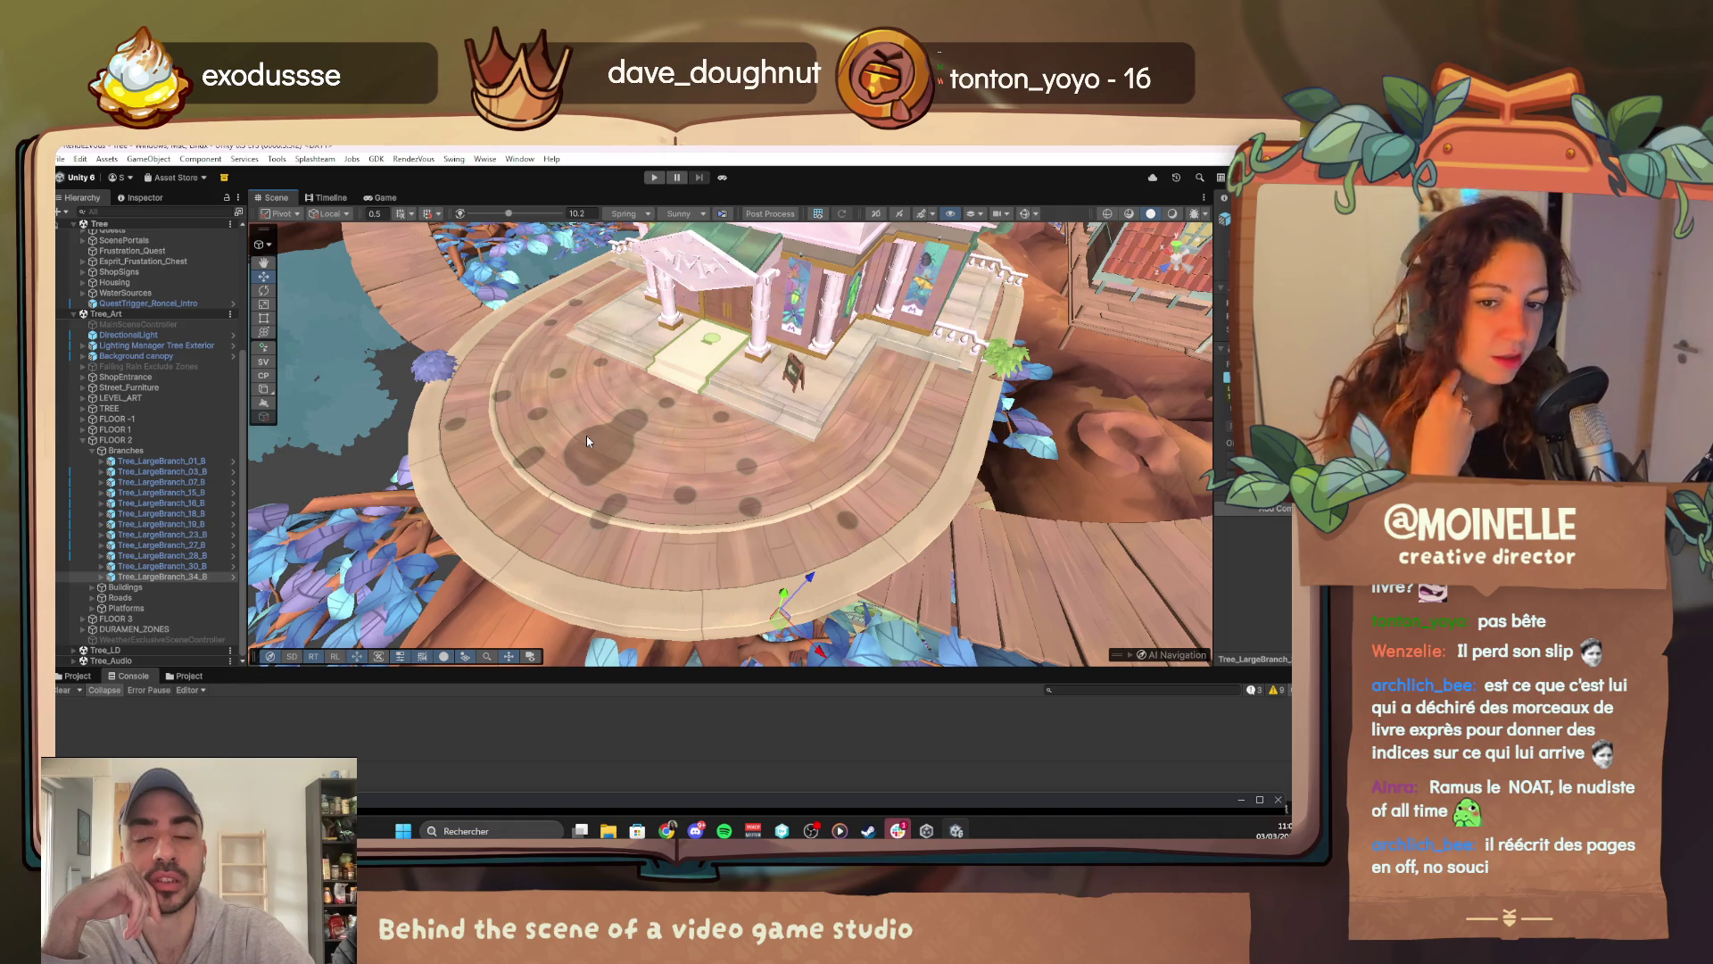
Zoom in on the museum's front and widen the Inspector to show Tree_LargeBranch_34_B's LOD Group
drag(587, 435, 611, 440)
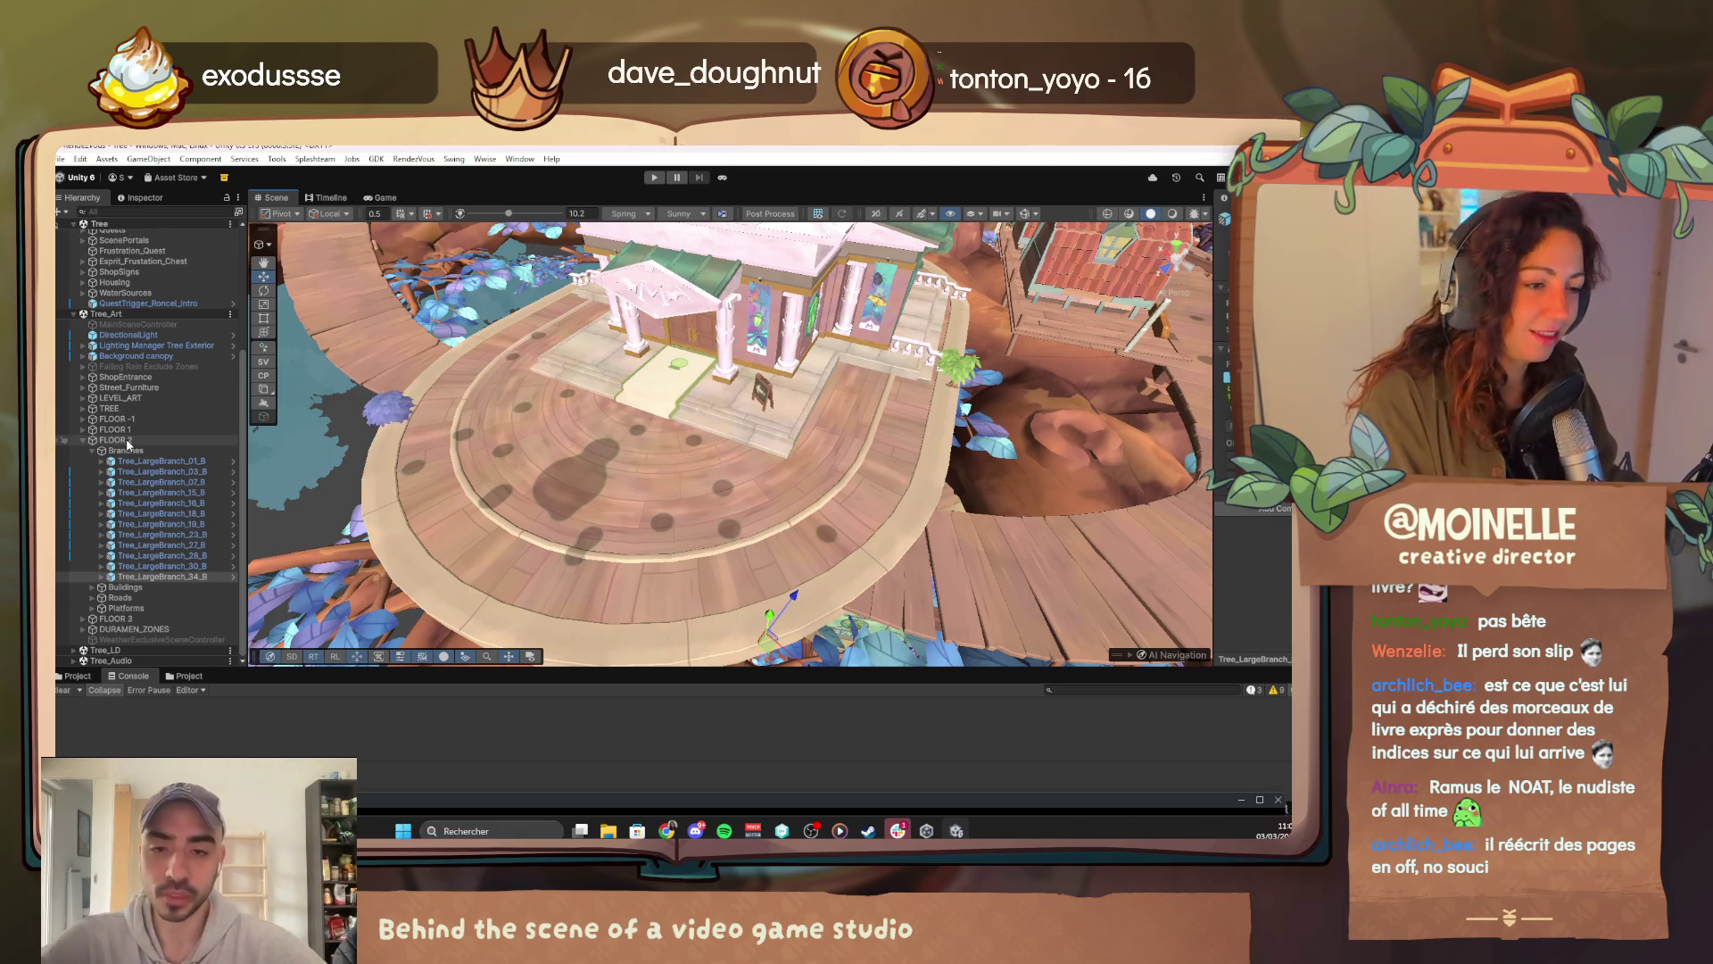
mouse_move(678, 462)
mouse_down()
mouse_move(738, 464)
mouse_move(795, 424)
mouse_up()
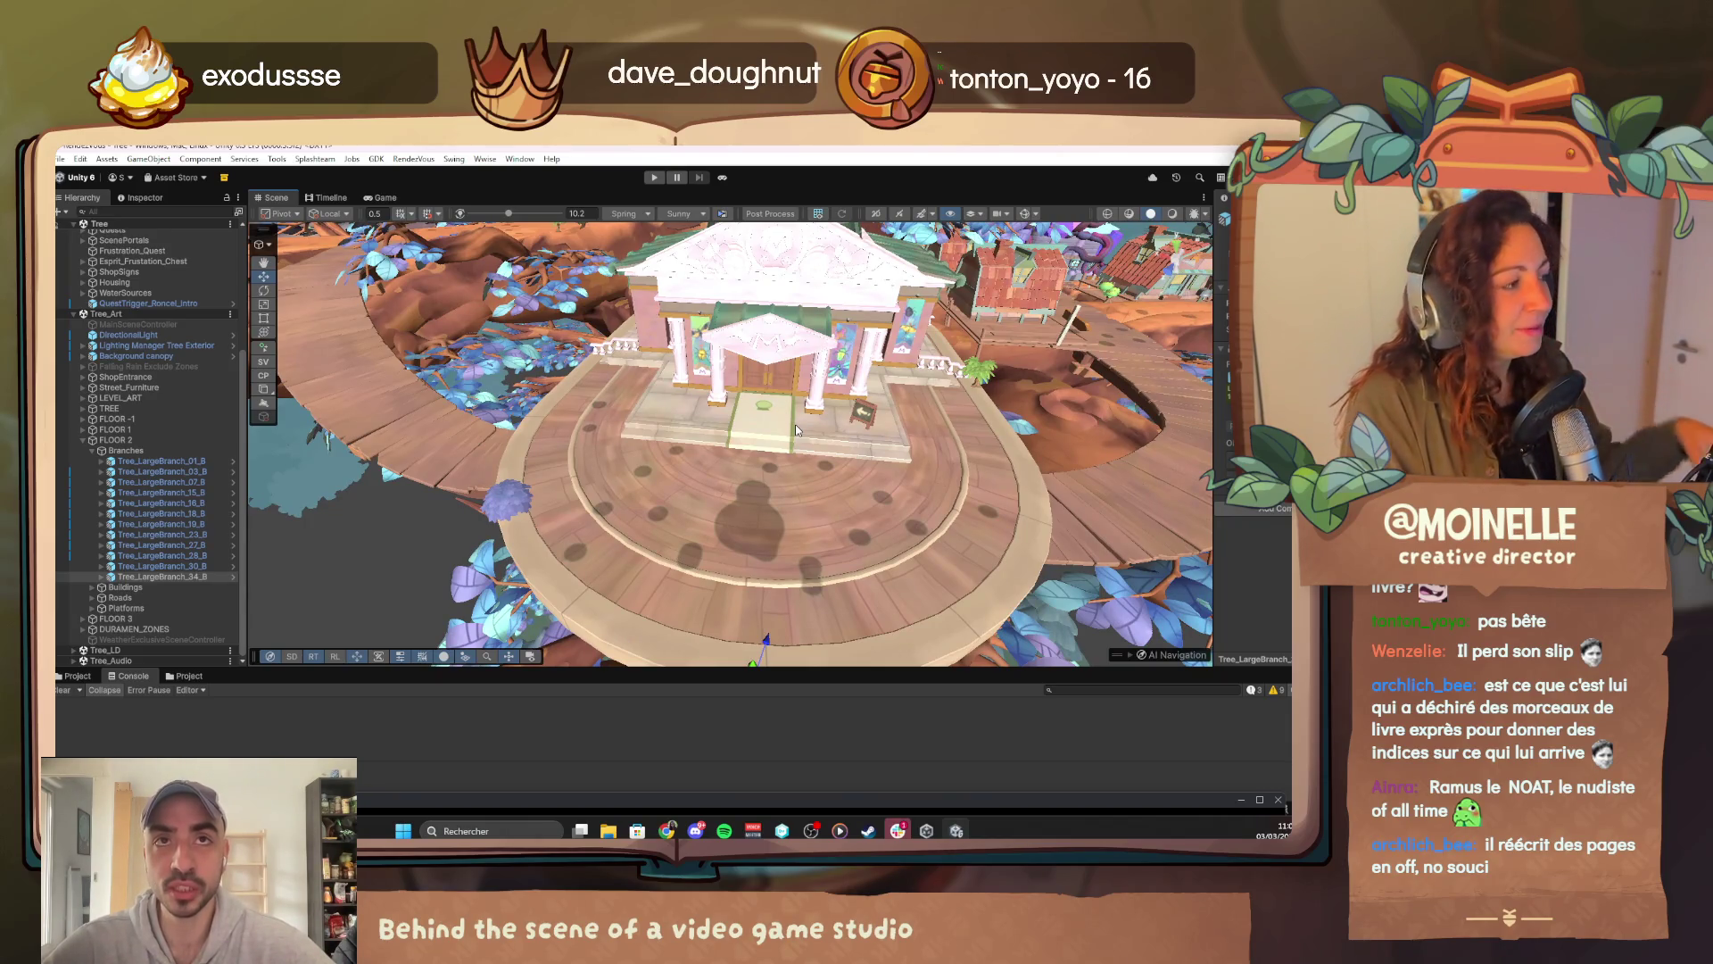
drag(833, 415, 806, 402)
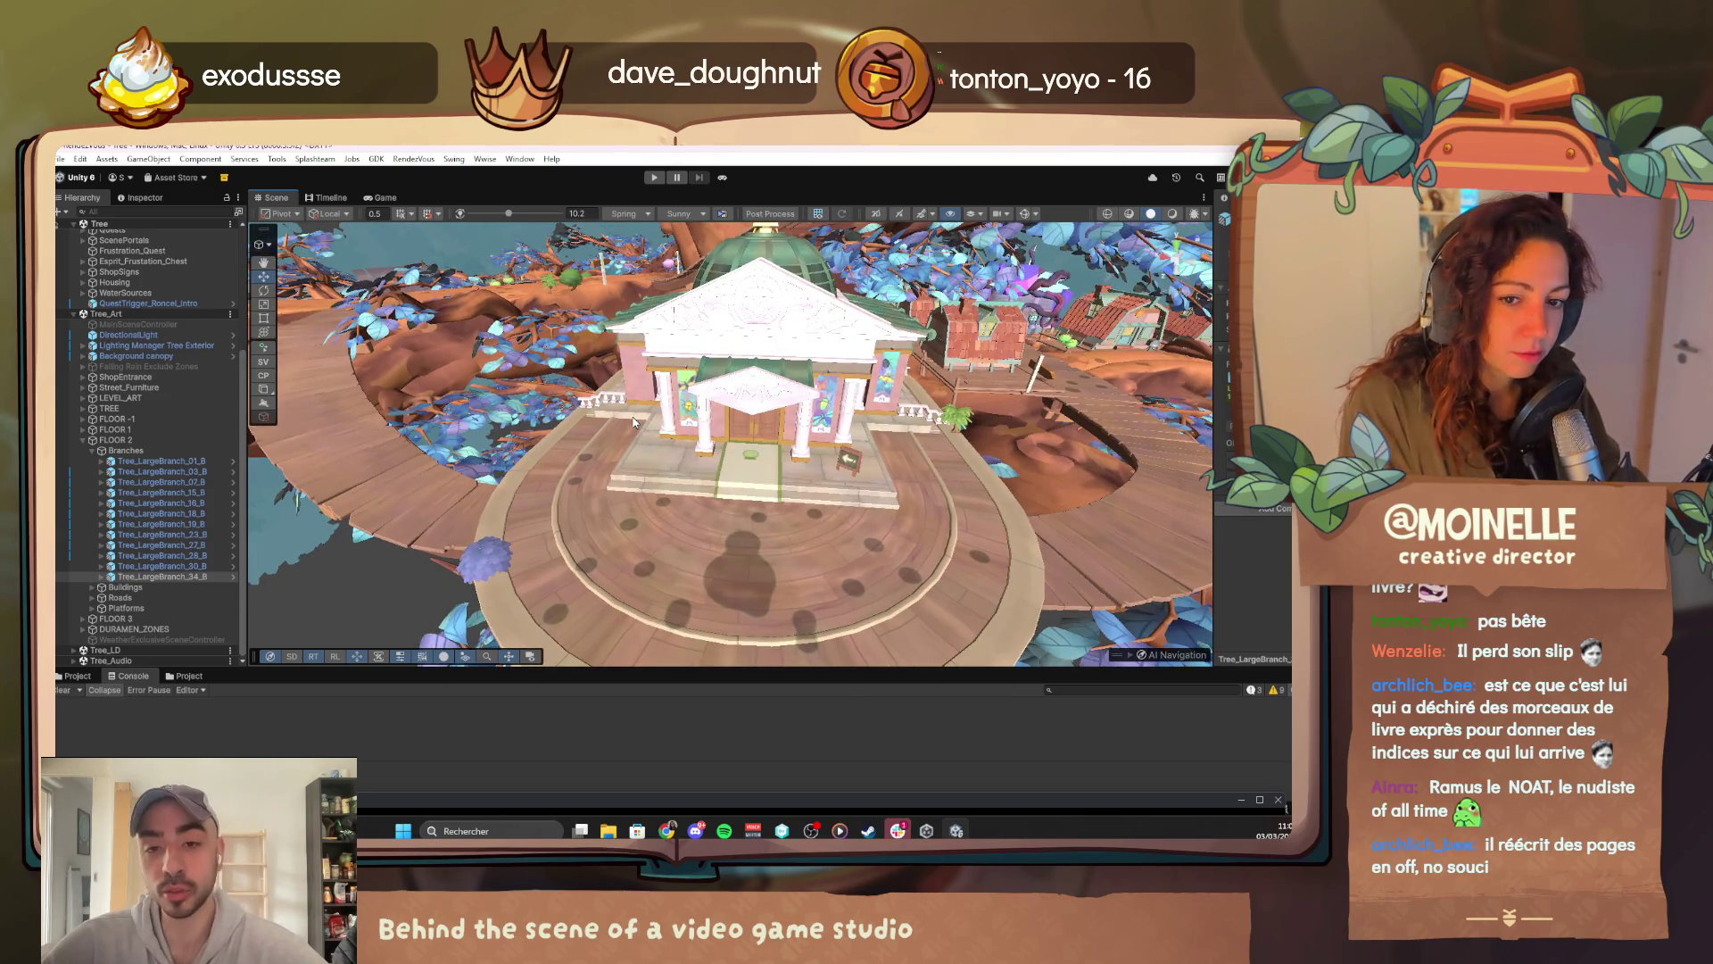
scroll(634, 420, up, 2)
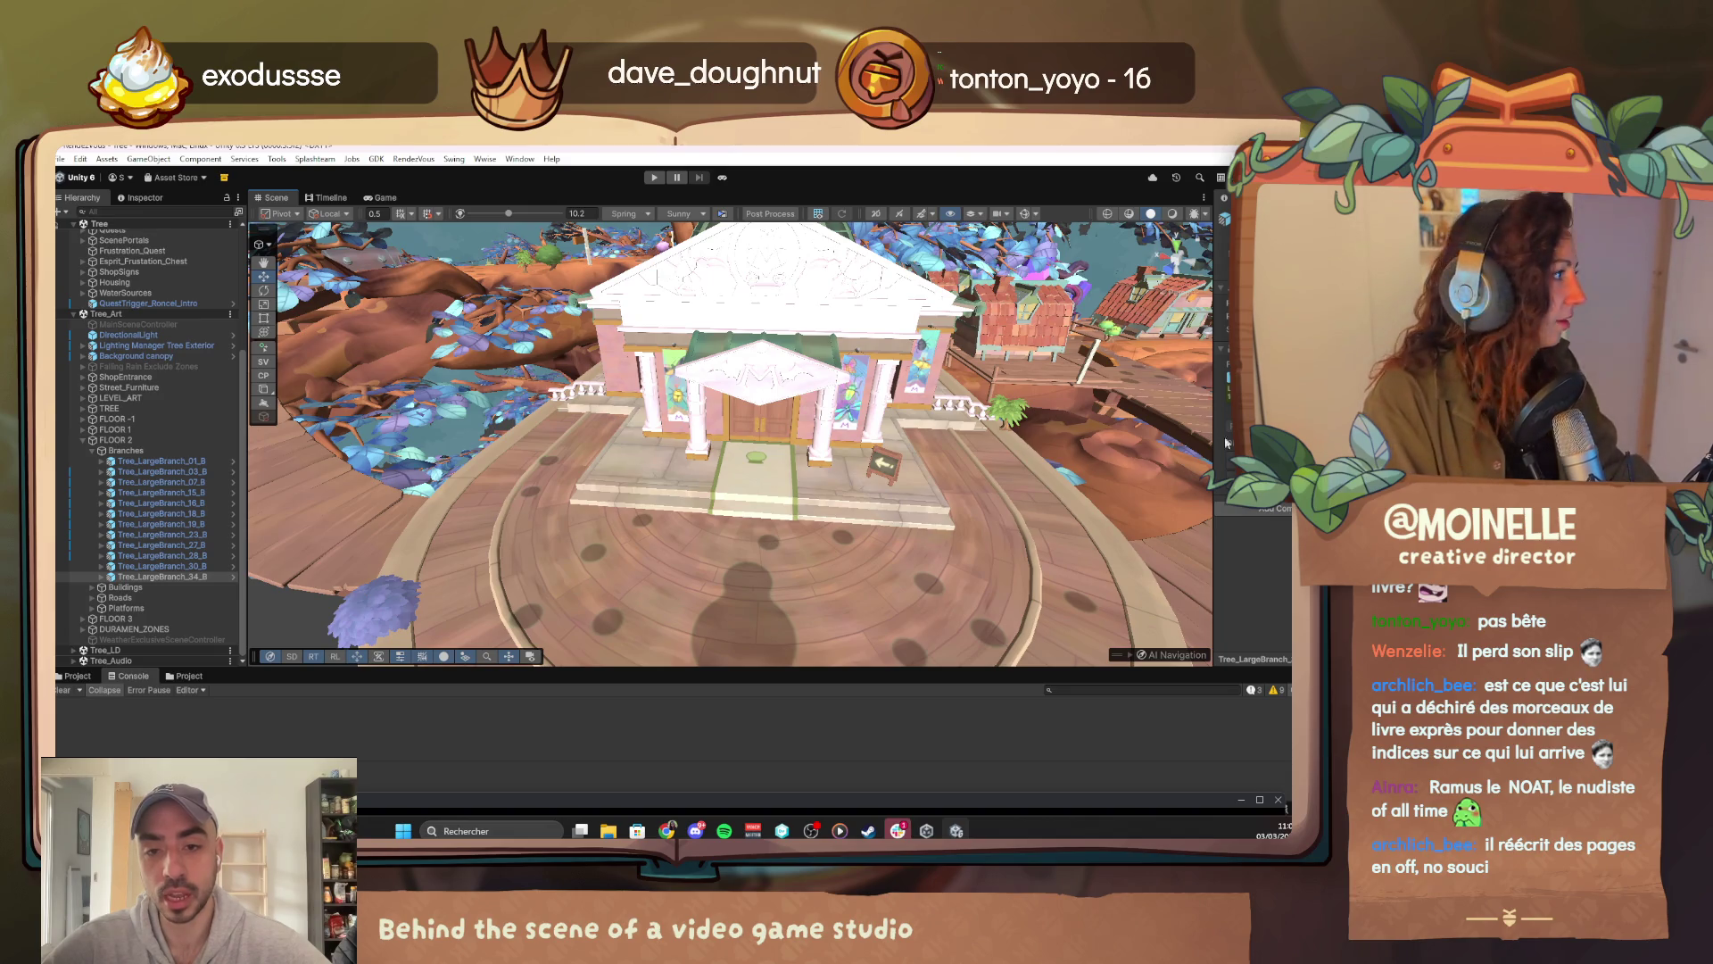
drag(1219, 615, 1046, 601)
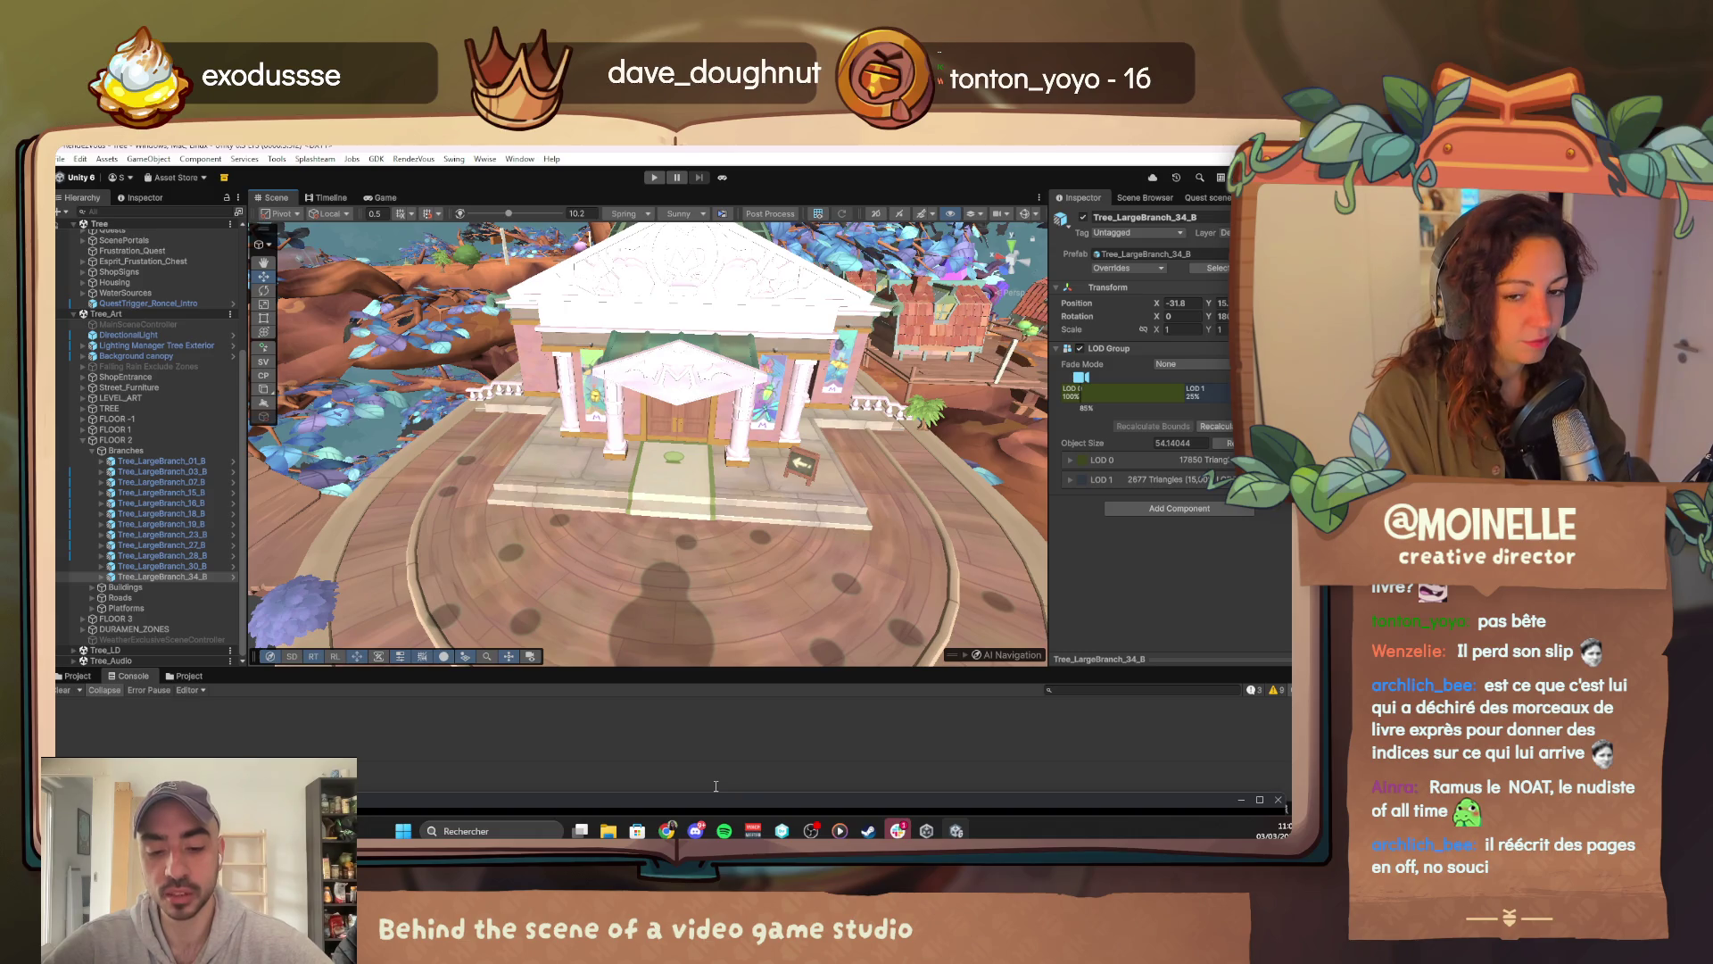
In the Objectif 2 note, correct 'trouvable' and end the sentence with a full stop after 'guichet'
mouse_move(665, 828)
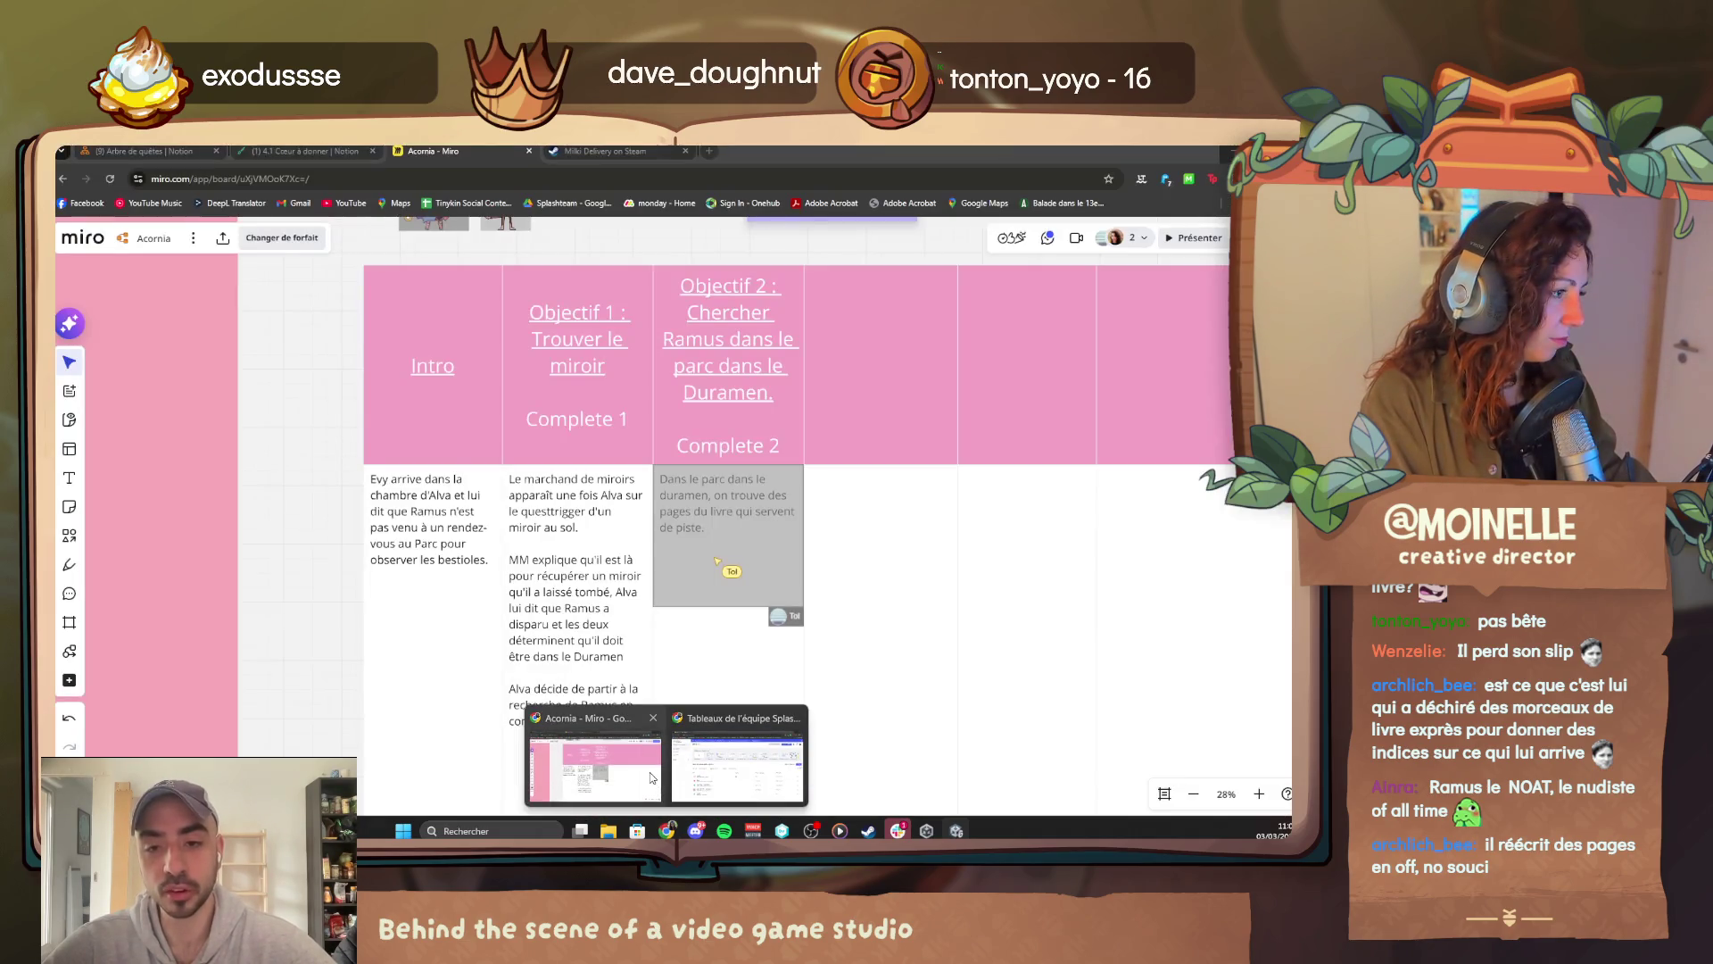
click(651, 777)
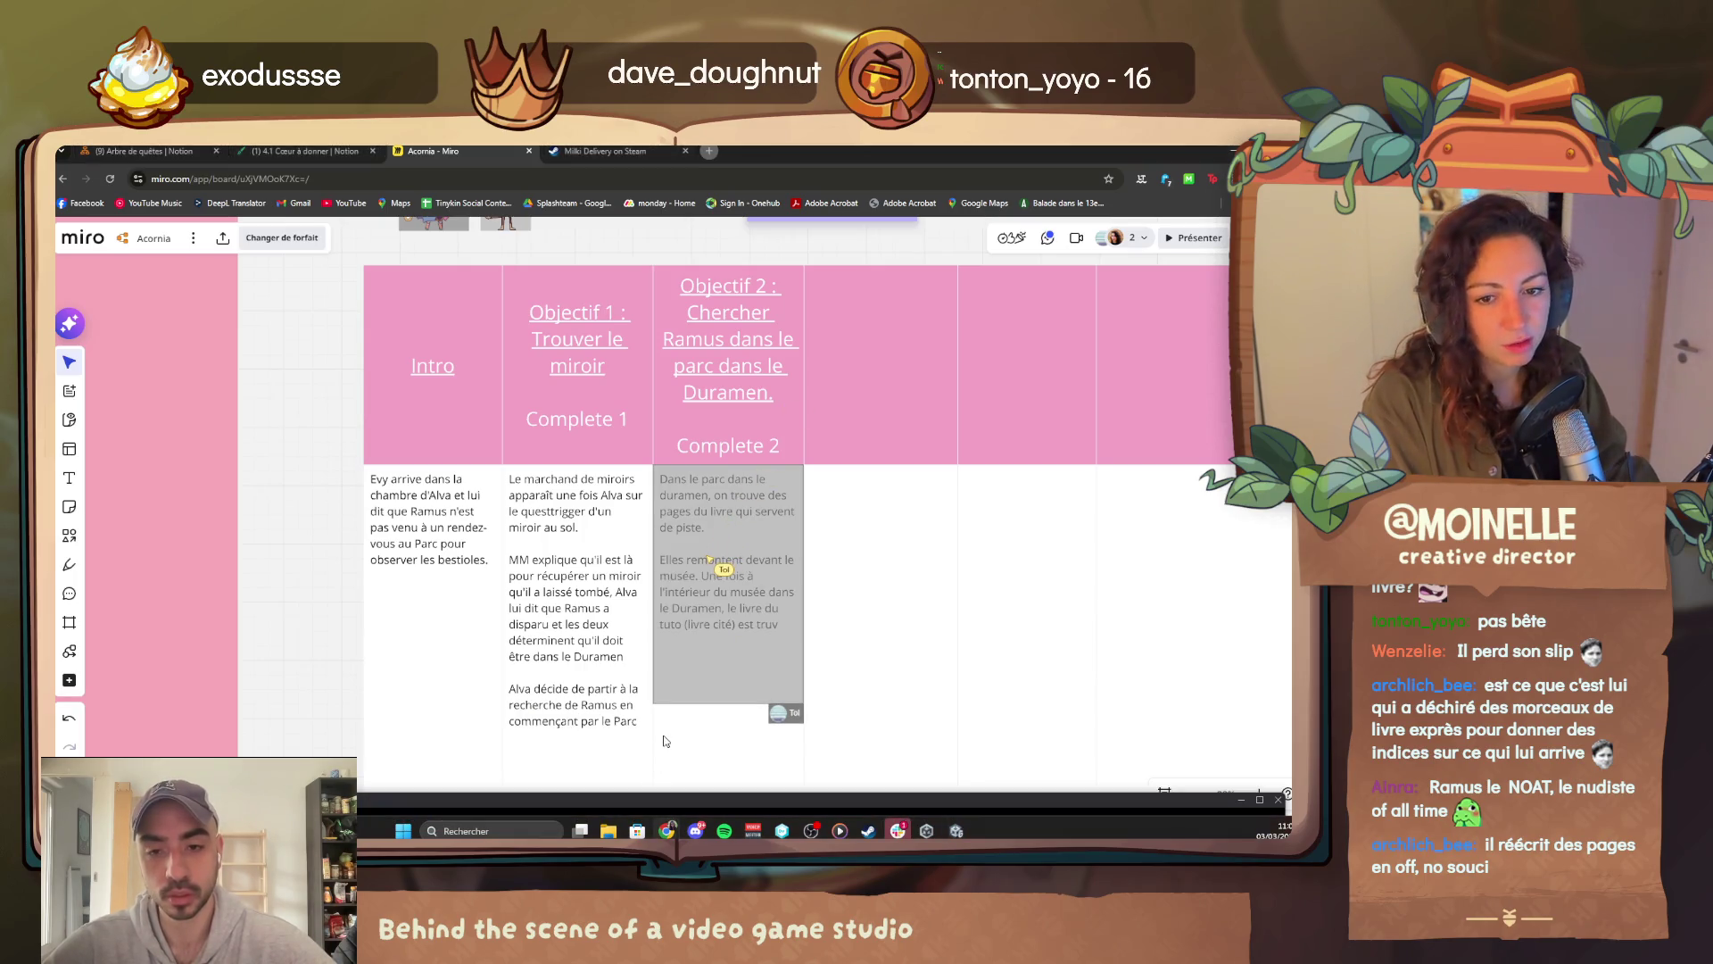
text(able vers le guic)
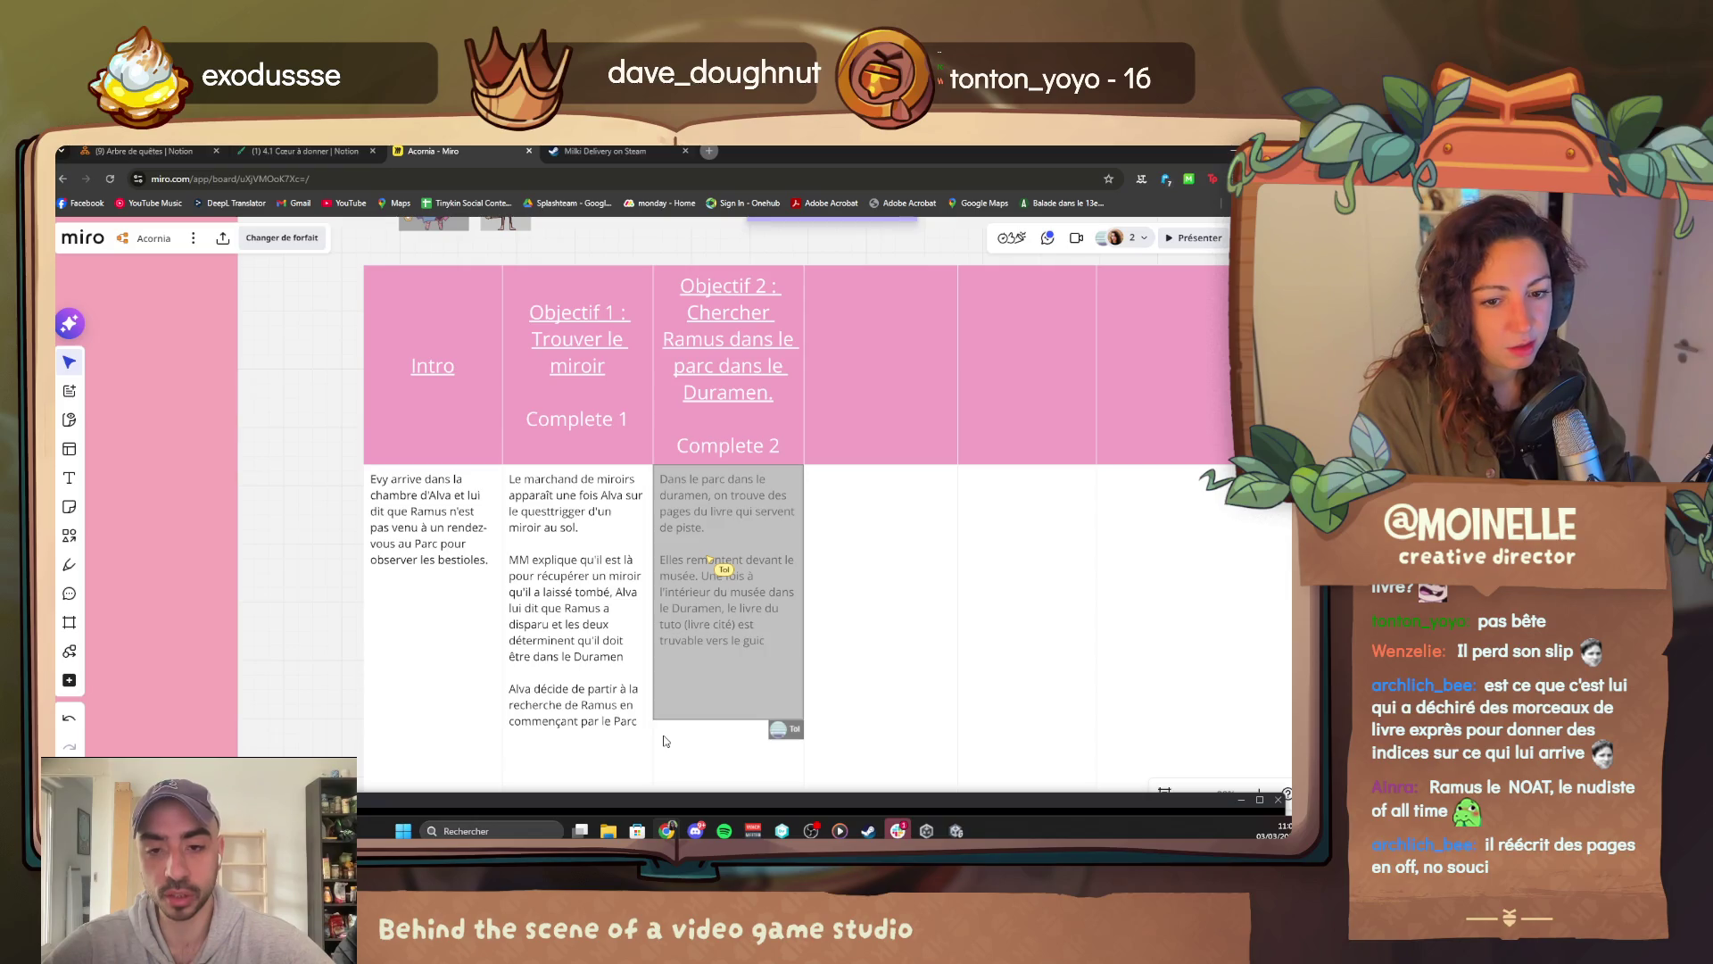
text(het)
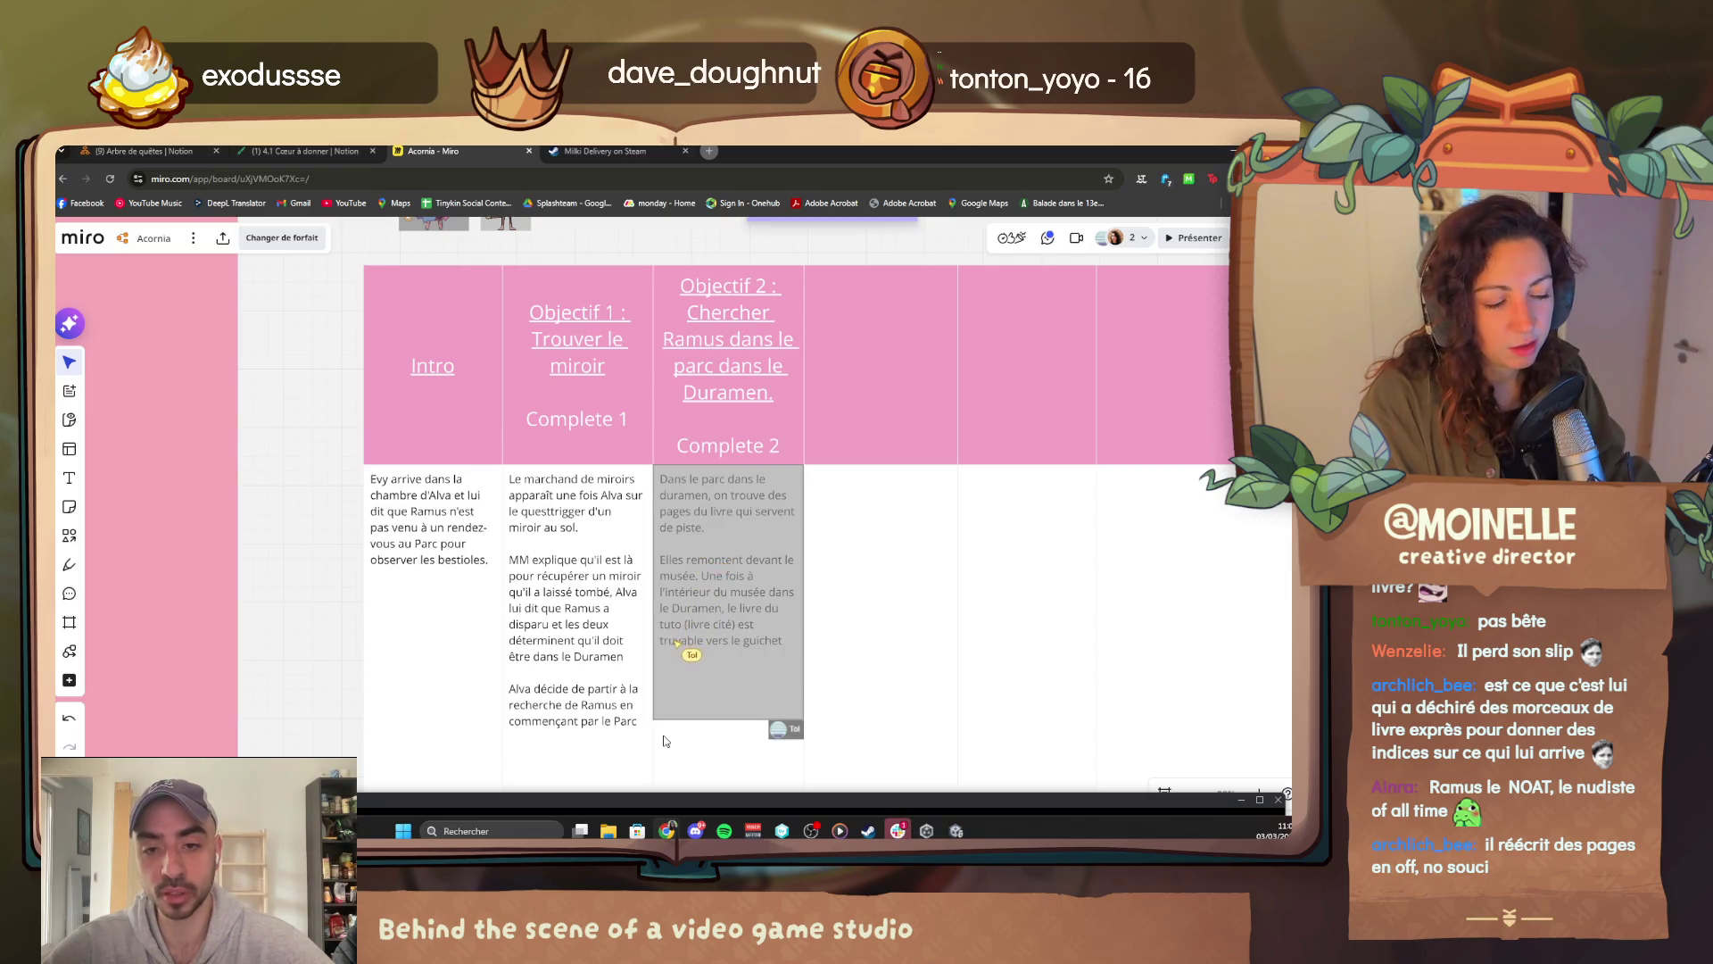
text(o)
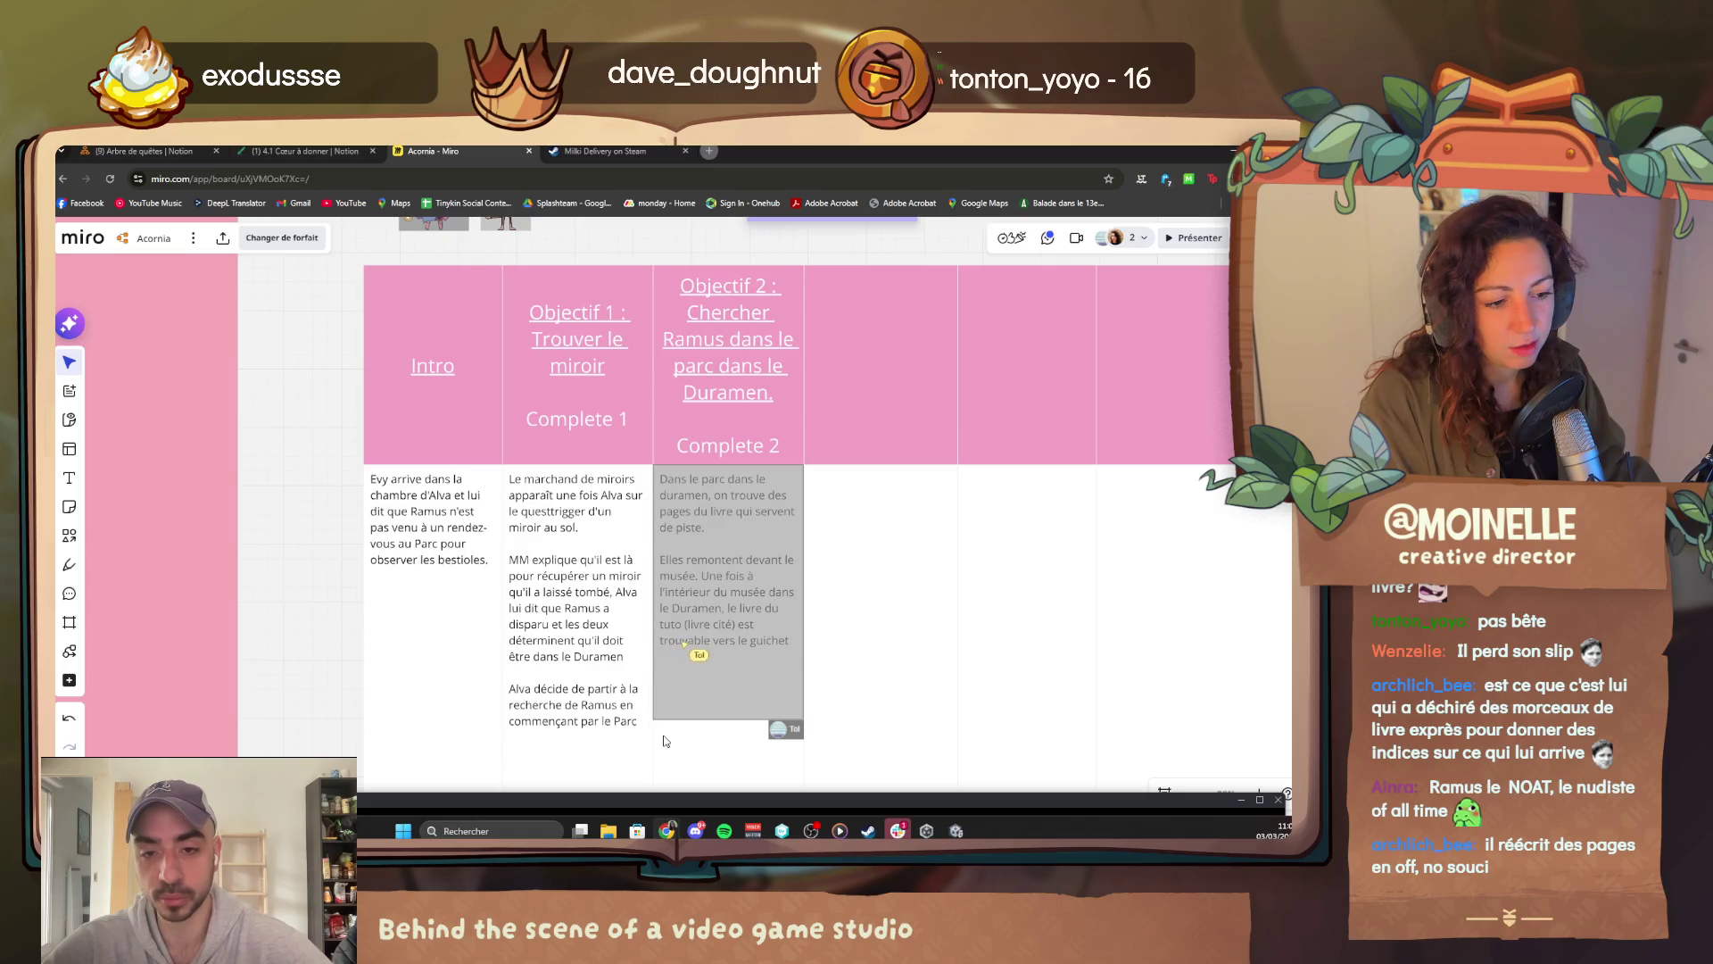
key(Escape)
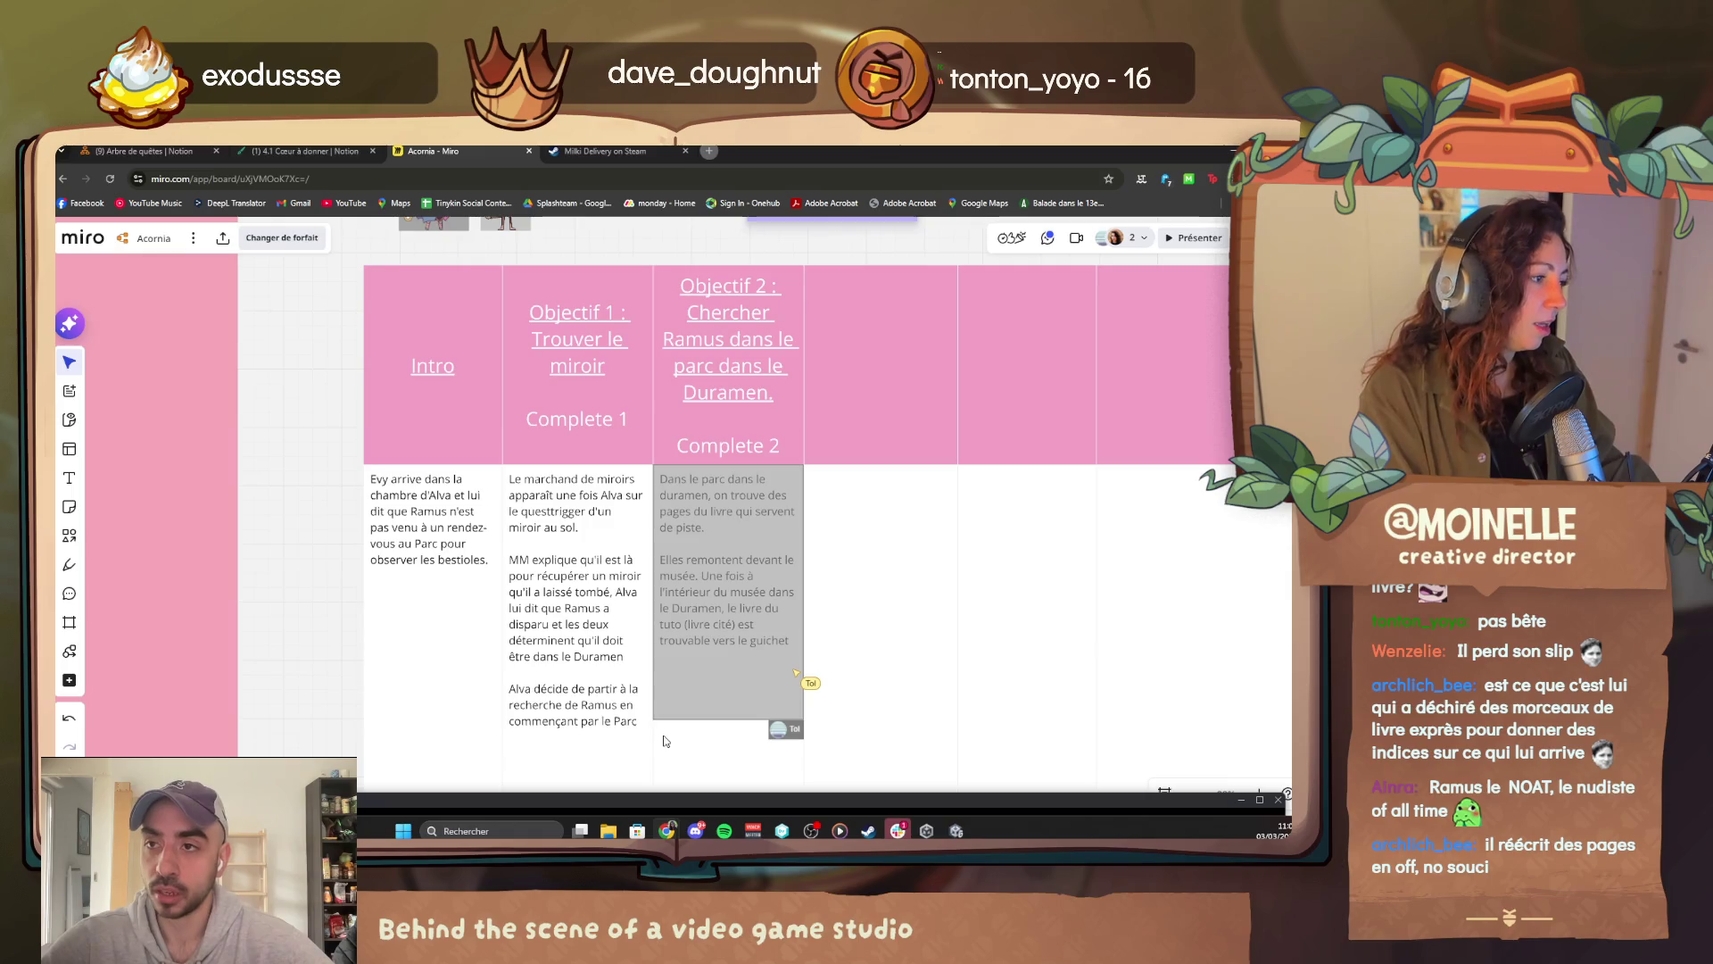
text(.)
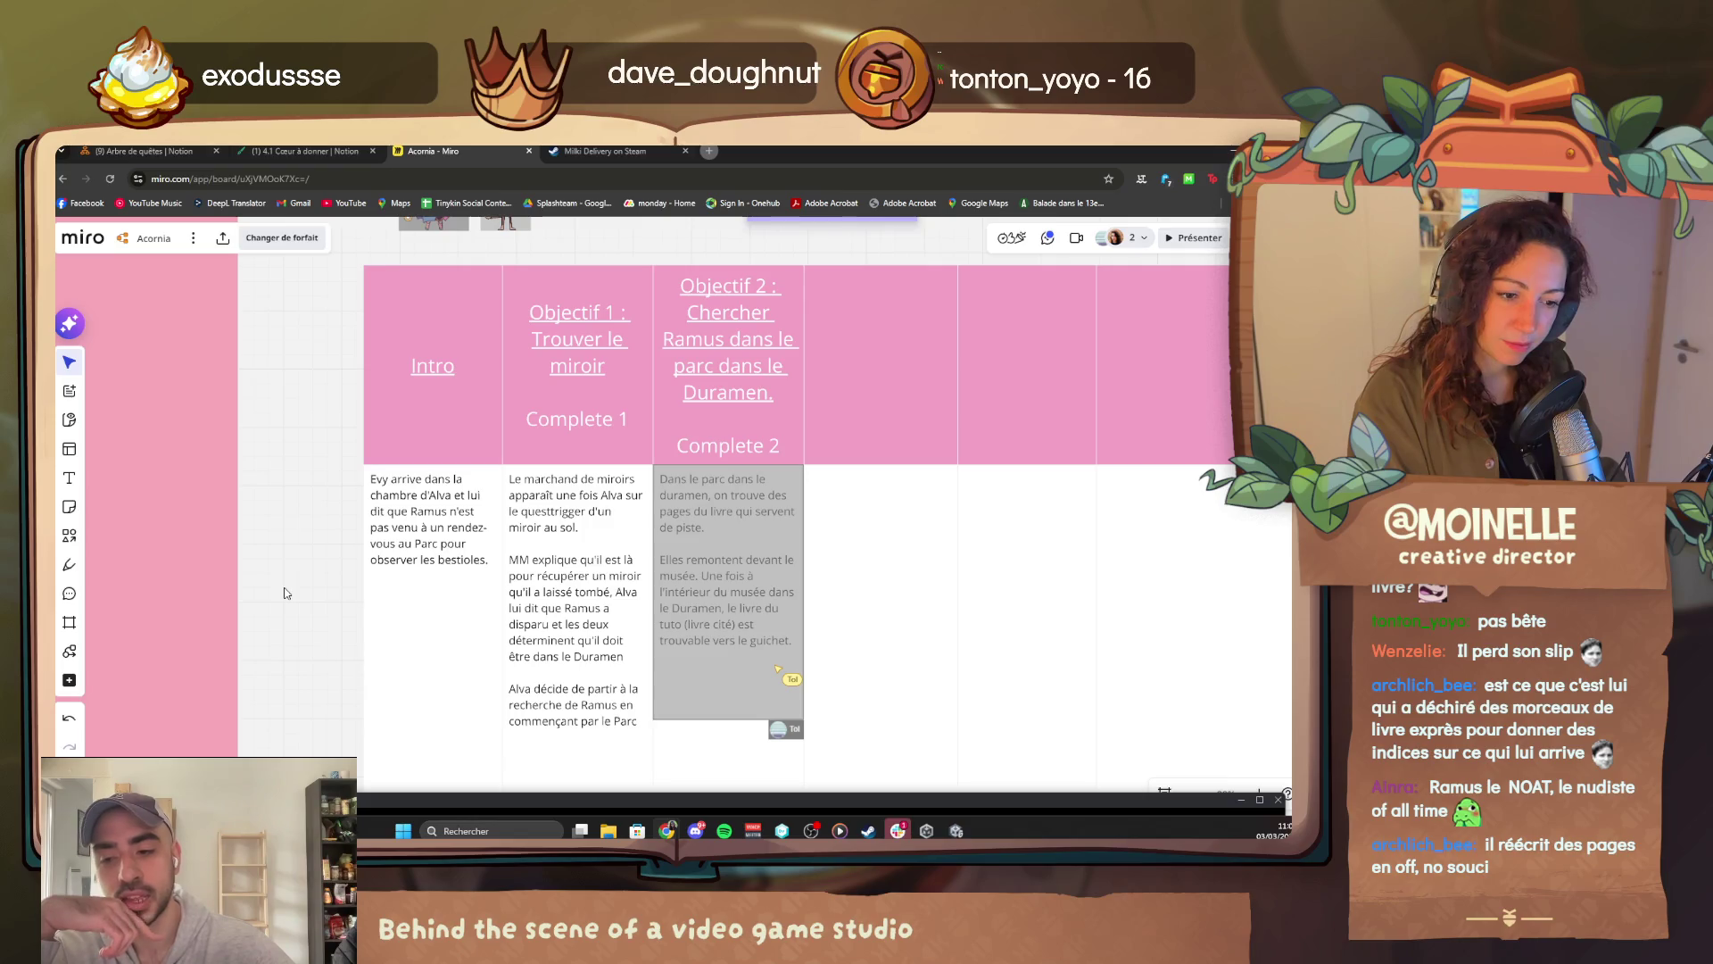
scroll(785, 655, up, 3)
scroll(693, 692, down, 5)
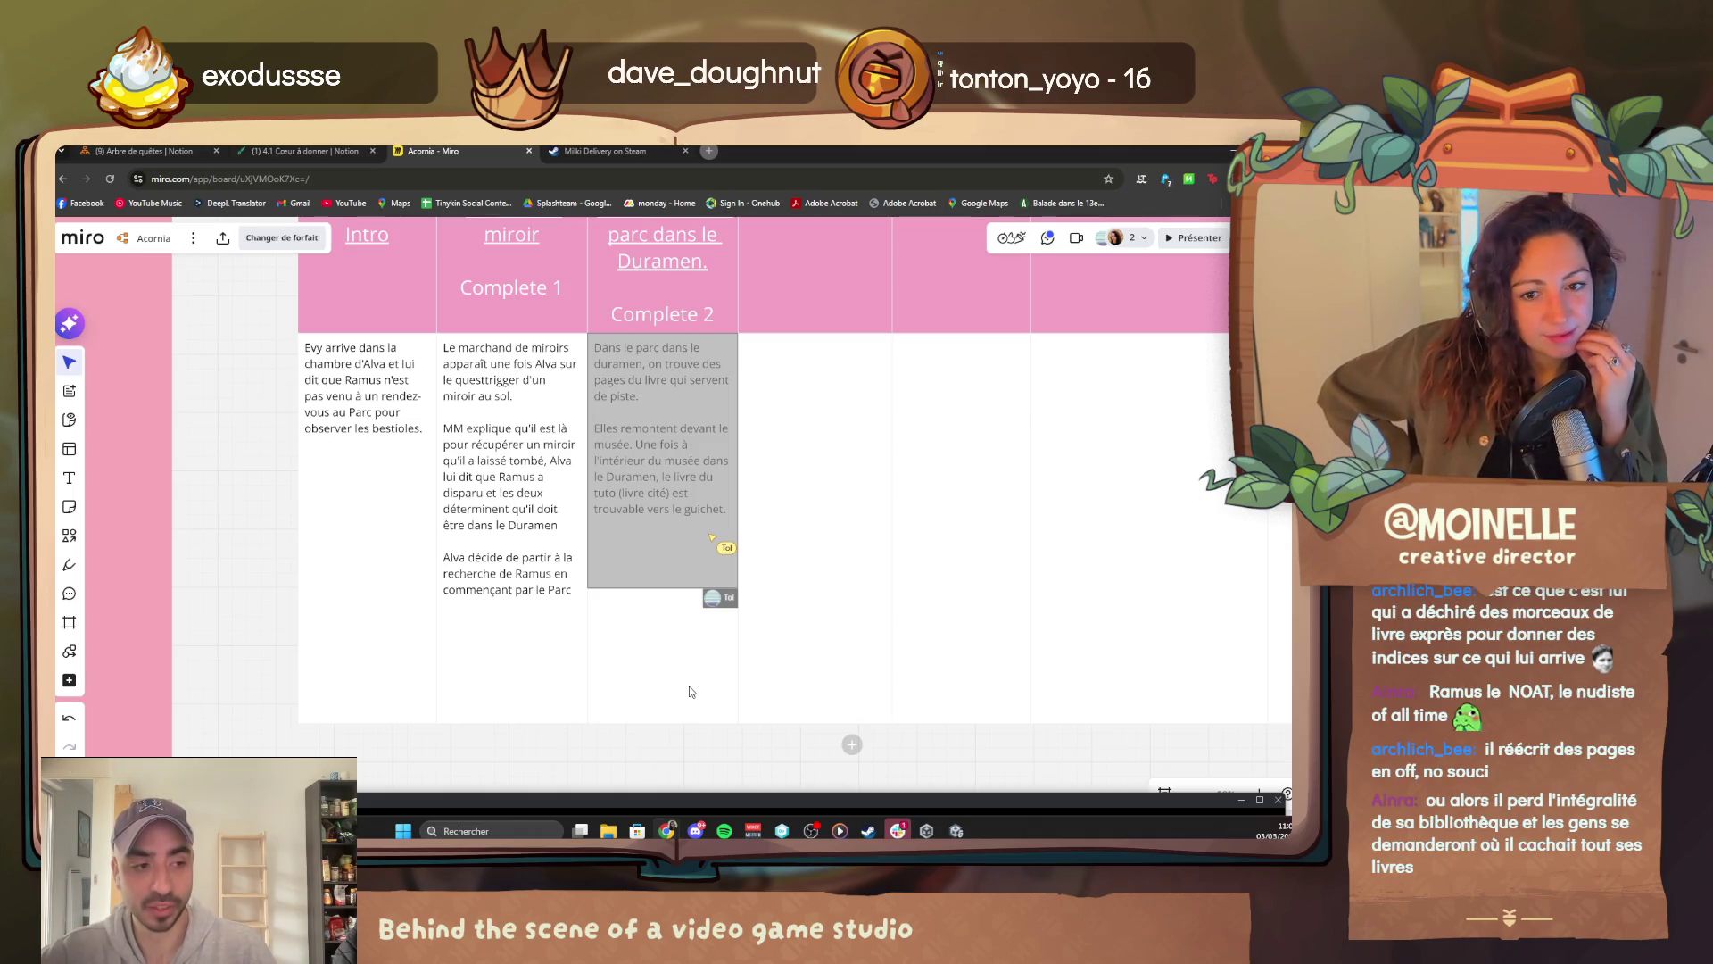
scroll(730, 571, up, 2)
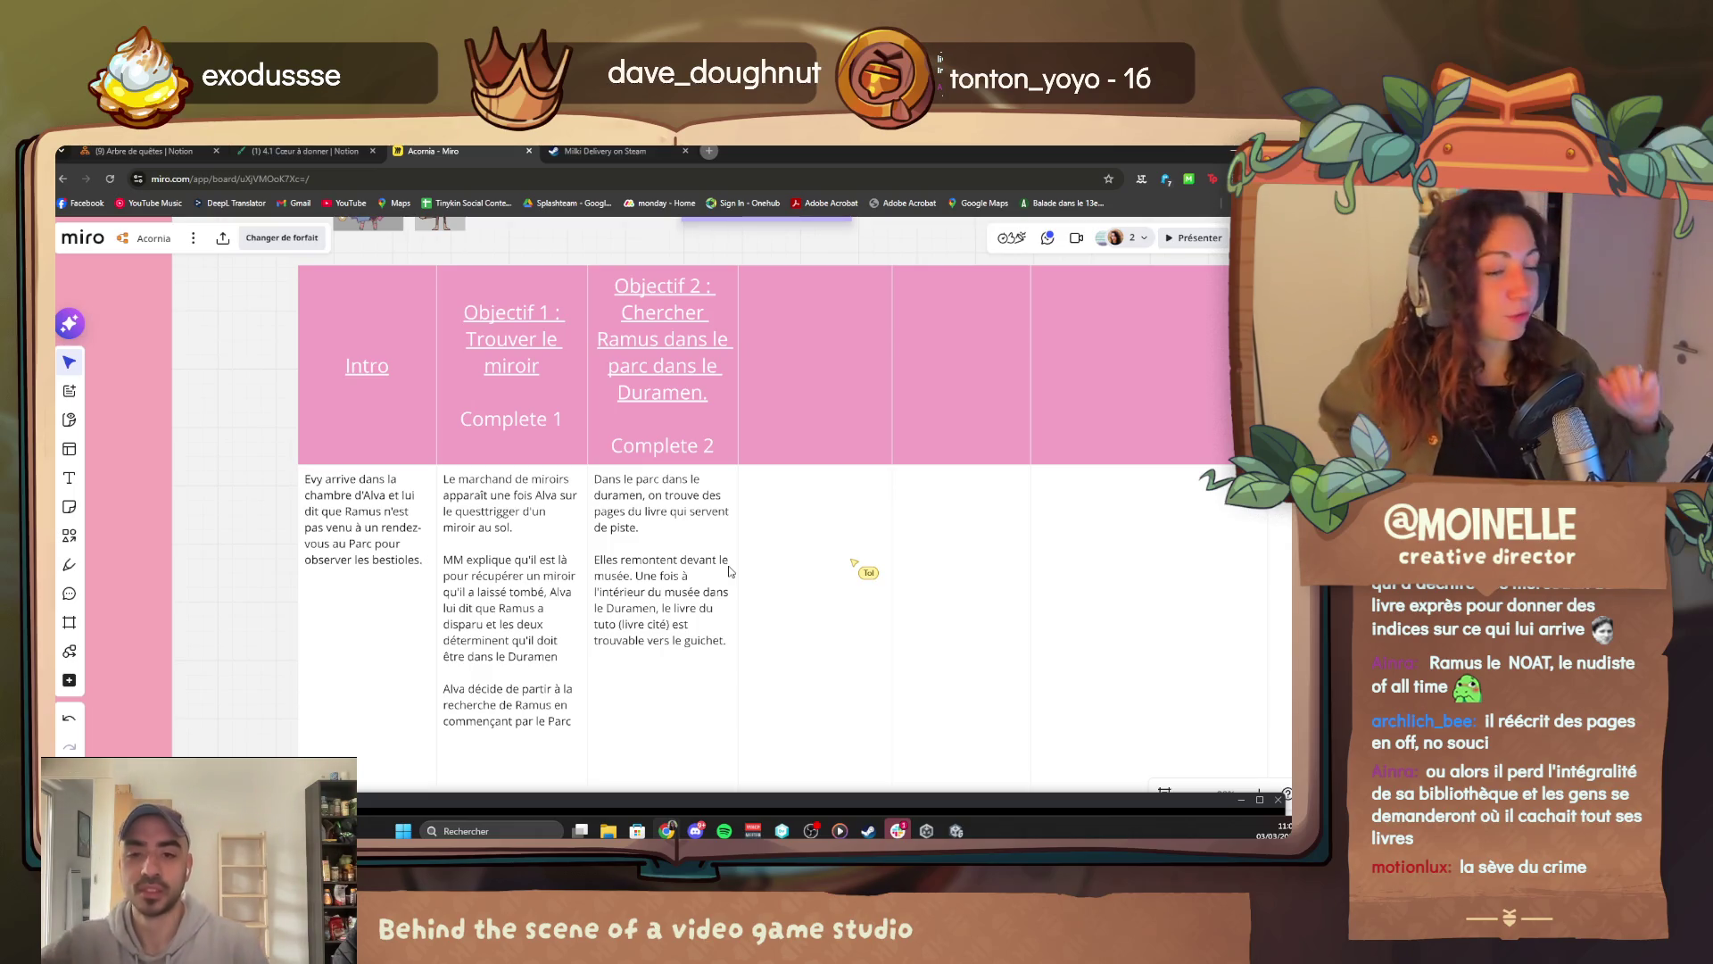
Add 'Alva remarque de la sève au sol et décide de suivre la piste.' to the Objectif 2 card
click(705, 625)
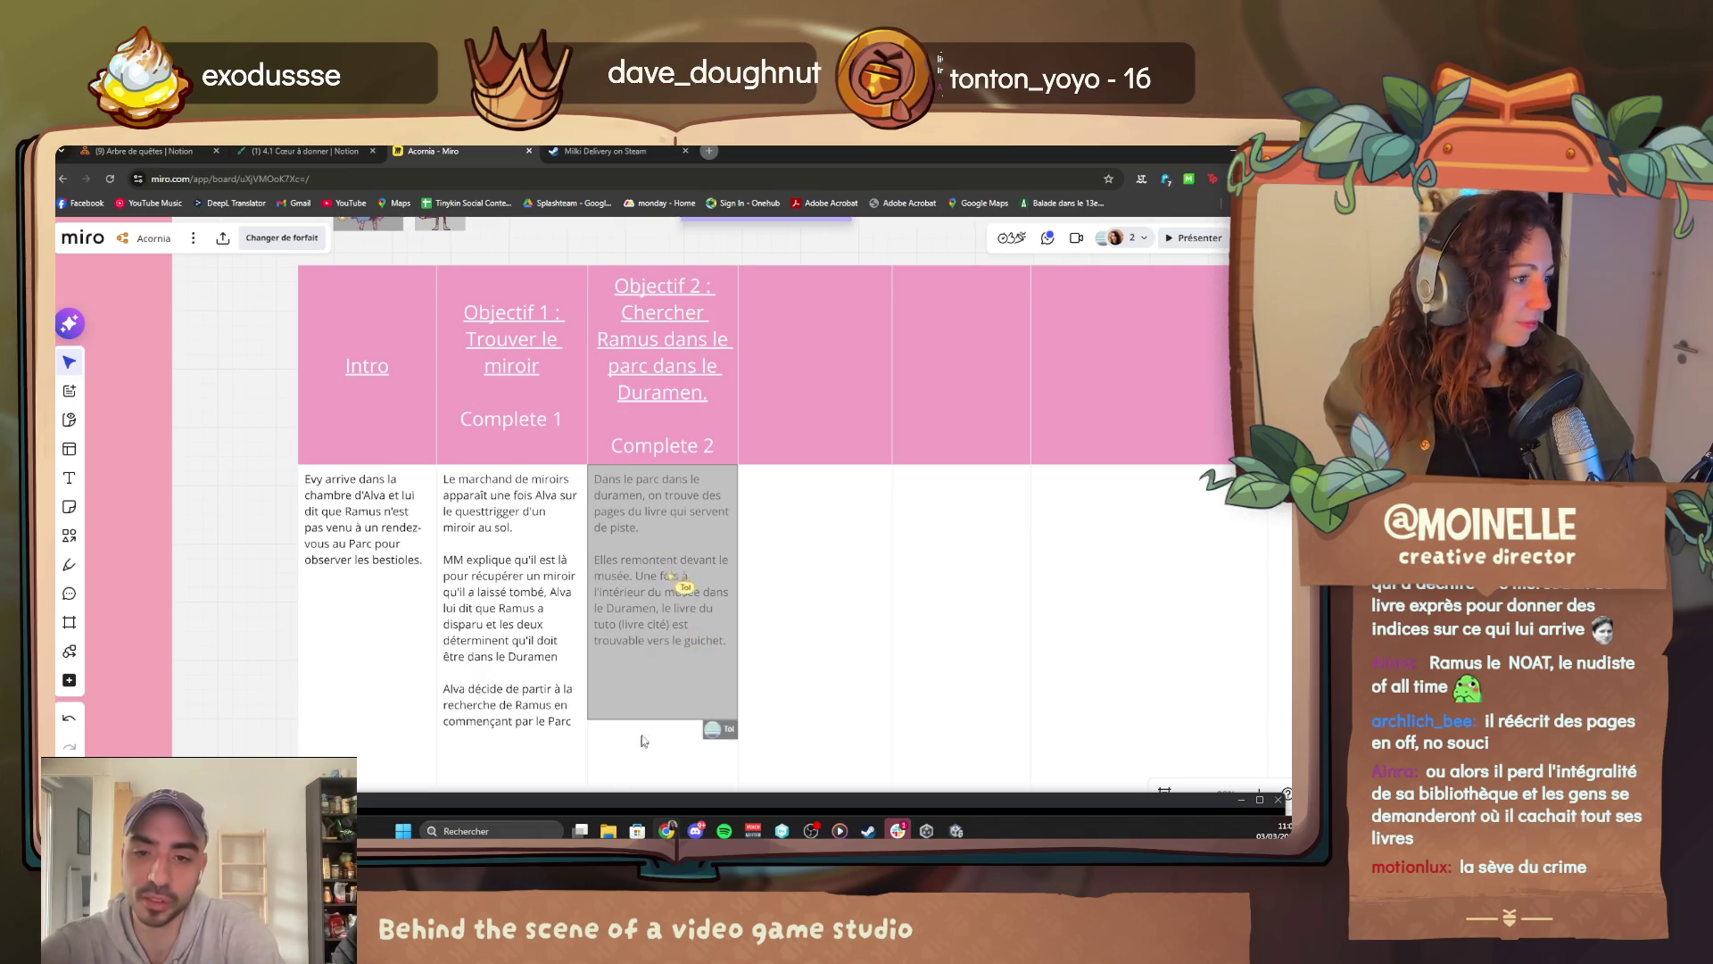
drag(645, 742, 537, 656)
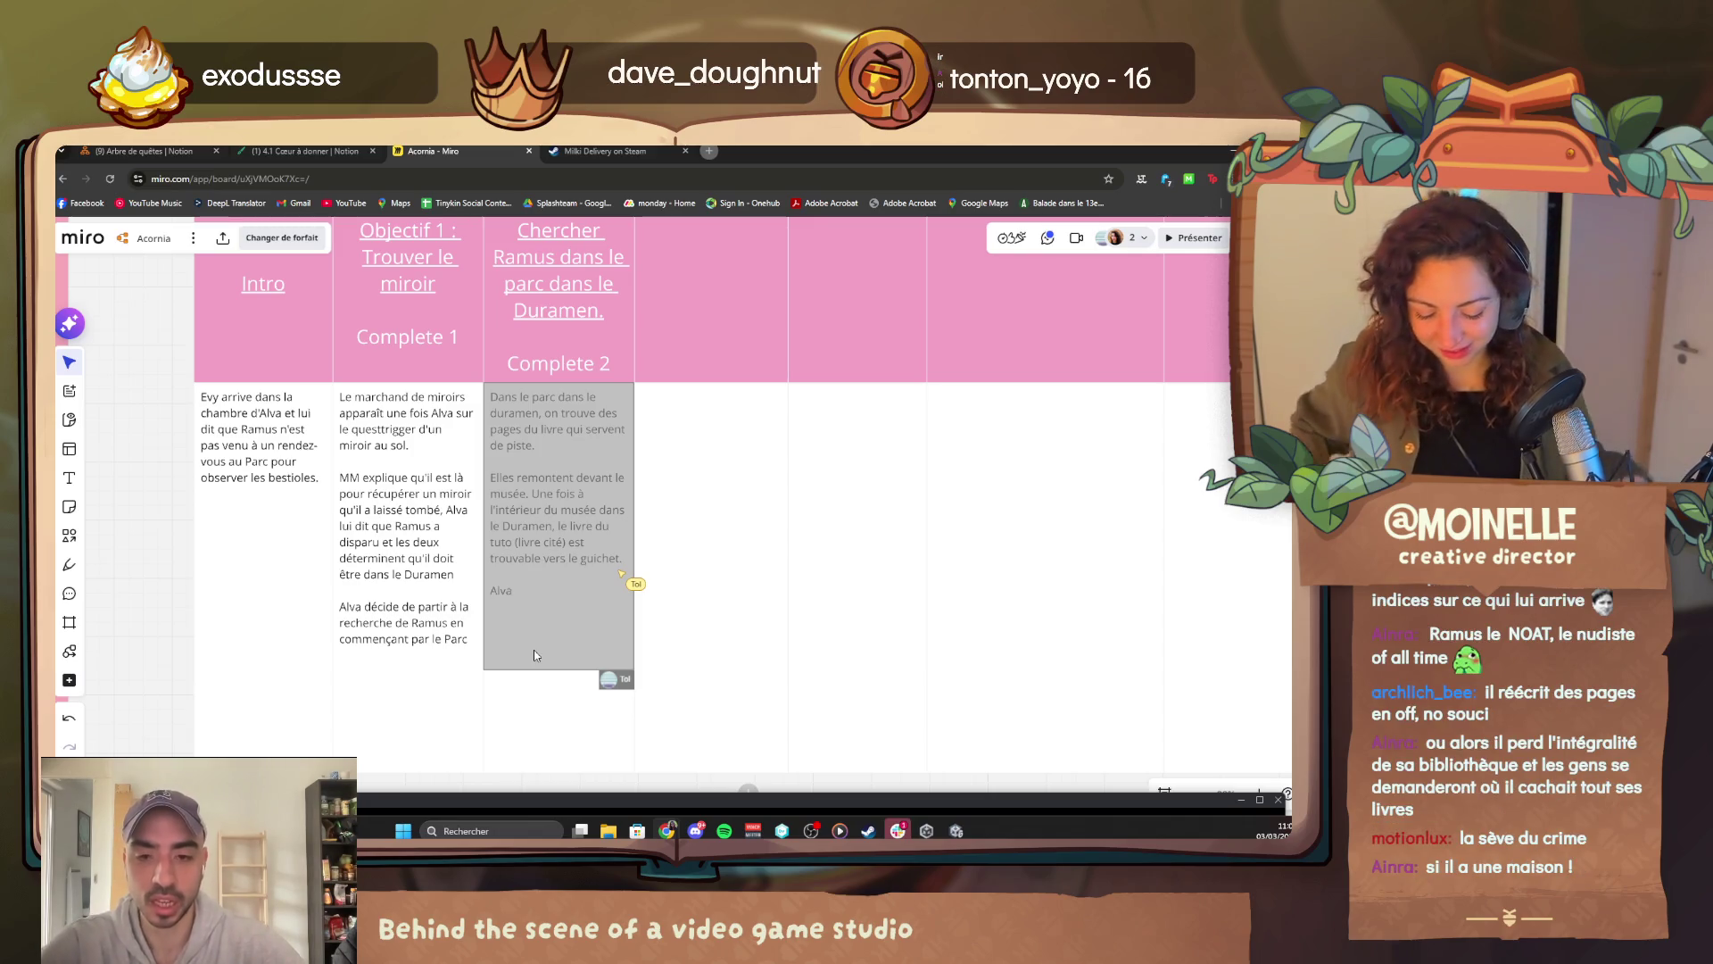
text(que de)
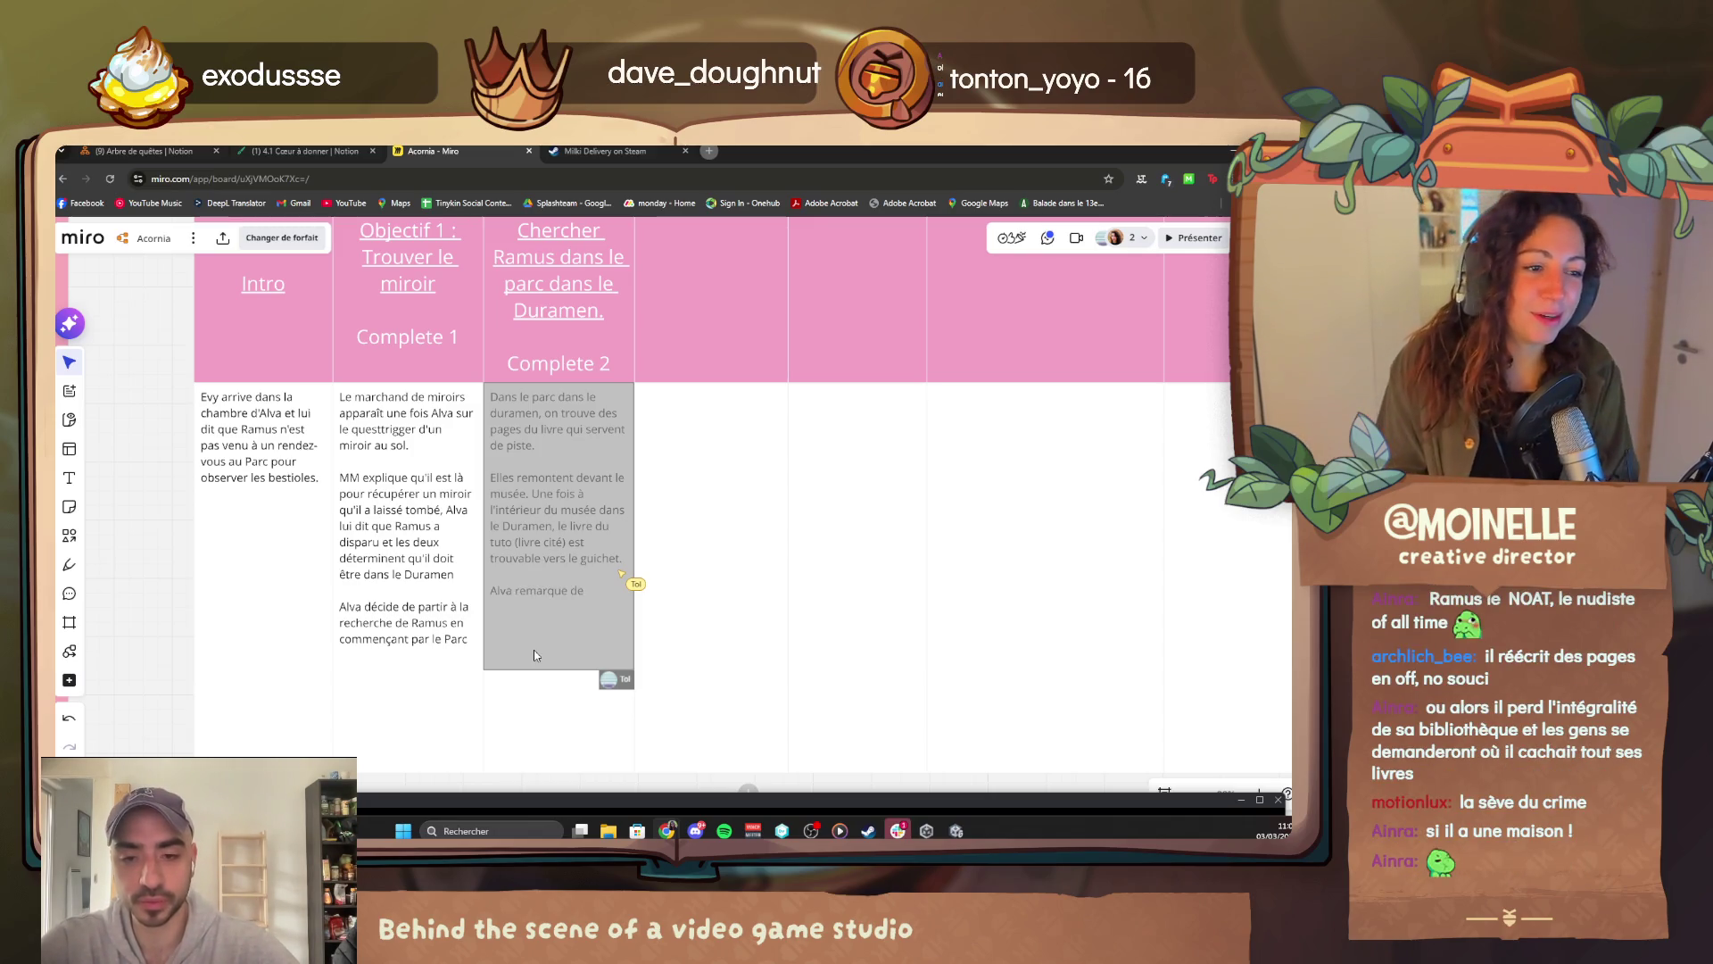
text( la sève)
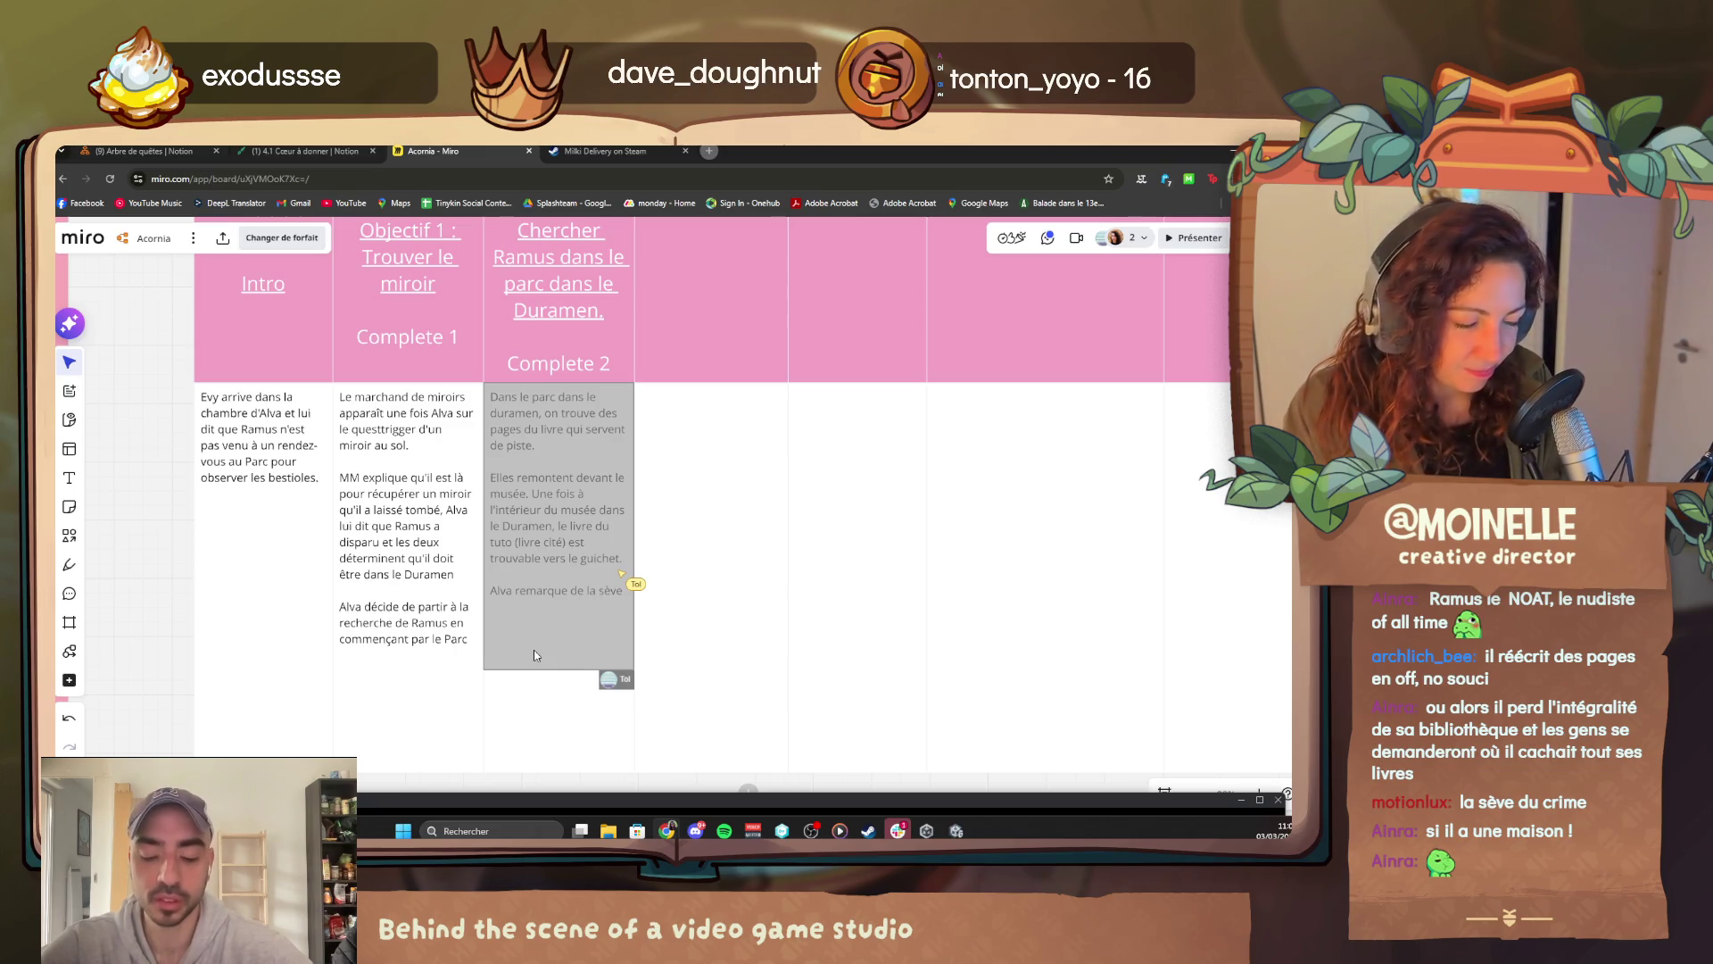
text(au sol et décide de sui)
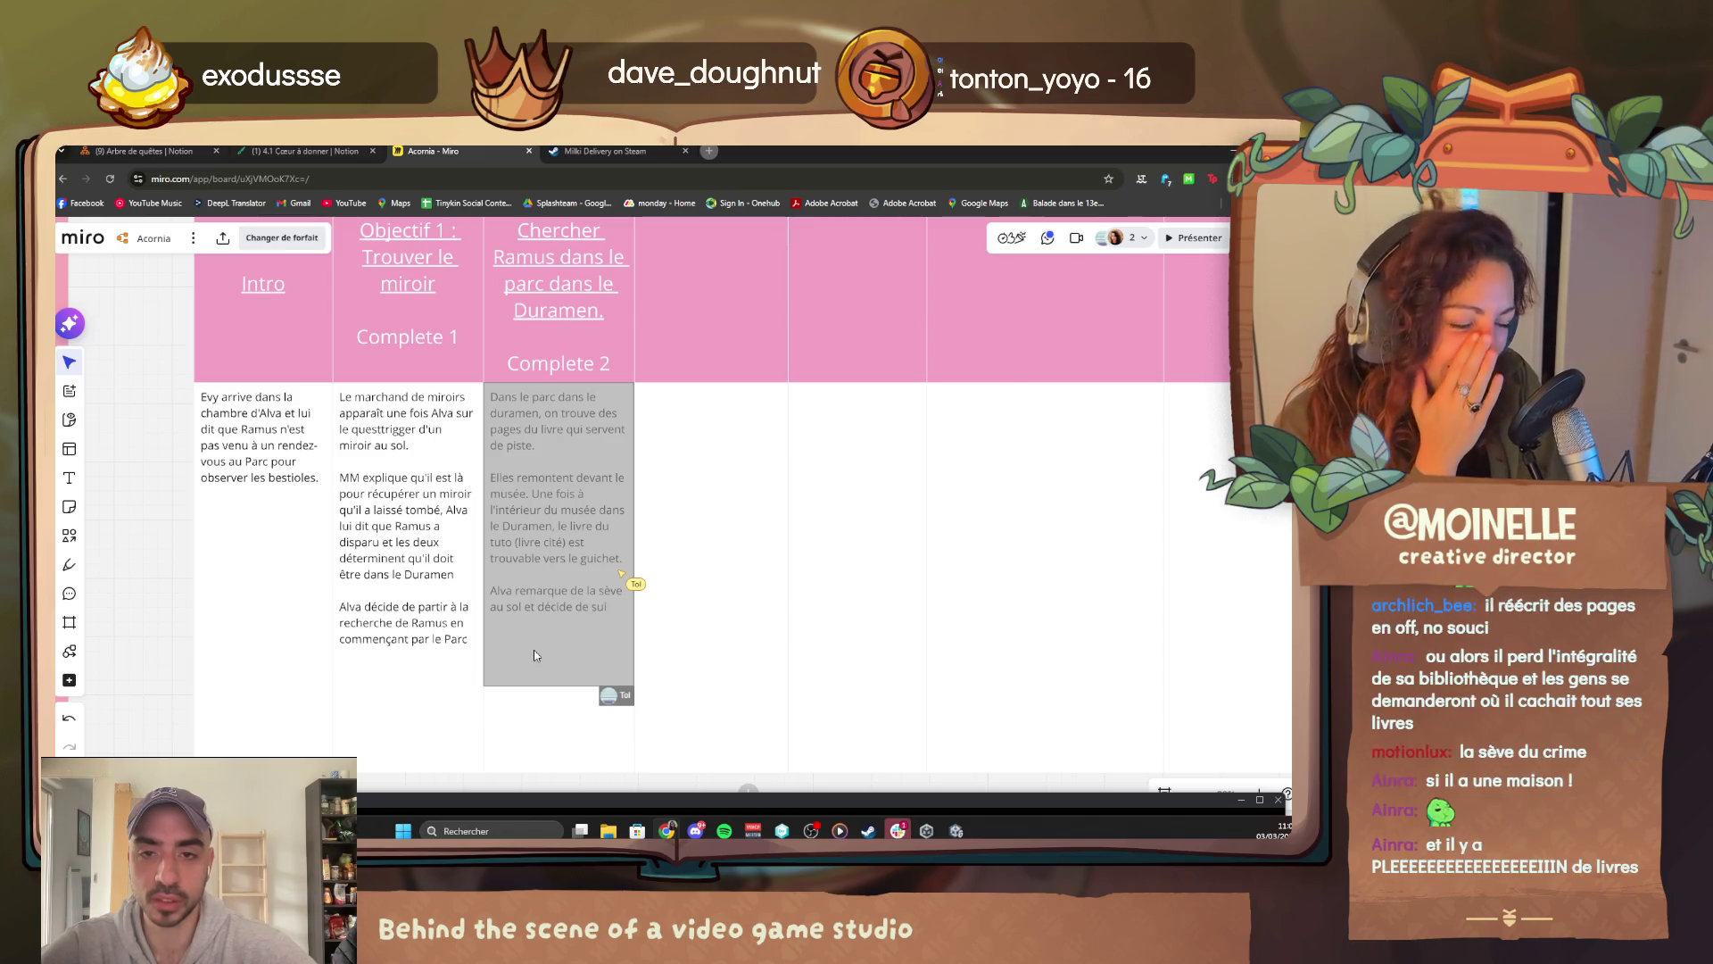
text(vre la piste)
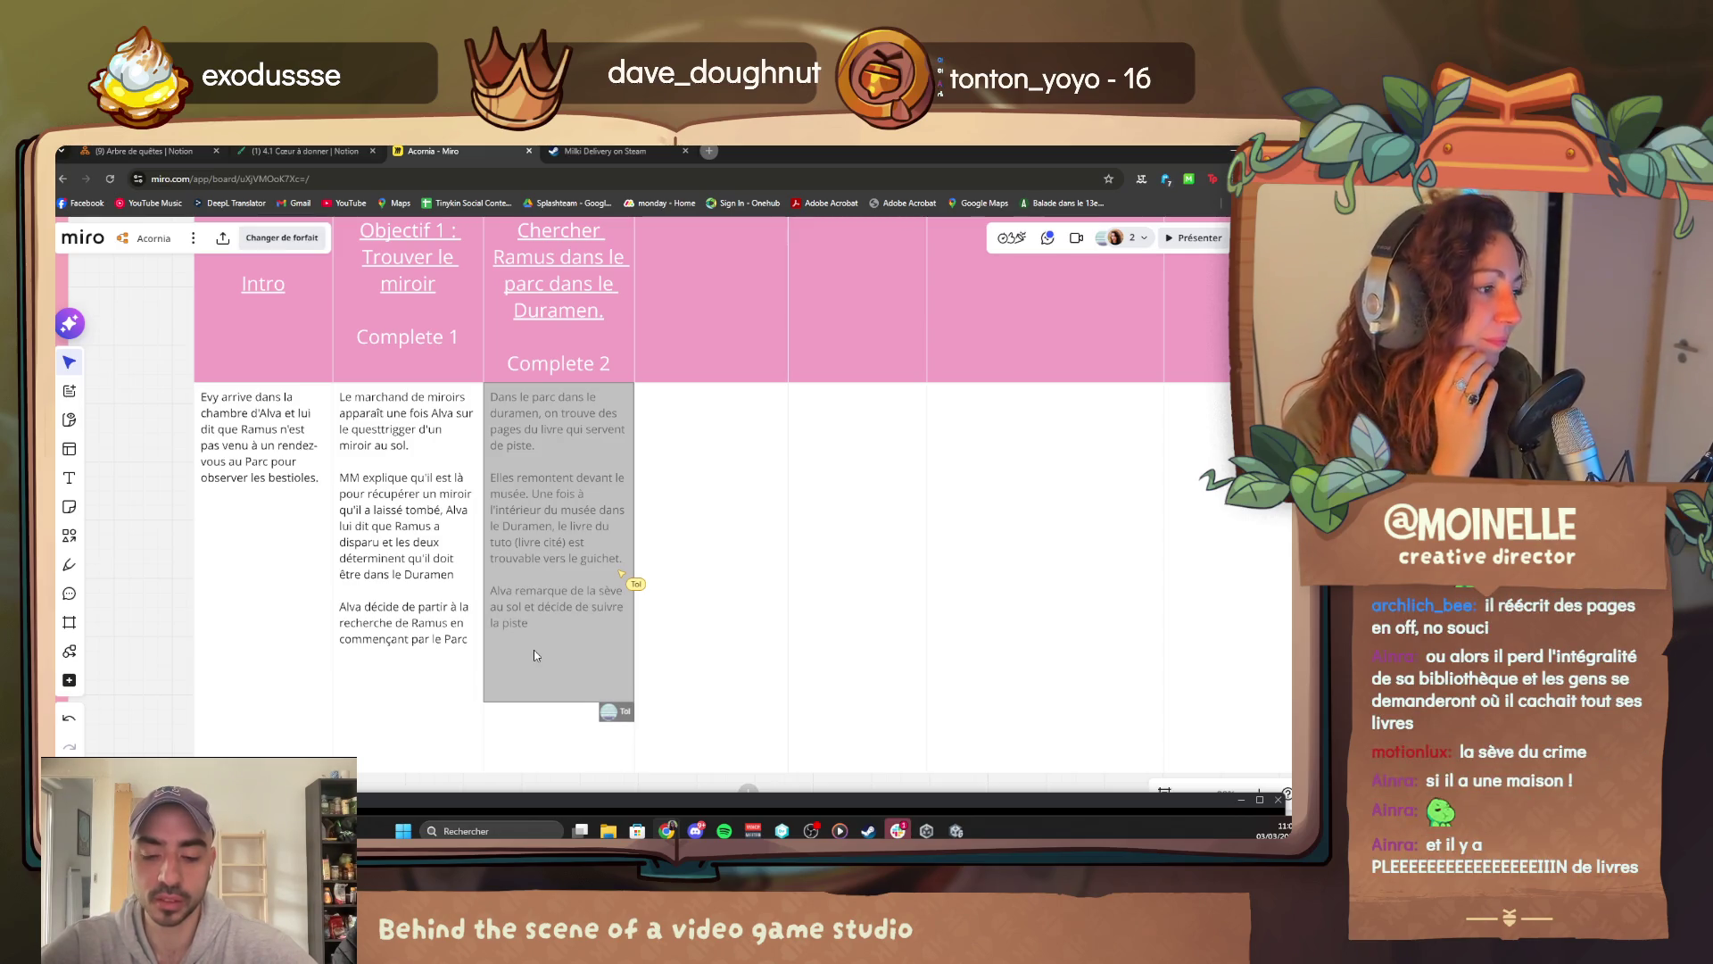
text(.)
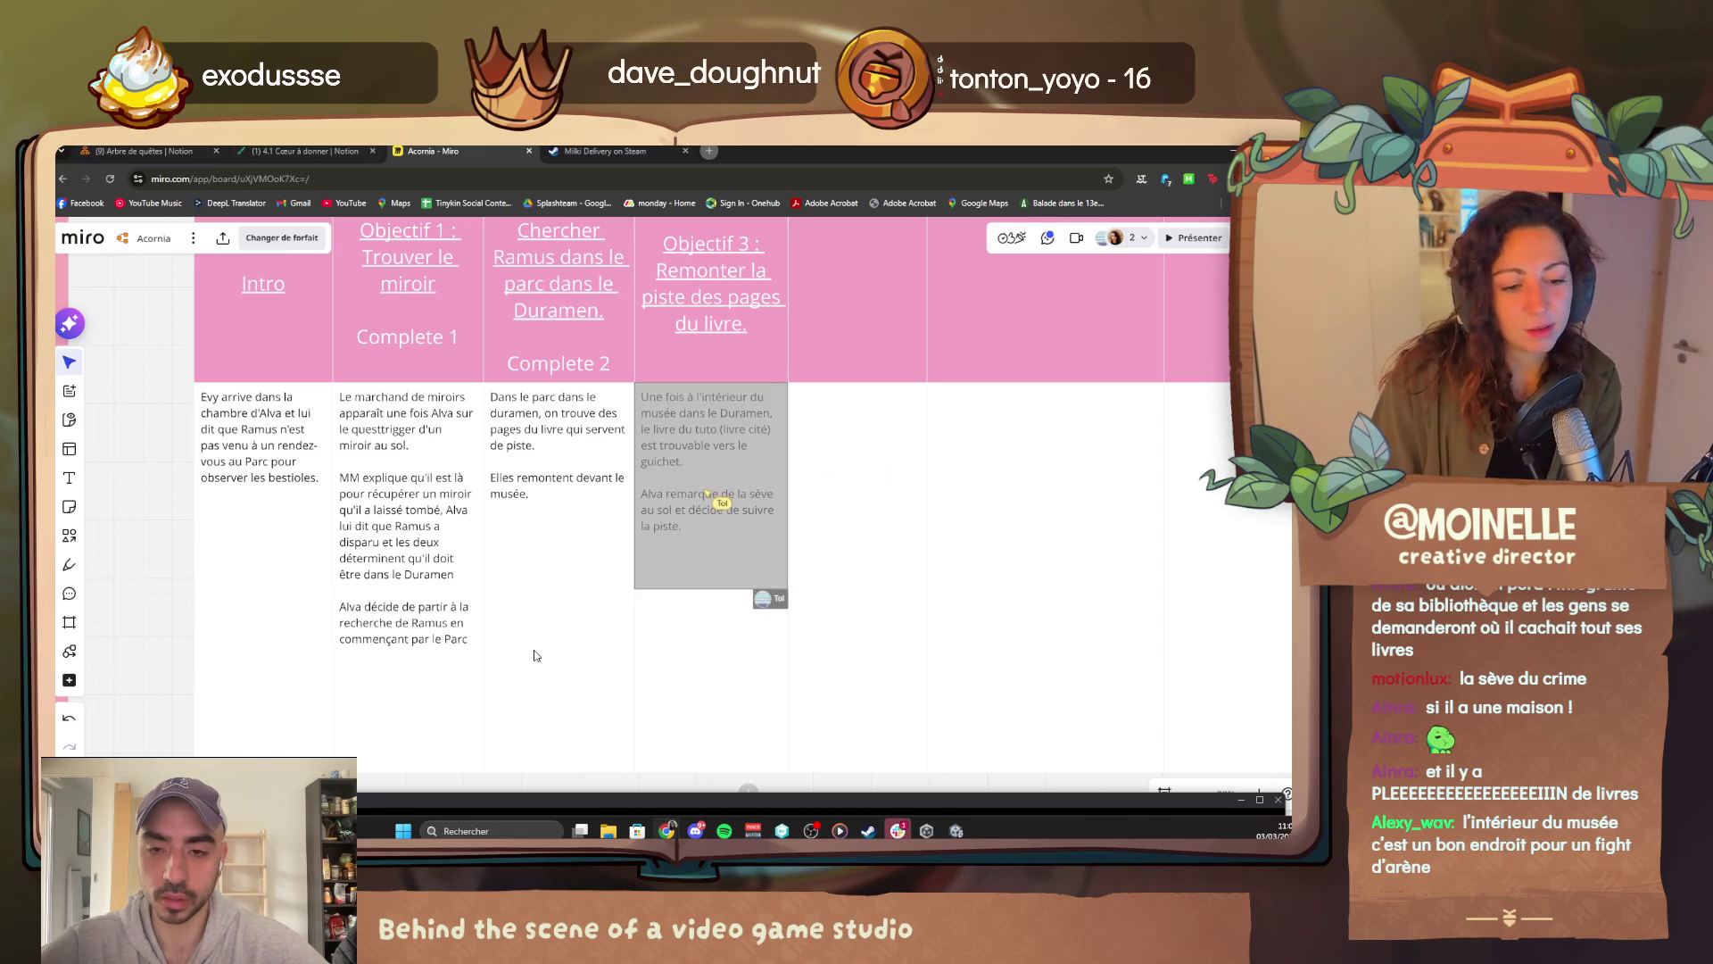
scroll(536, 655, down, 1)
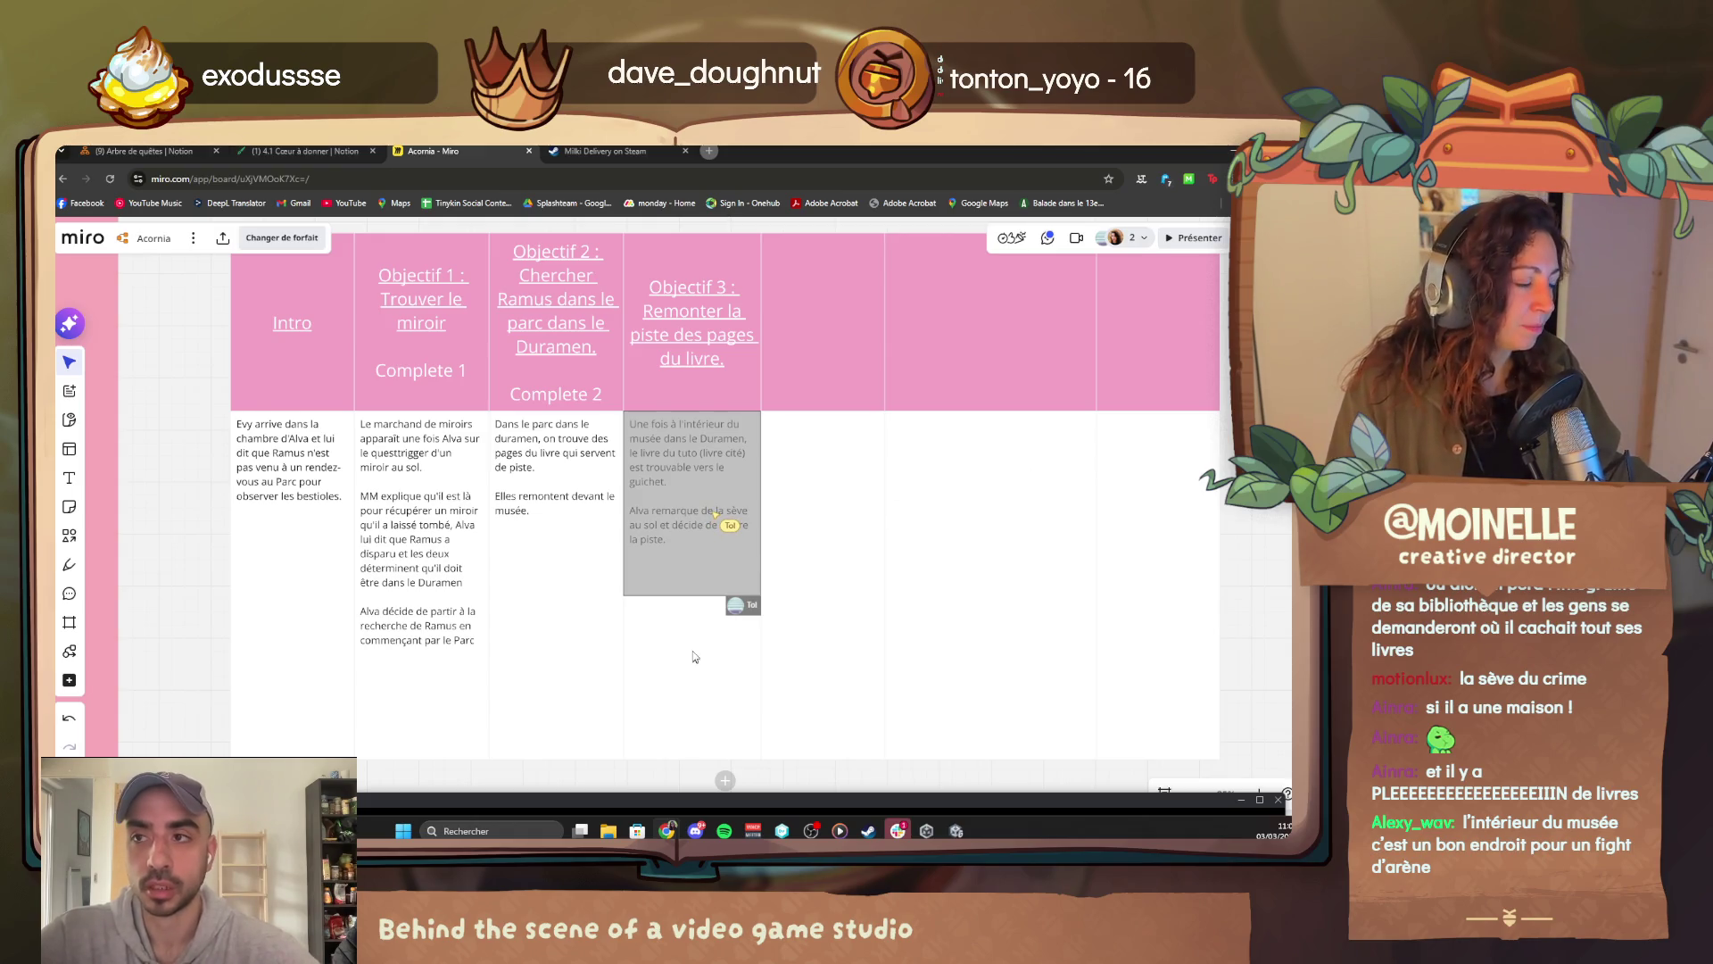
scroll(694, 650, up, 2)
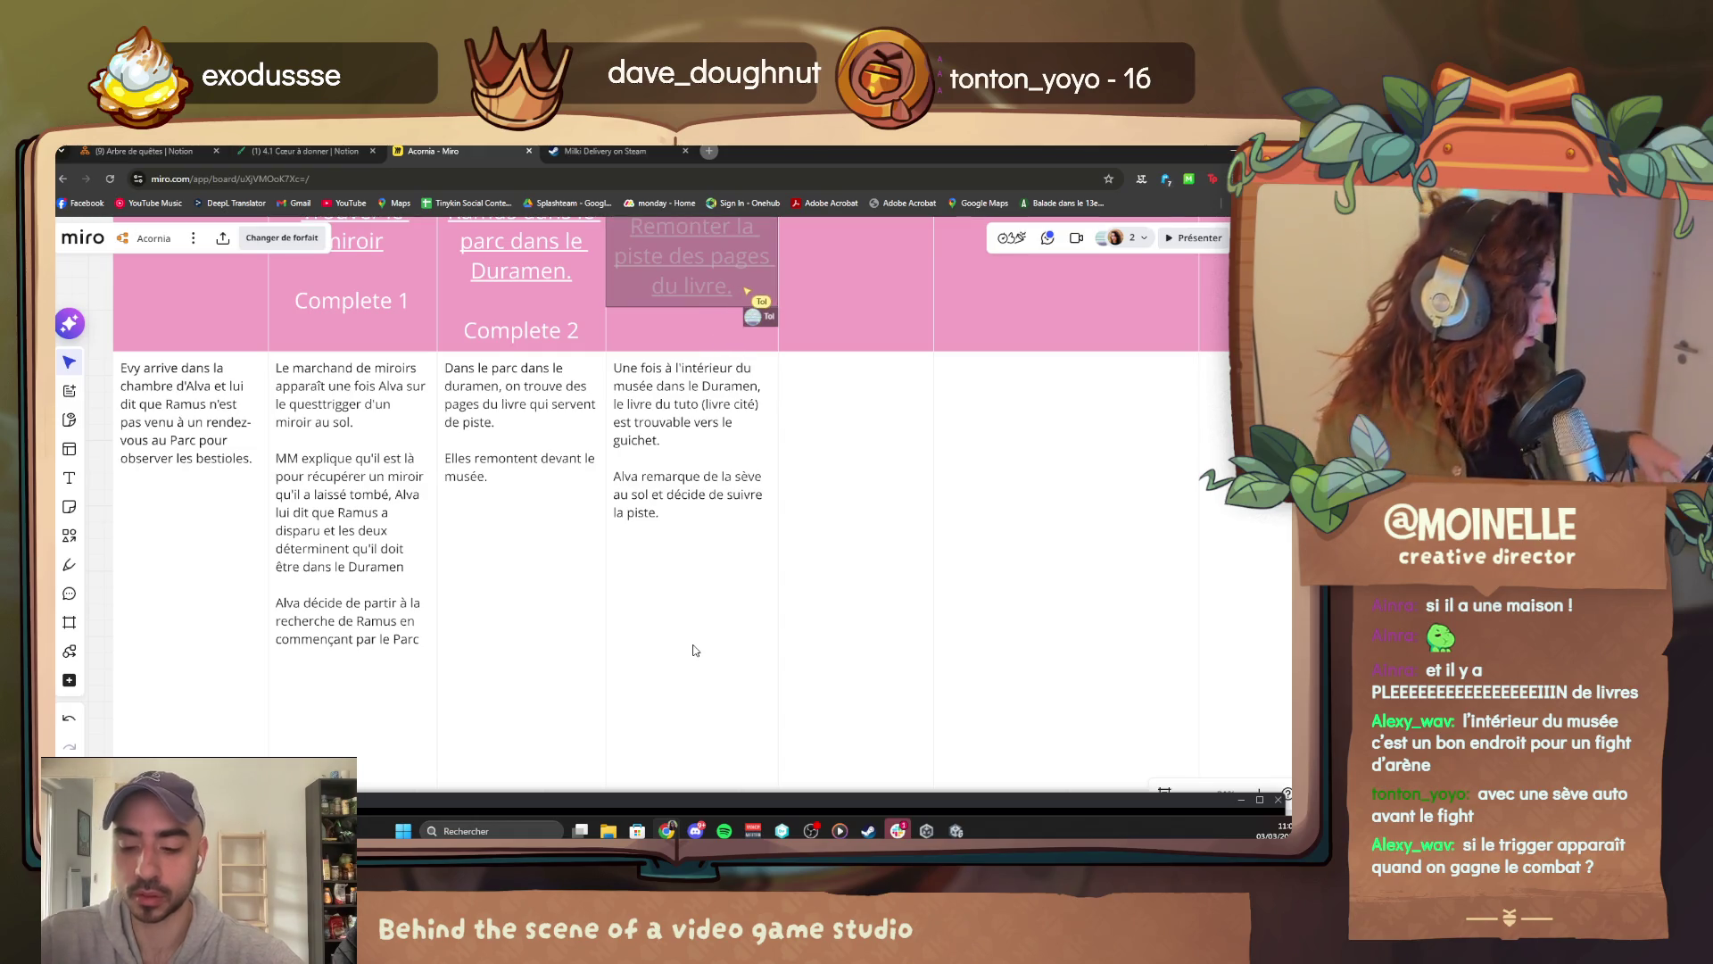
scroll(812, 461, up, 3)
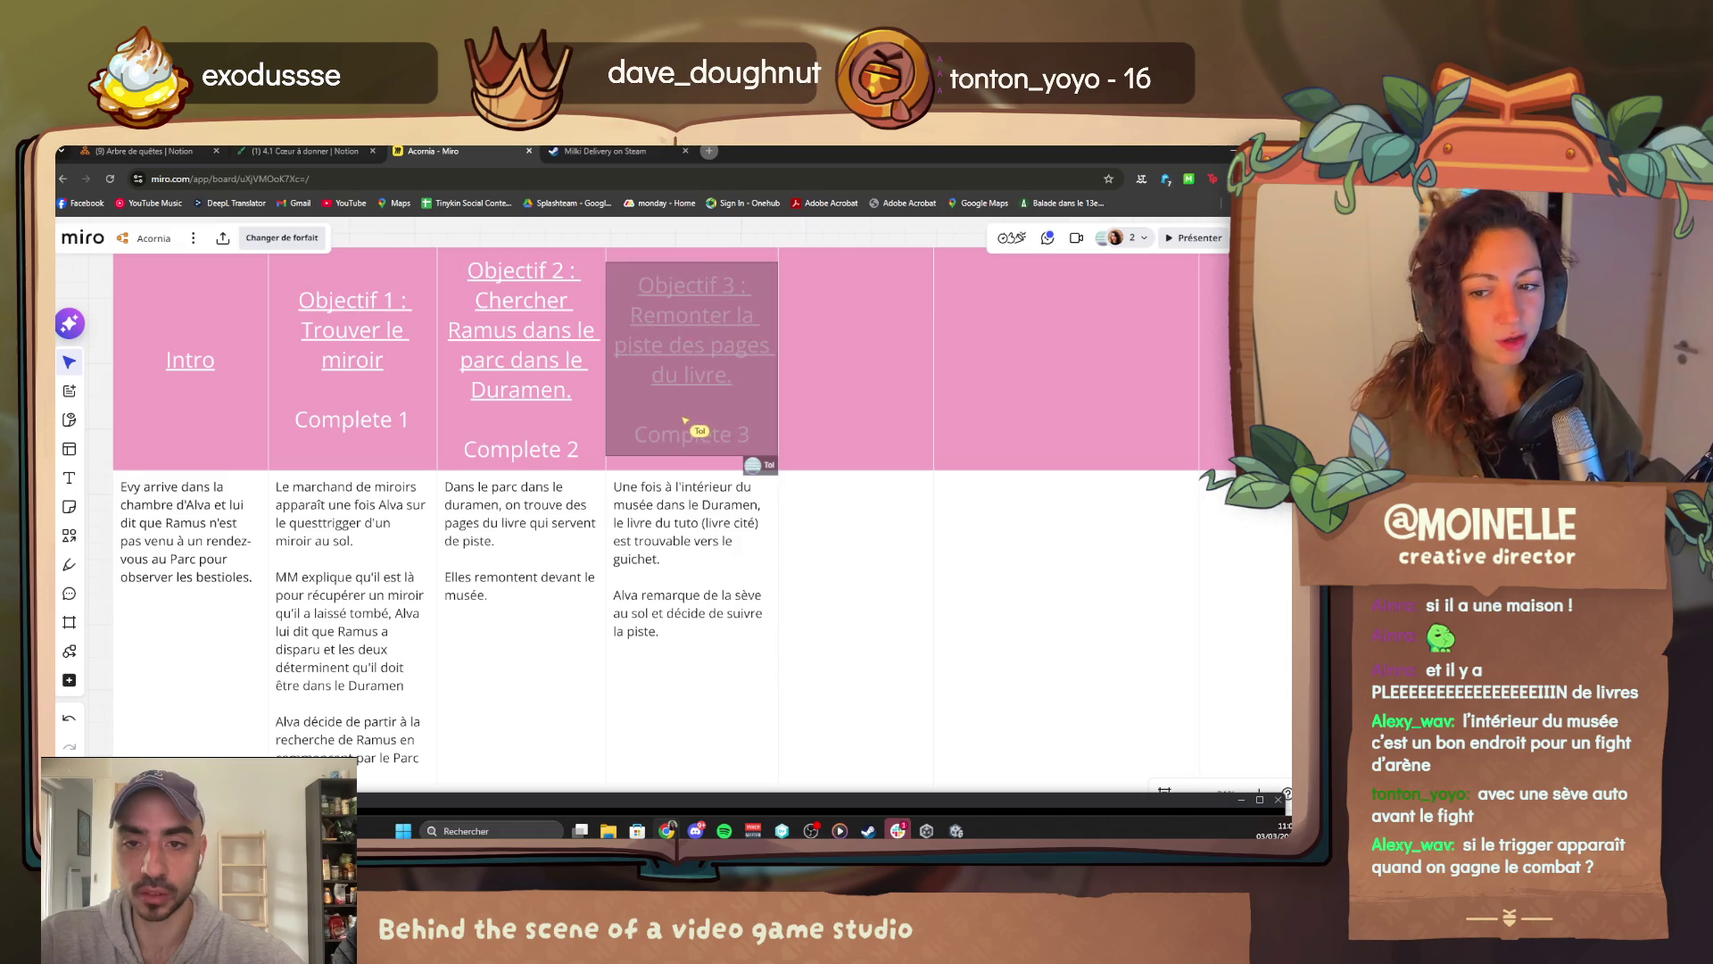
Scroll through the quest table and dismiss the media player window
scroll(806, 580, down, 3)
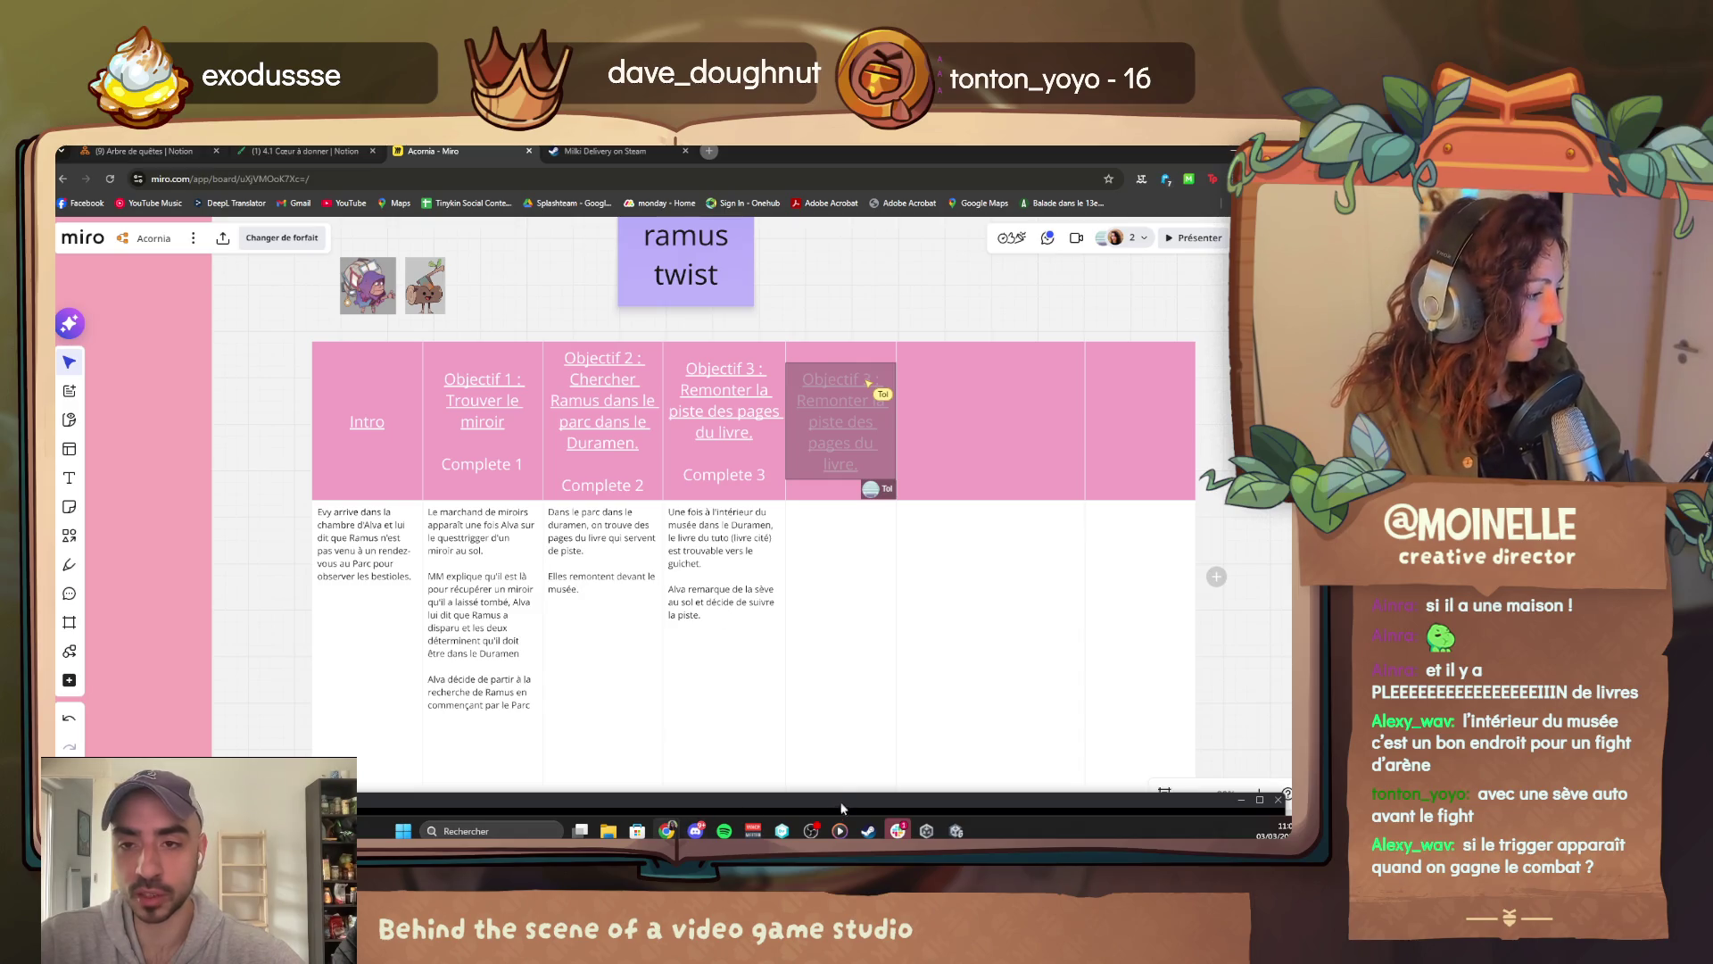
click(840, 831)
click(841, 831)
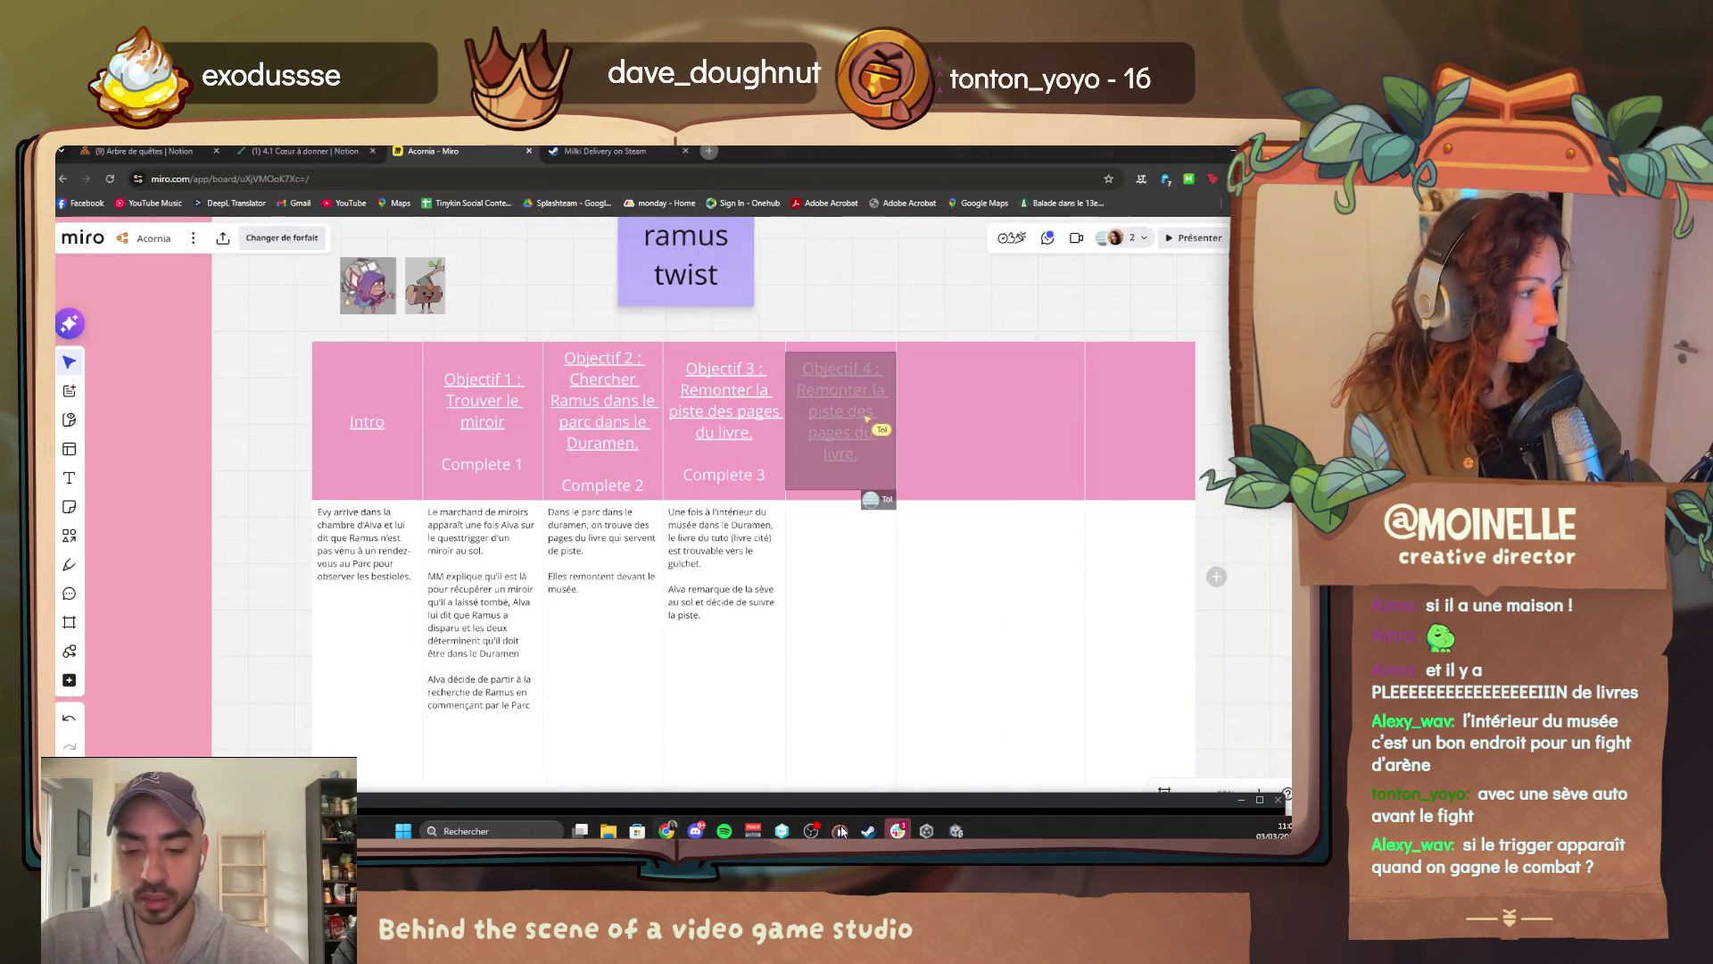
scroll(962, 614, up, 2)
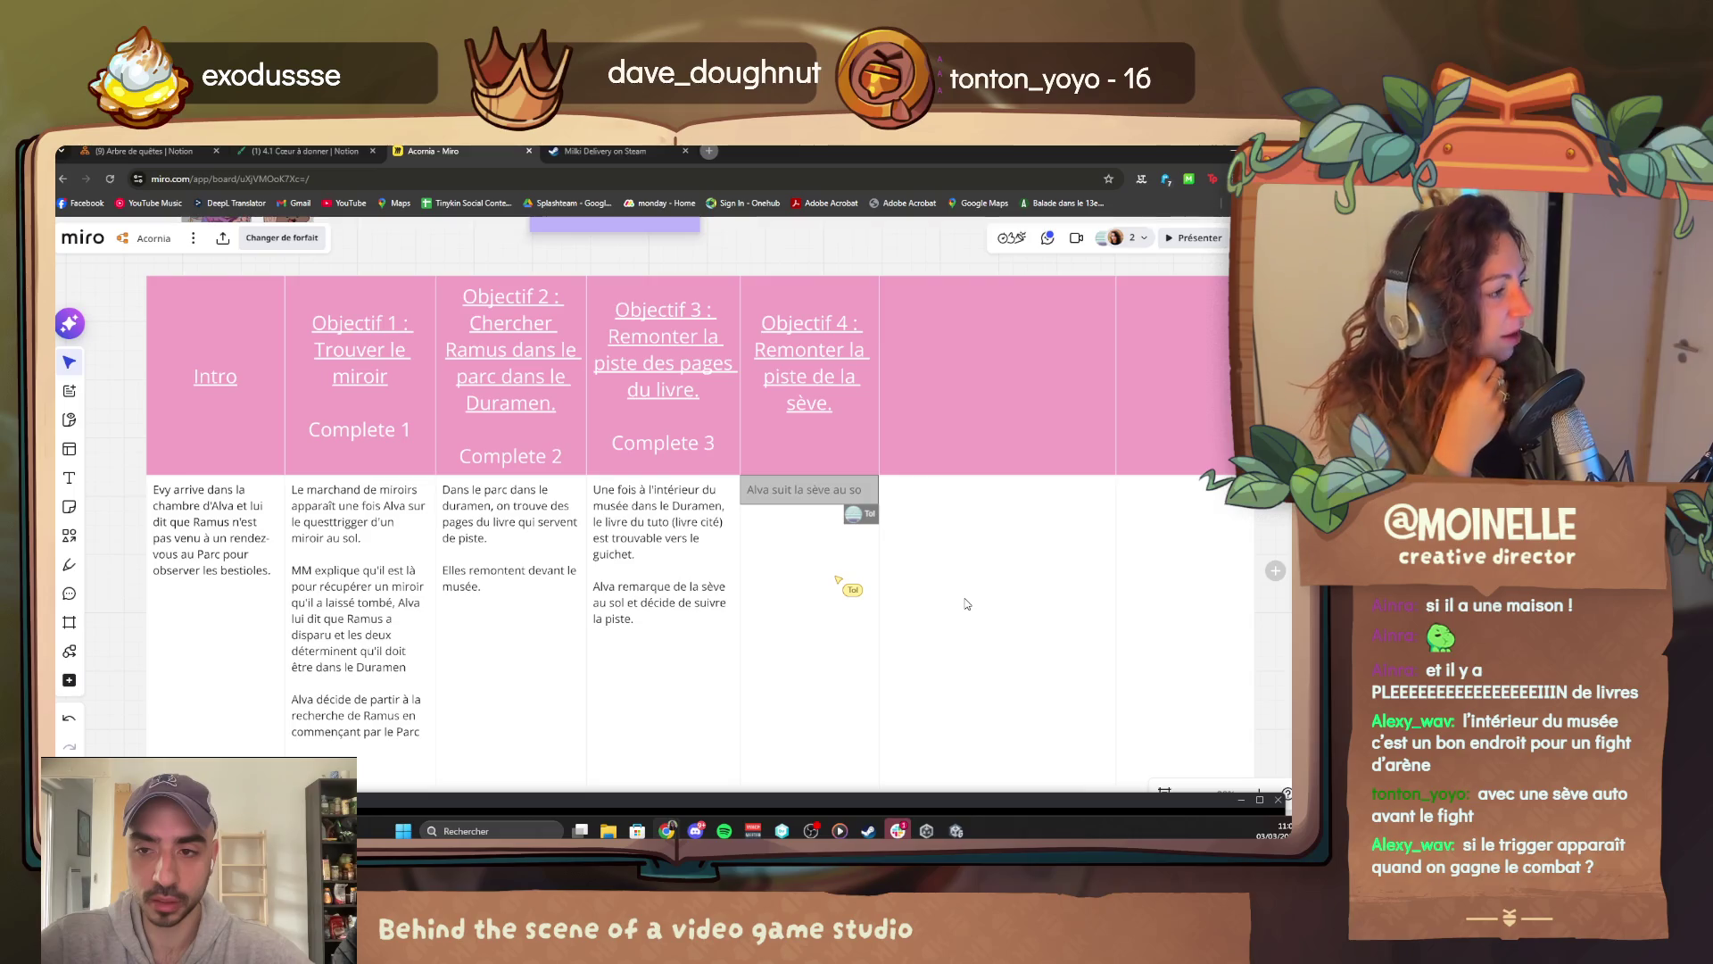
key(alt+Tab)
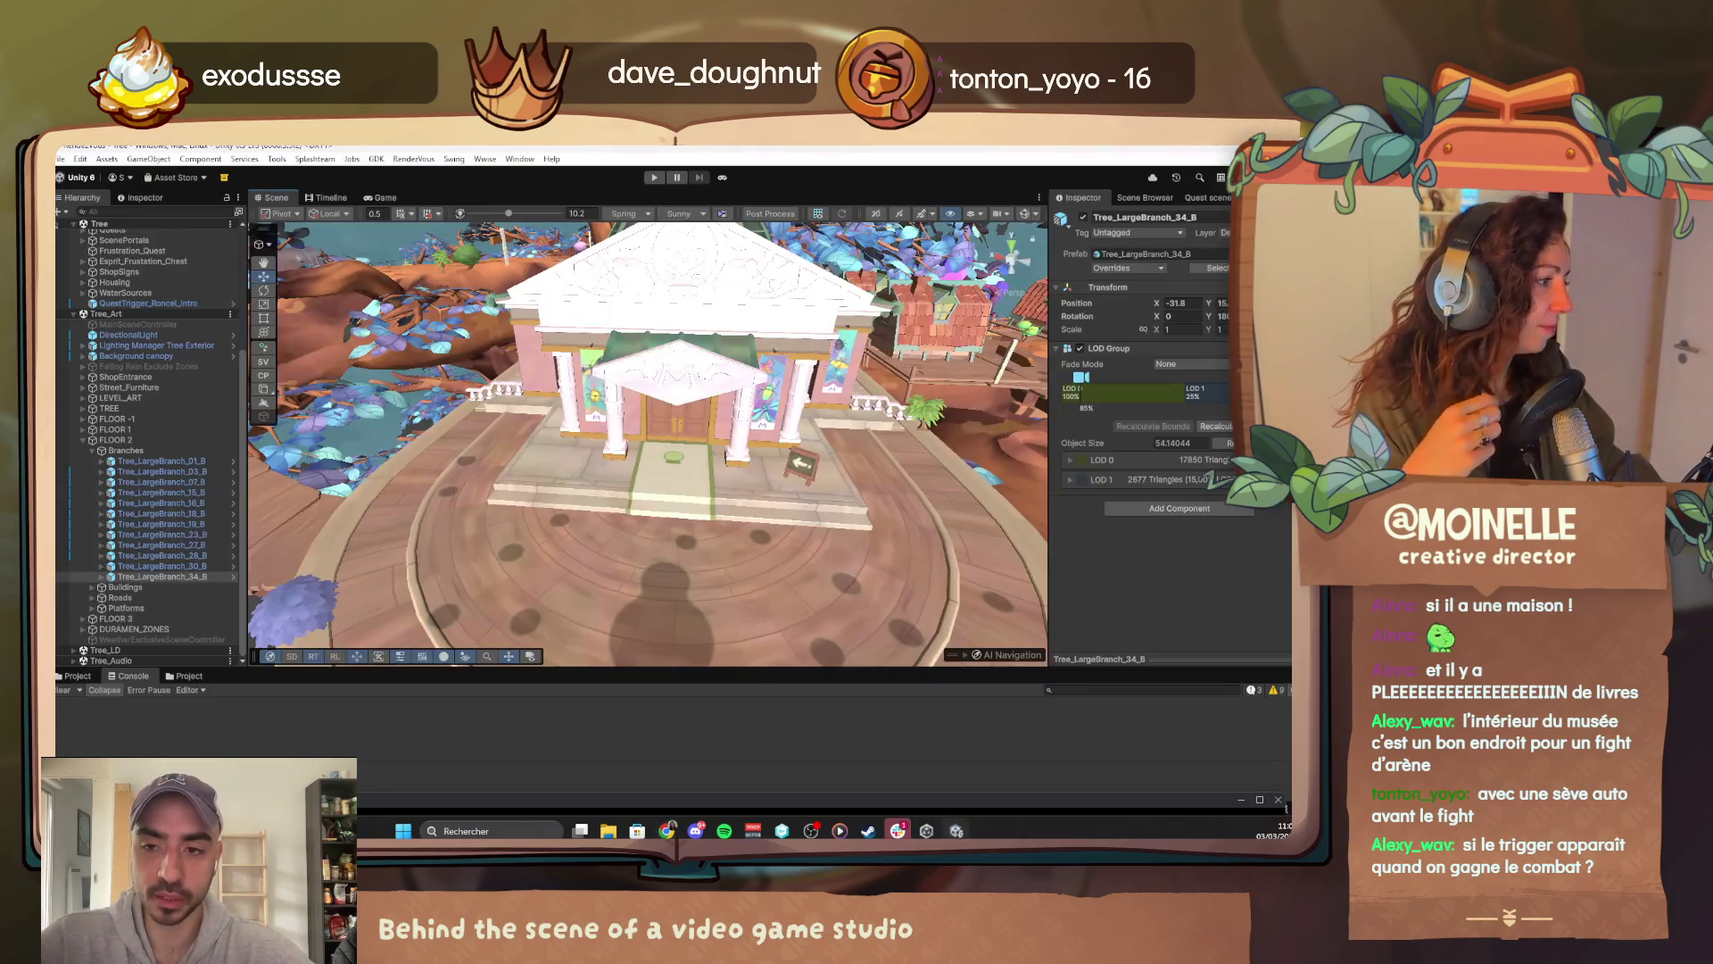
mouse_move(630, 644)
mouse_down()
mouse_move(755, 651)
mouse_move(784, 467)
mouse_move(620, 565)
mouse_move(518, 526)
mouse_move(707, 474)
mouse_move(637, 483)
mouse_up()
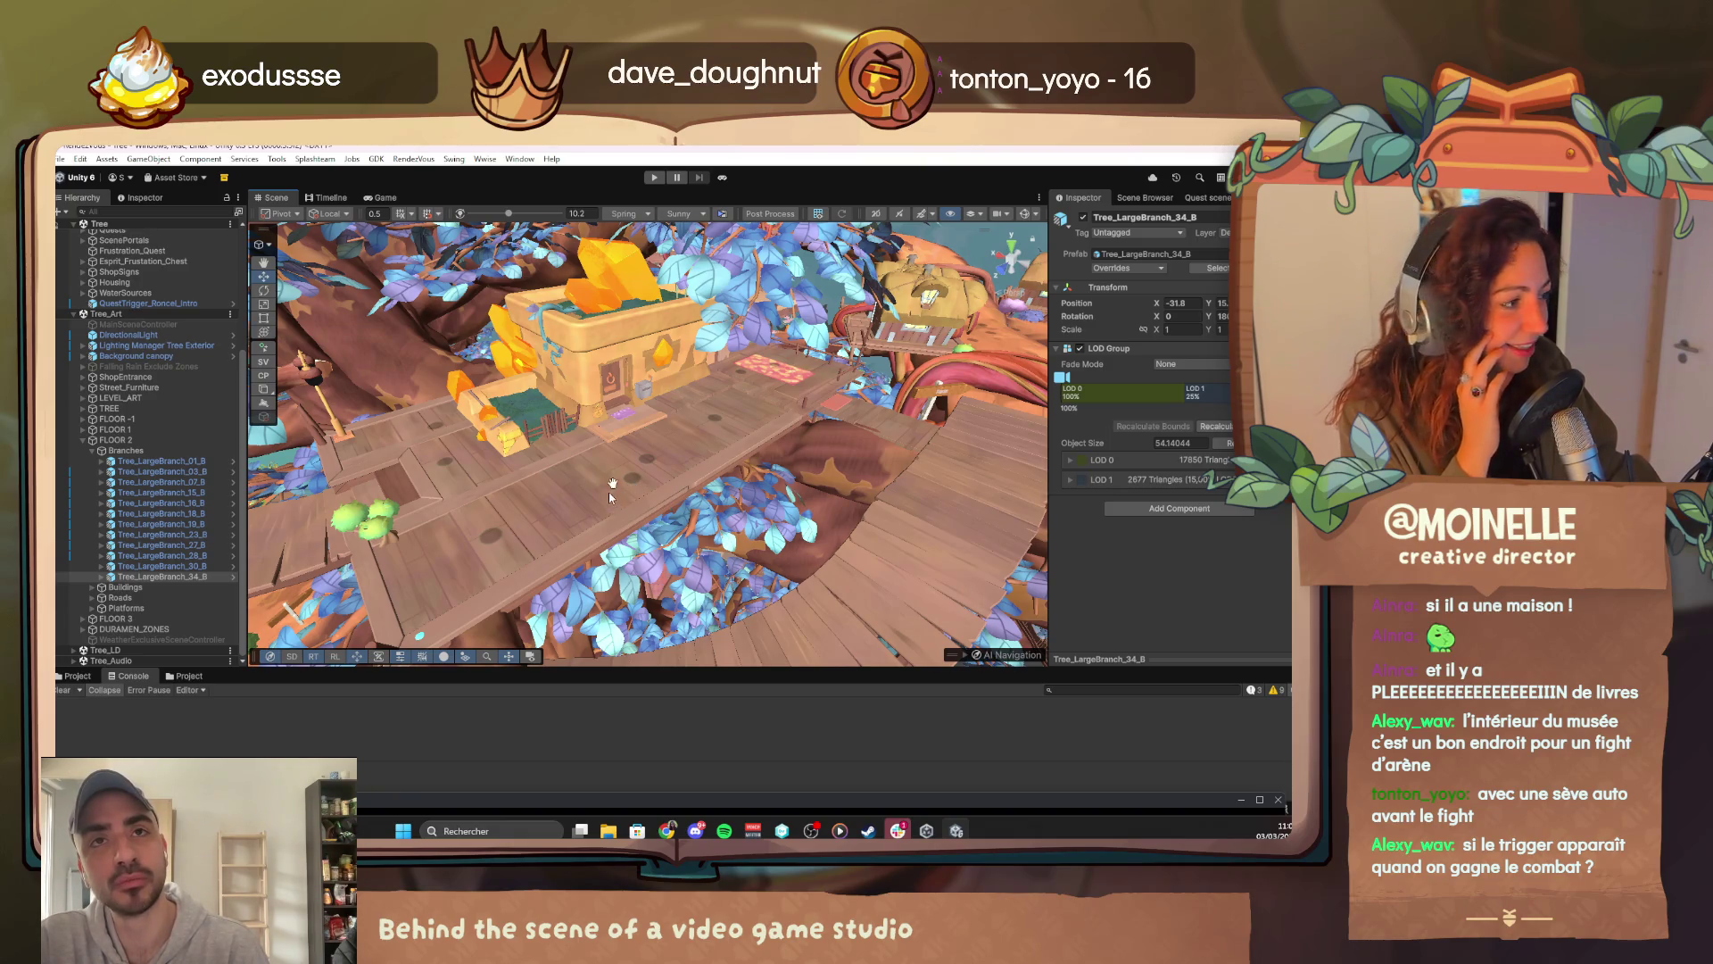
key(f)
mouse_move(765, 416)
mouse_down()
mouse_move(607, 453)
mouse_move(620, 499)
mouse_move(633, 396)
mouse_move(603, 353)
mouse_up()
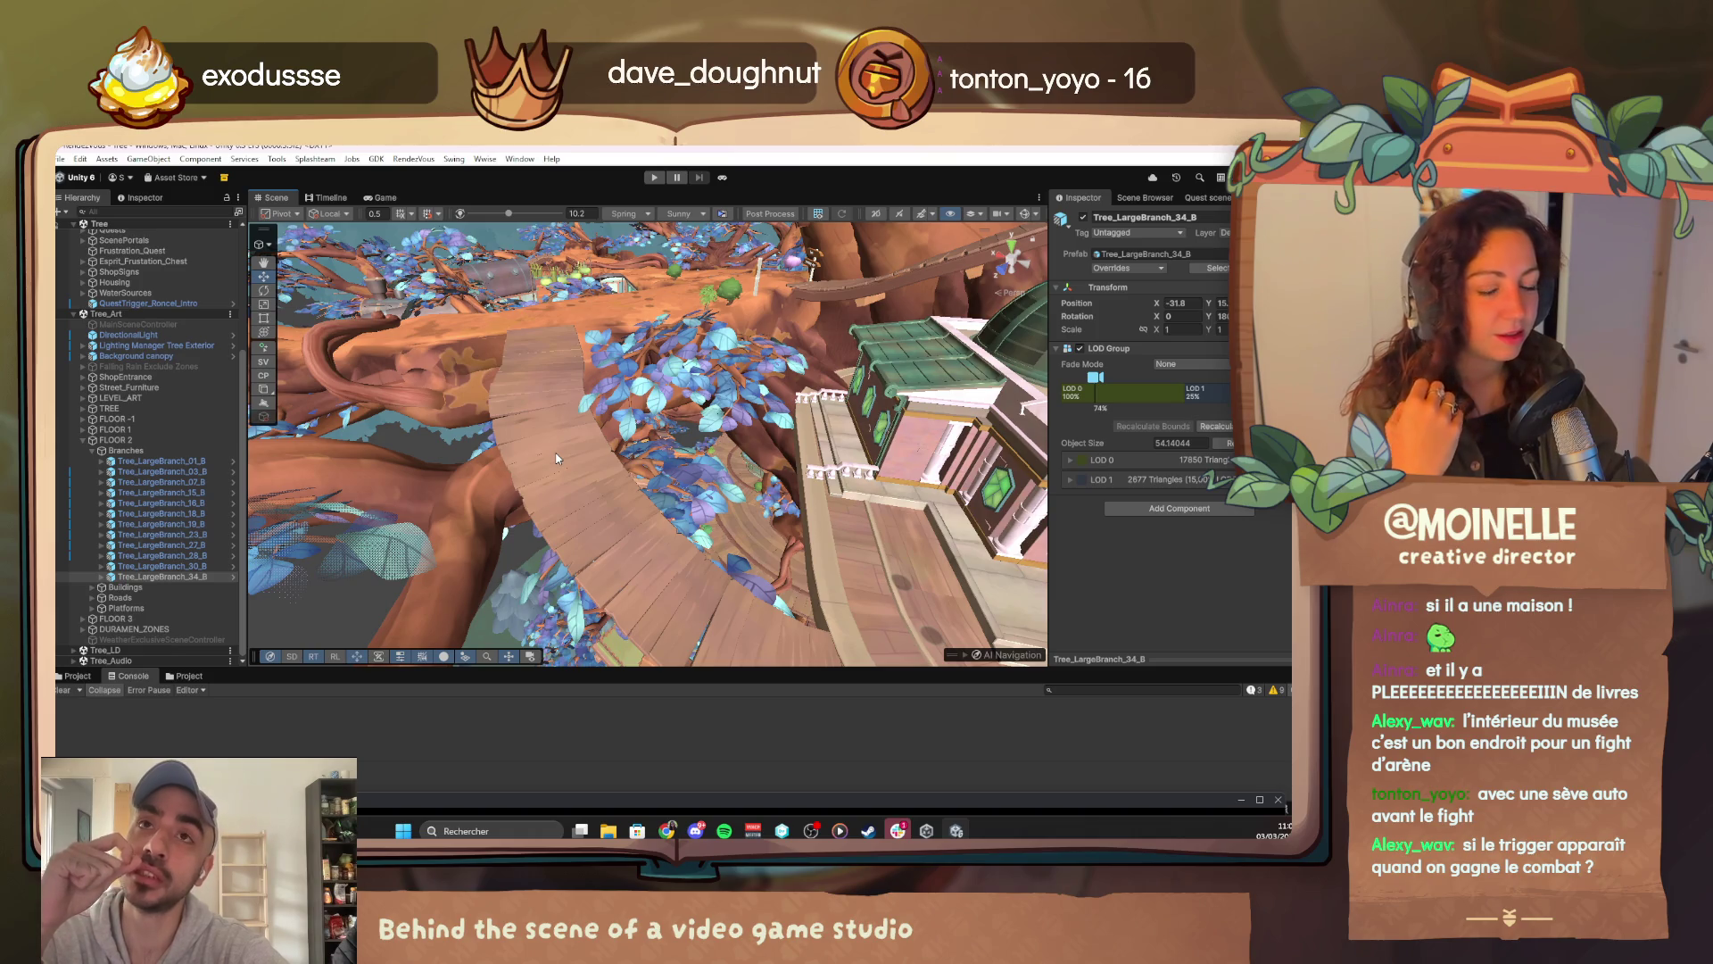
mouse_move(609, 353)
mouse_down()
mouse_move(702, 443)
mouse_move(690, 390)
mouse_move(749, 368)
mouse_move(783, 499)
mouse_move(626, 461)
mouse_move(471, 486)
mouse_up()
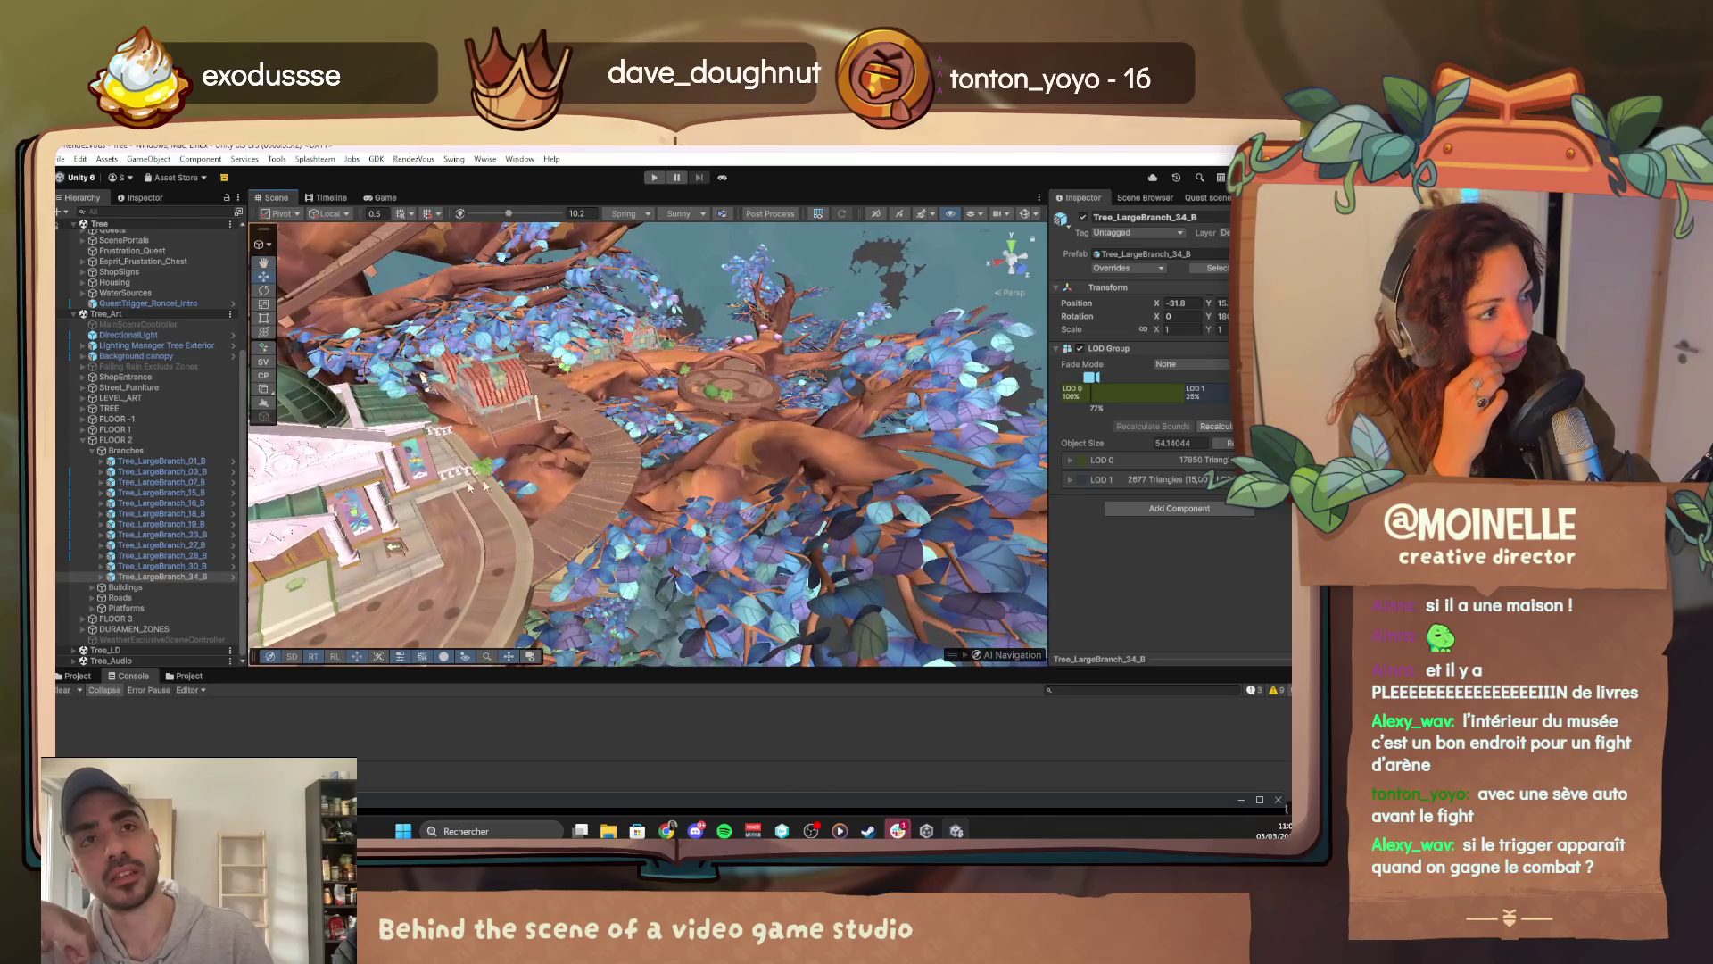
drag(687, 521, 550, 513)
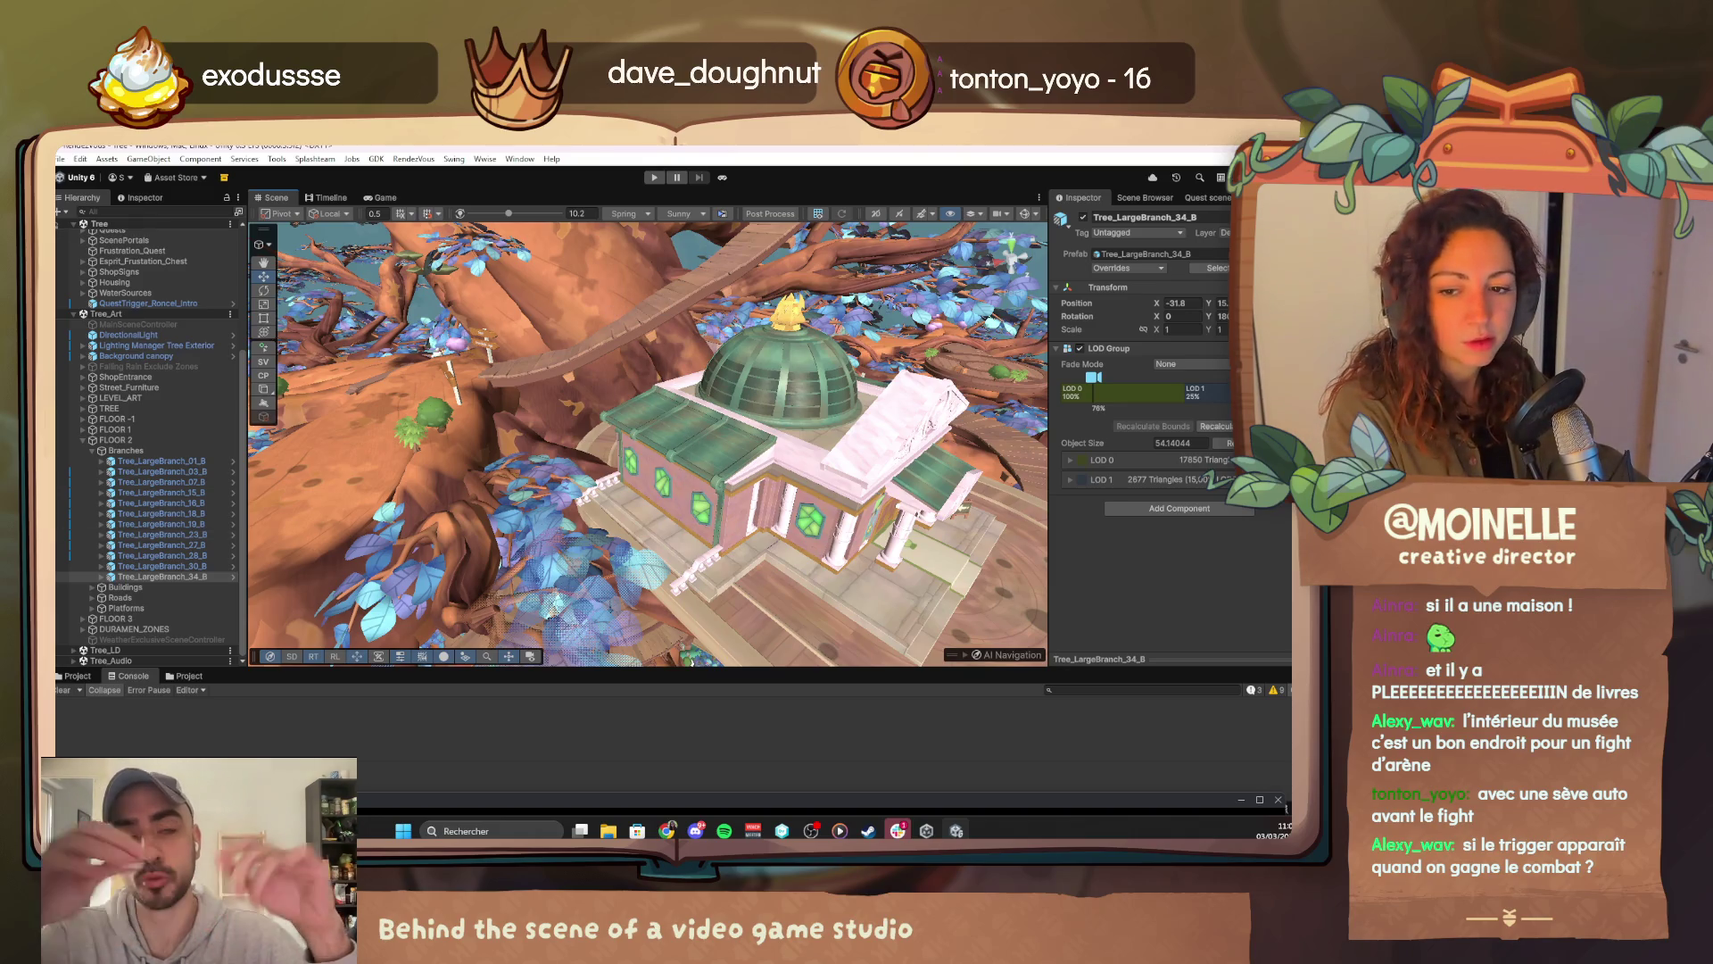
Fly across the tree to the Farm walkway, back to the pink museum, then down to the boardwalk houses
scroll(746, 409, down, 10)
mouse_move(746, 409)
mouse_down()
mouse_move(464, 412)
mouse_move(713, 366)
mouse_move(678, 422)
mouse_move(700, 336)
mouse_move(573, 436)
mouse_move(516, 401)
mouse_move(739, 441)
mouse_up()
scroll(714, 366, down, 3)
scroll(714, 370, up, 5)
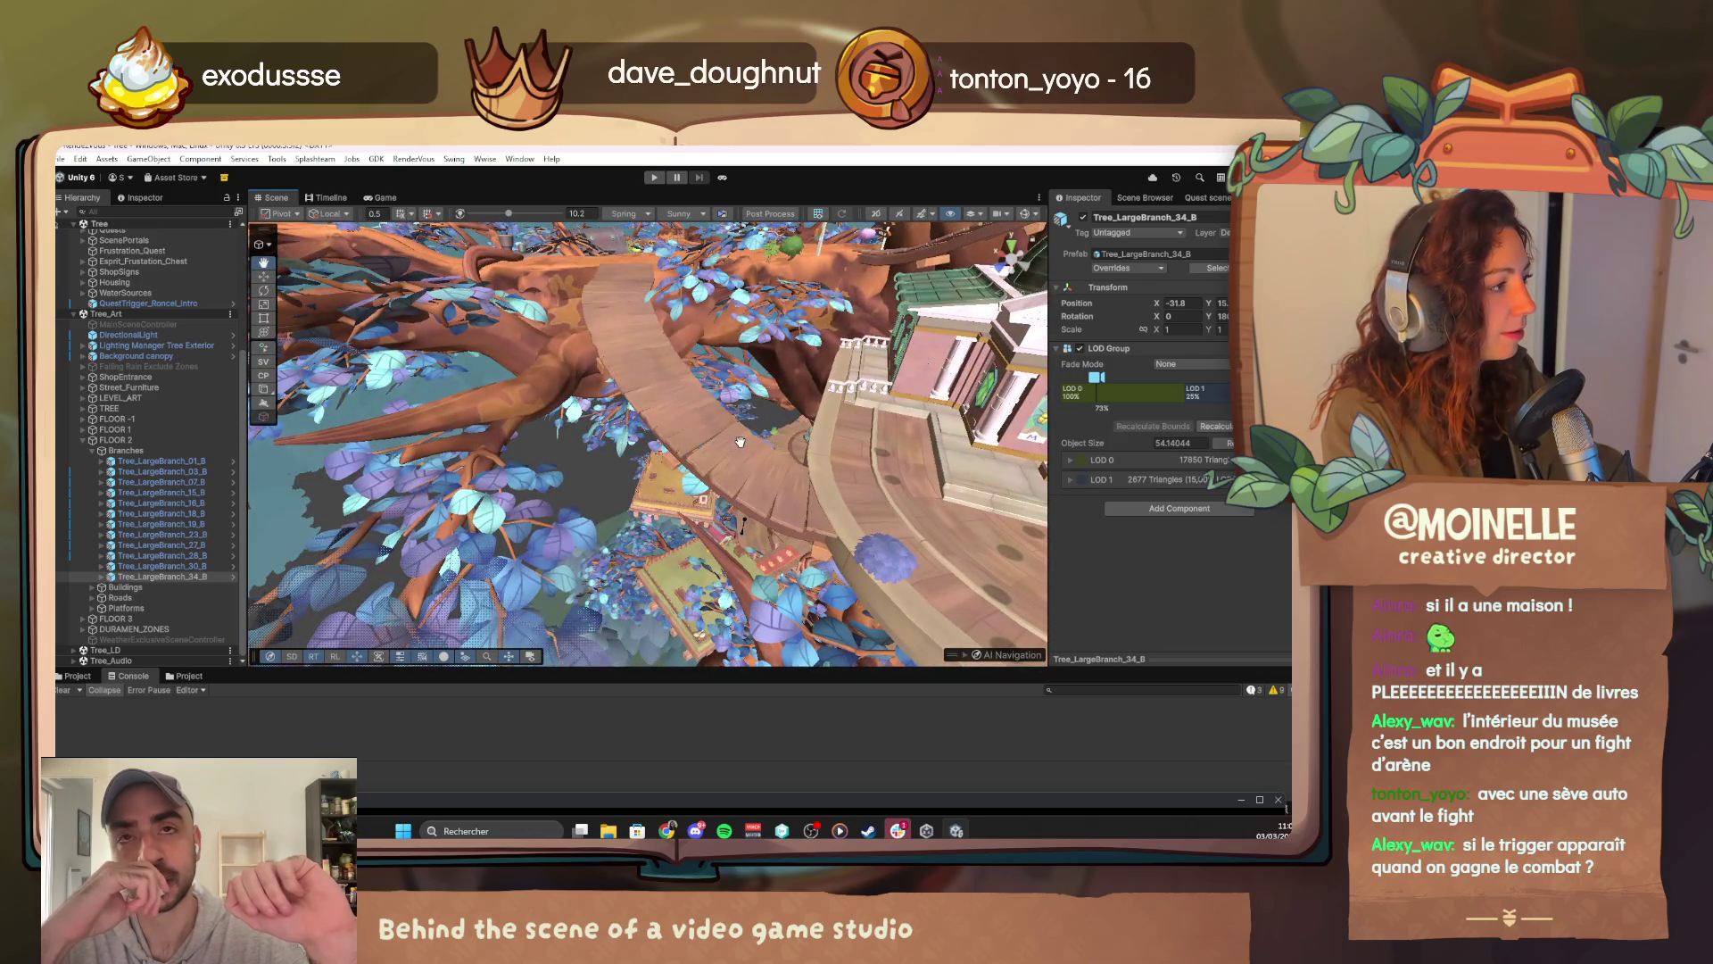
mouse_move(739, 441)
mouse_down()
mouse_move(518, 411)
mouse_move(667, 427)
mouse_up()
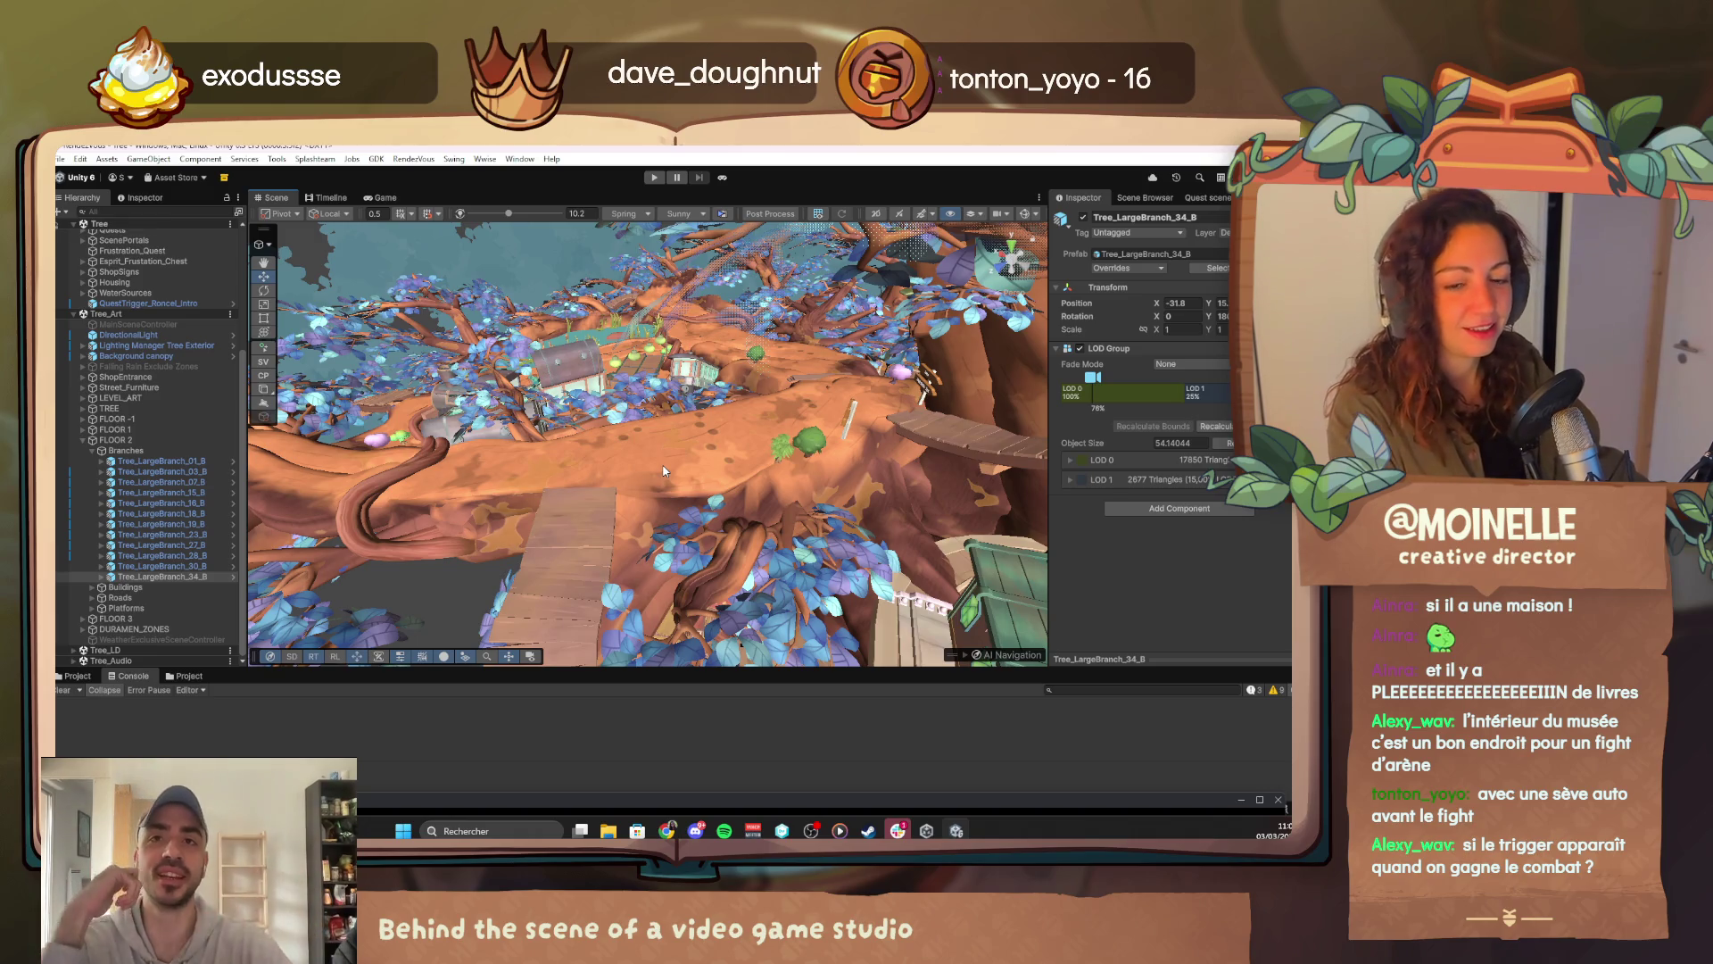
mouse_move(988, 505)
mouse_down()
mouse_move(370, 409)
mouse_move(676, 384)
mouse_move(895, 599)
mouse_up()
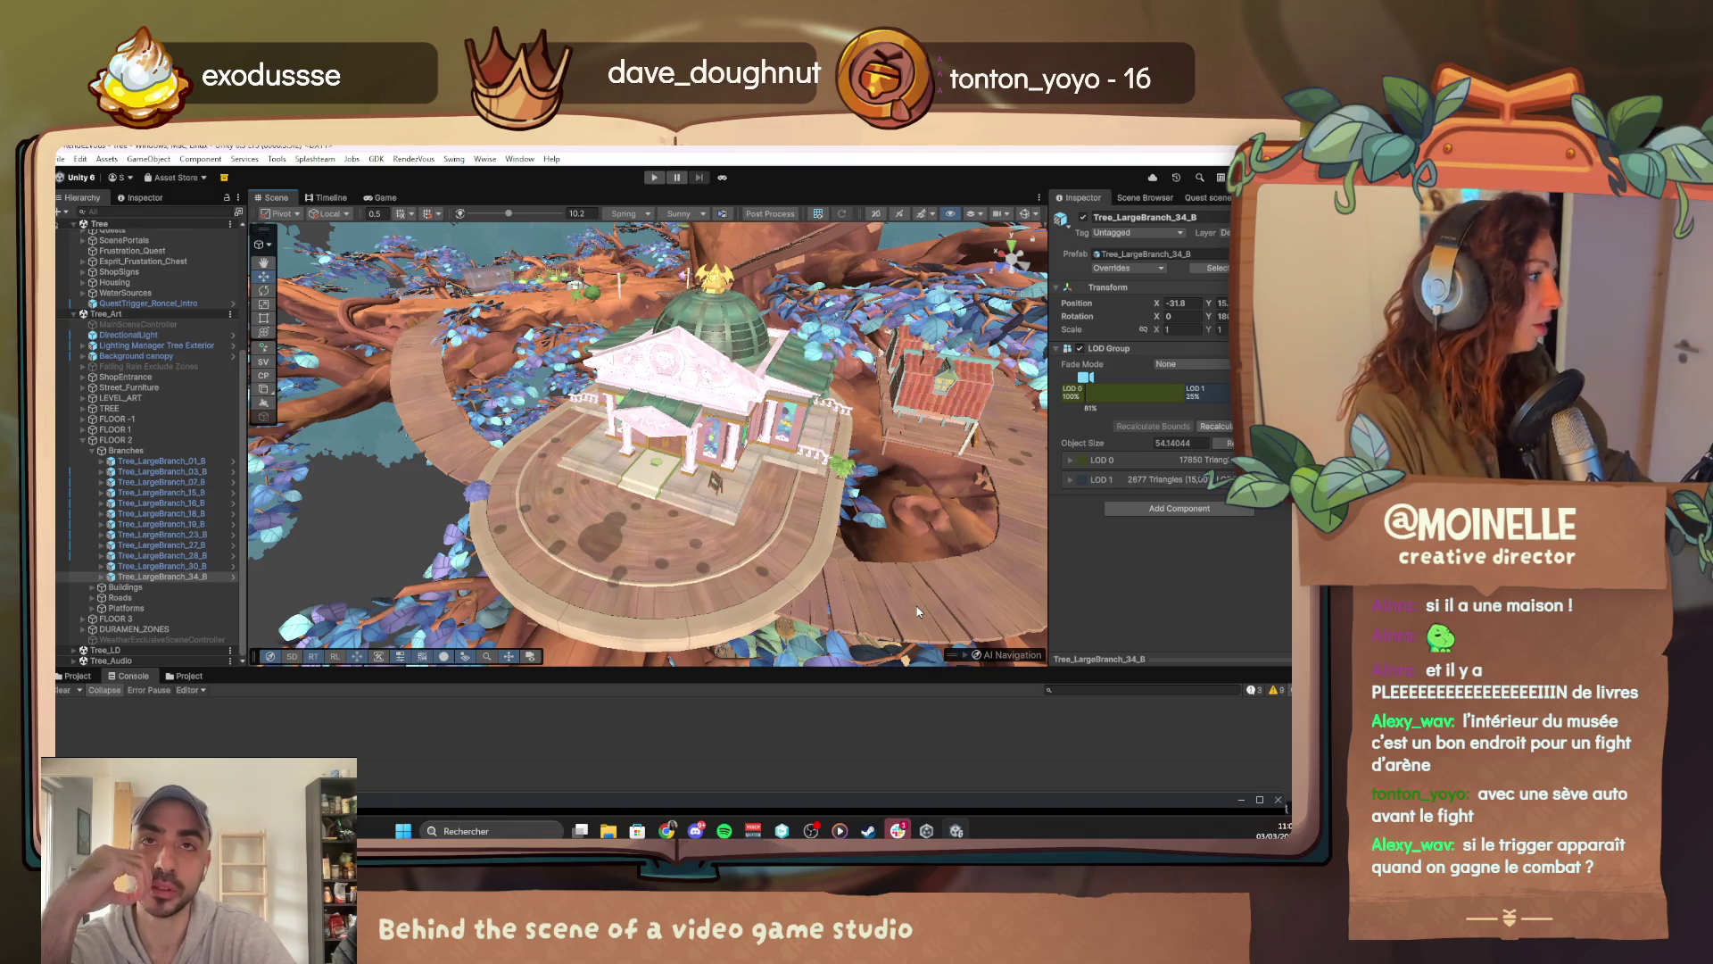
scroll(919, 611, up, 10)
scroll(763, 569, up, 10)
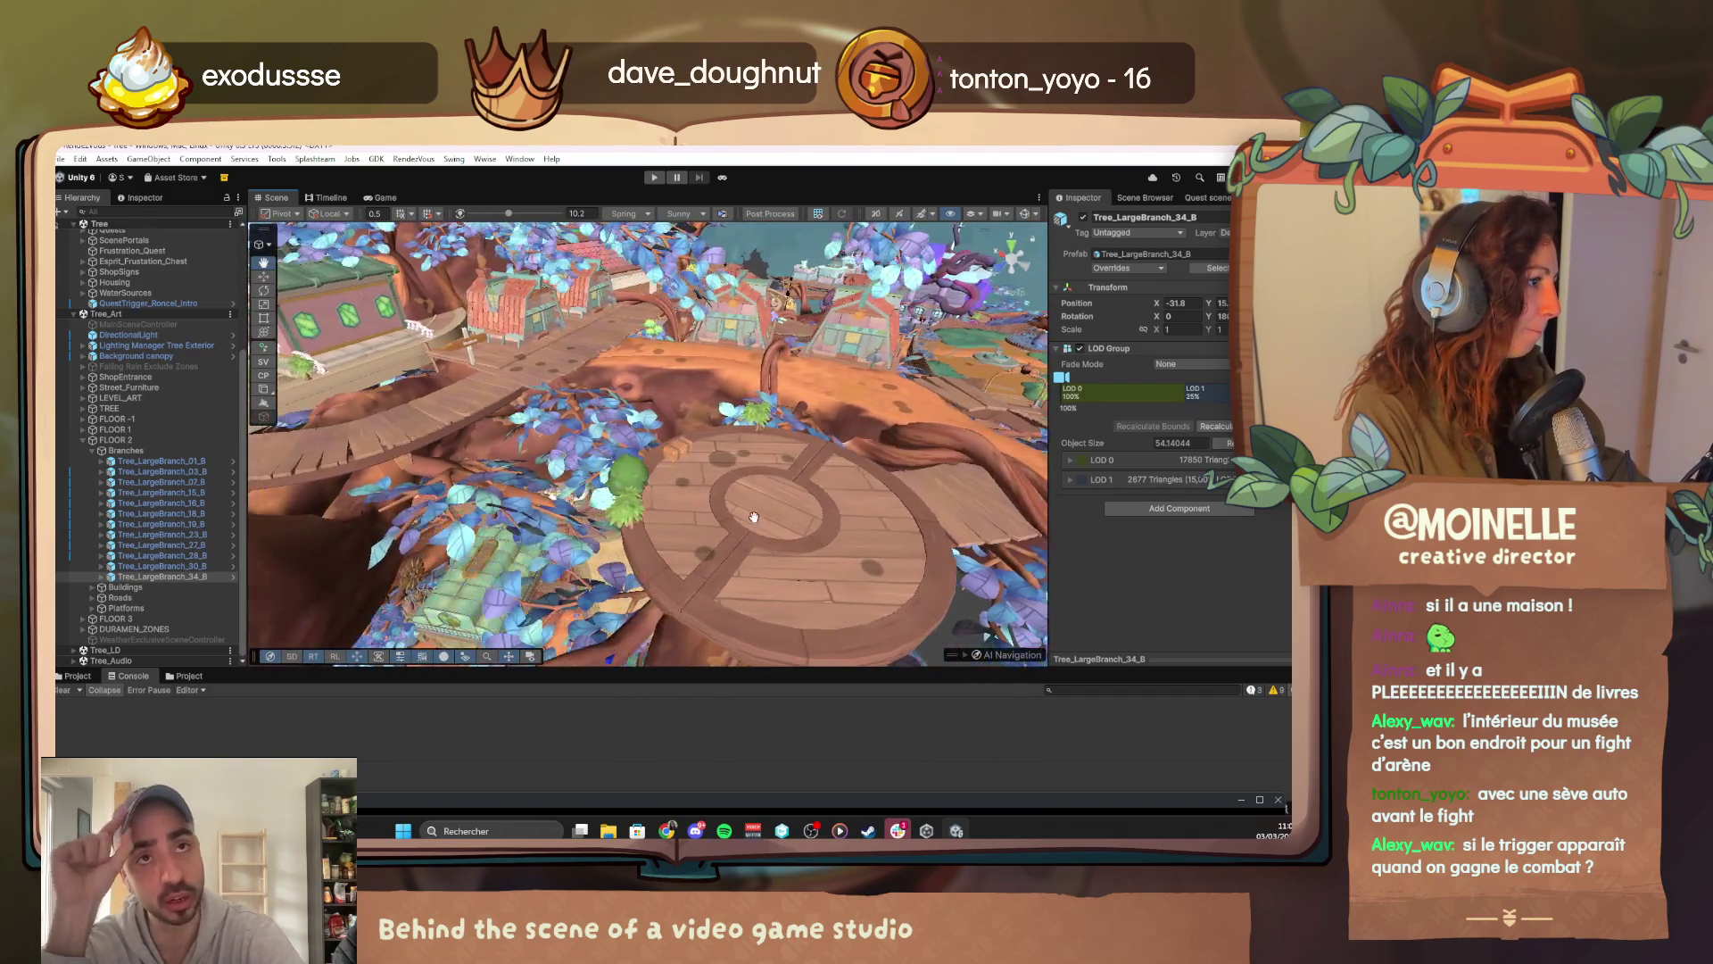
scroll(755, 516, down, 10)
scroll(1012, 584, up, 5)
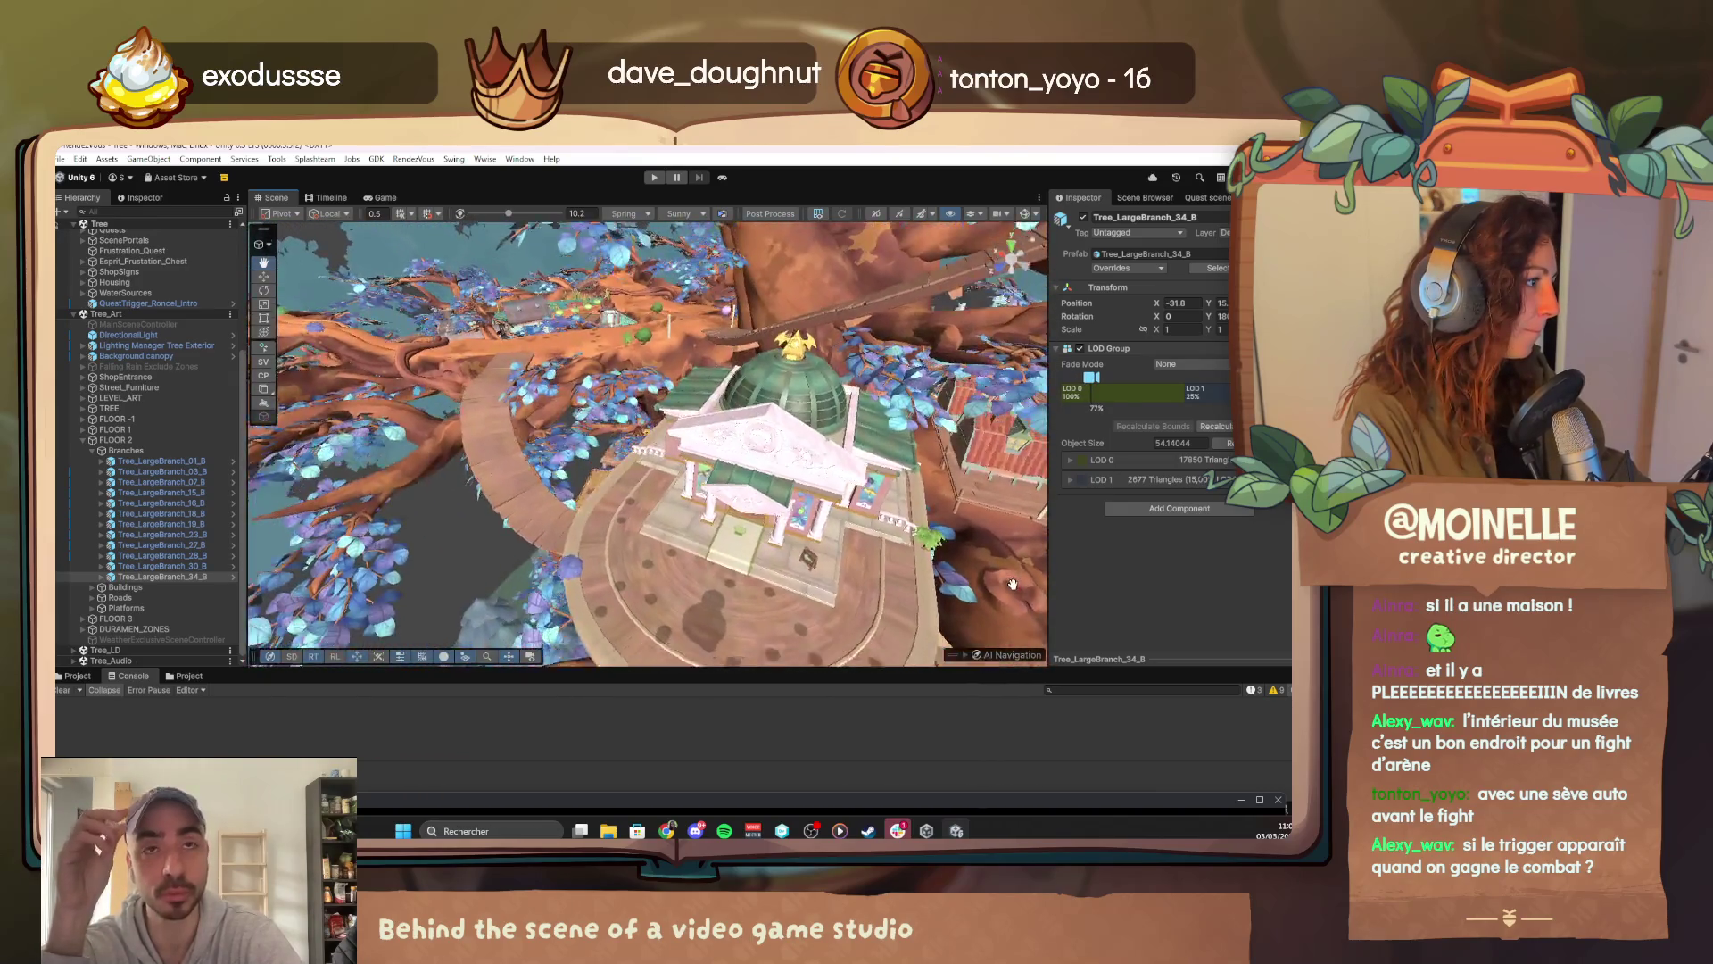
scroll(1013, 585, up, 10)
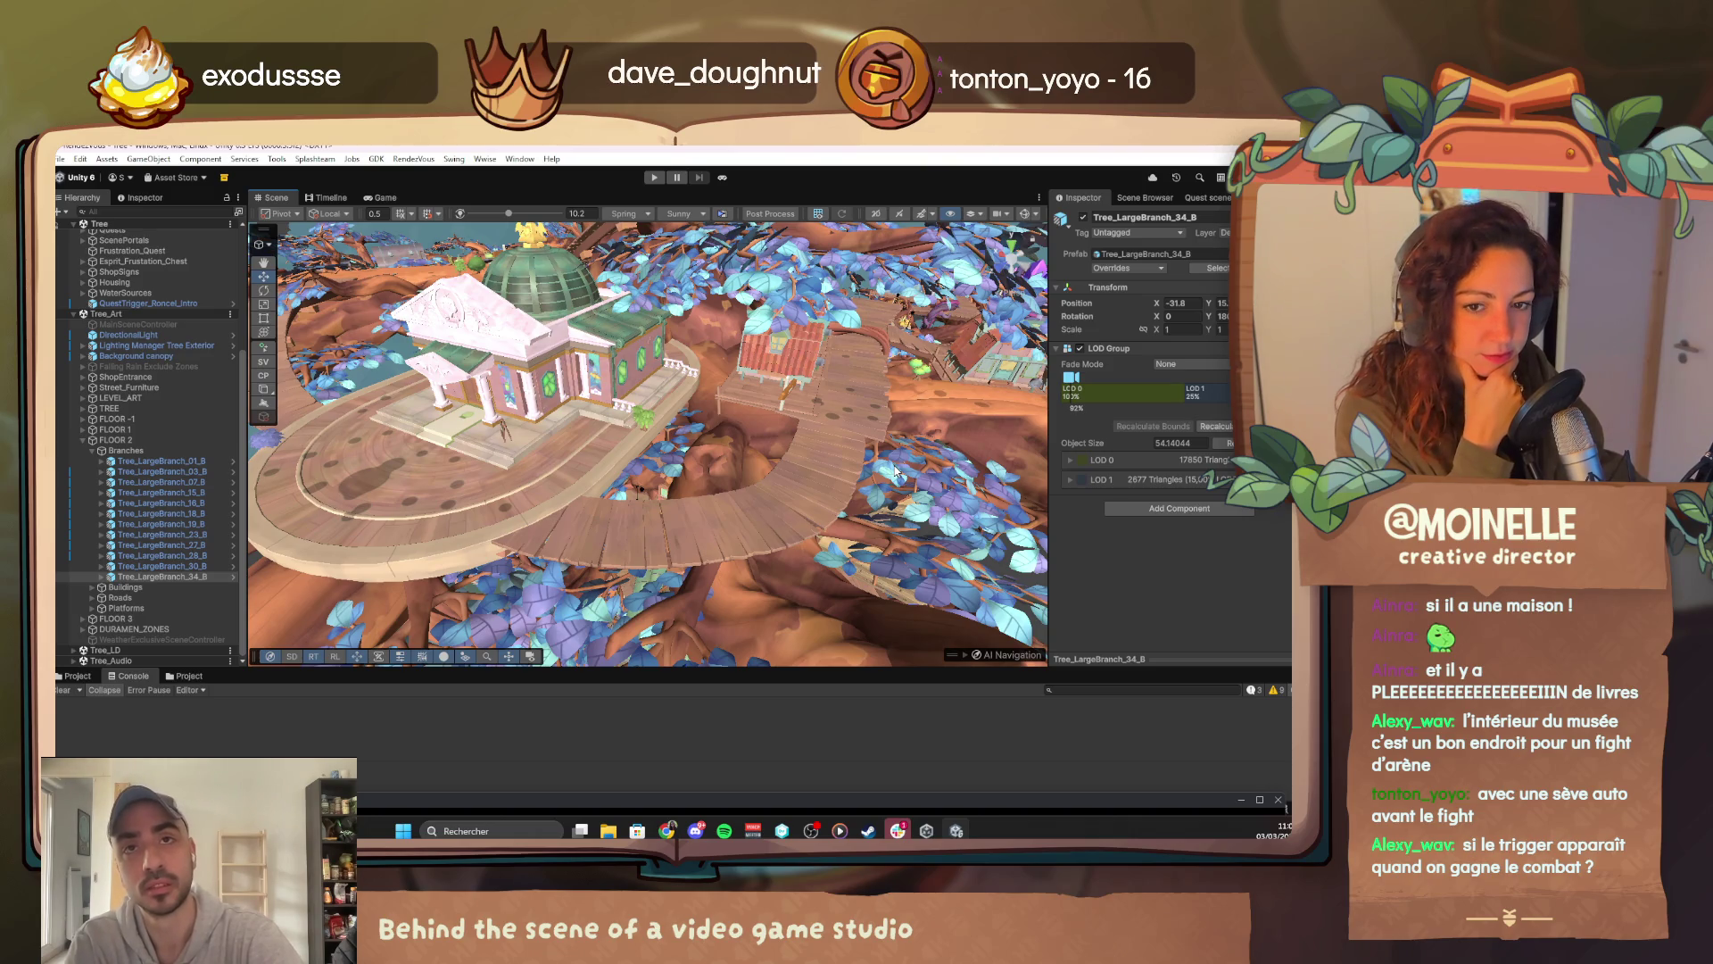
Drop low over the tree platforms and orbit around the fountain plaza
mouse_move(892, 468)
mouse_down()
mouse_move(592, 411)
mouse_move(385, 456)
mouse_move(754, 421)
mouse_move(738, 422)
mouse_up()
mouse_move(711, 432)
mouse_down()
mouse_move(653, 445)
mouse_move(758, 423)
mouse_move(801, 453)
mouse_move(750, 464)
mouse_move(761, 432)
mouse_move(667, 492)
mouse_up()
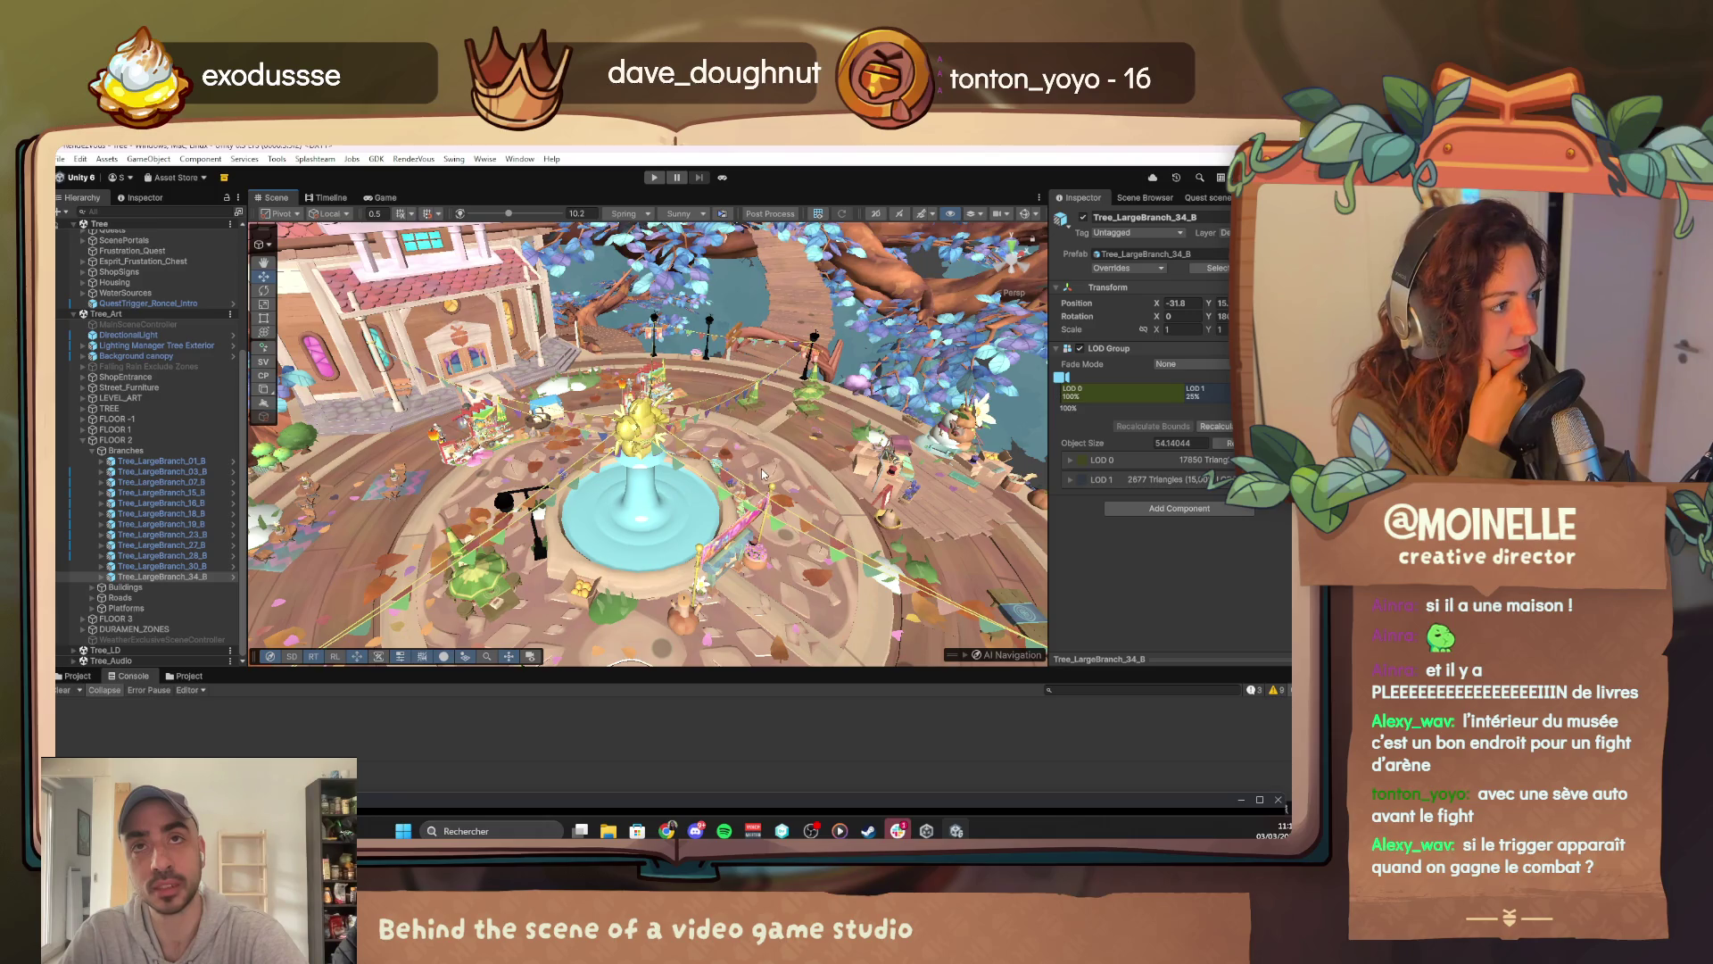
mouse_move(839, 482)
mouse_down()
mouse_move(709, 486)
mouse_move(677, 455)
mouse_move(645, 459)
mouse_up()
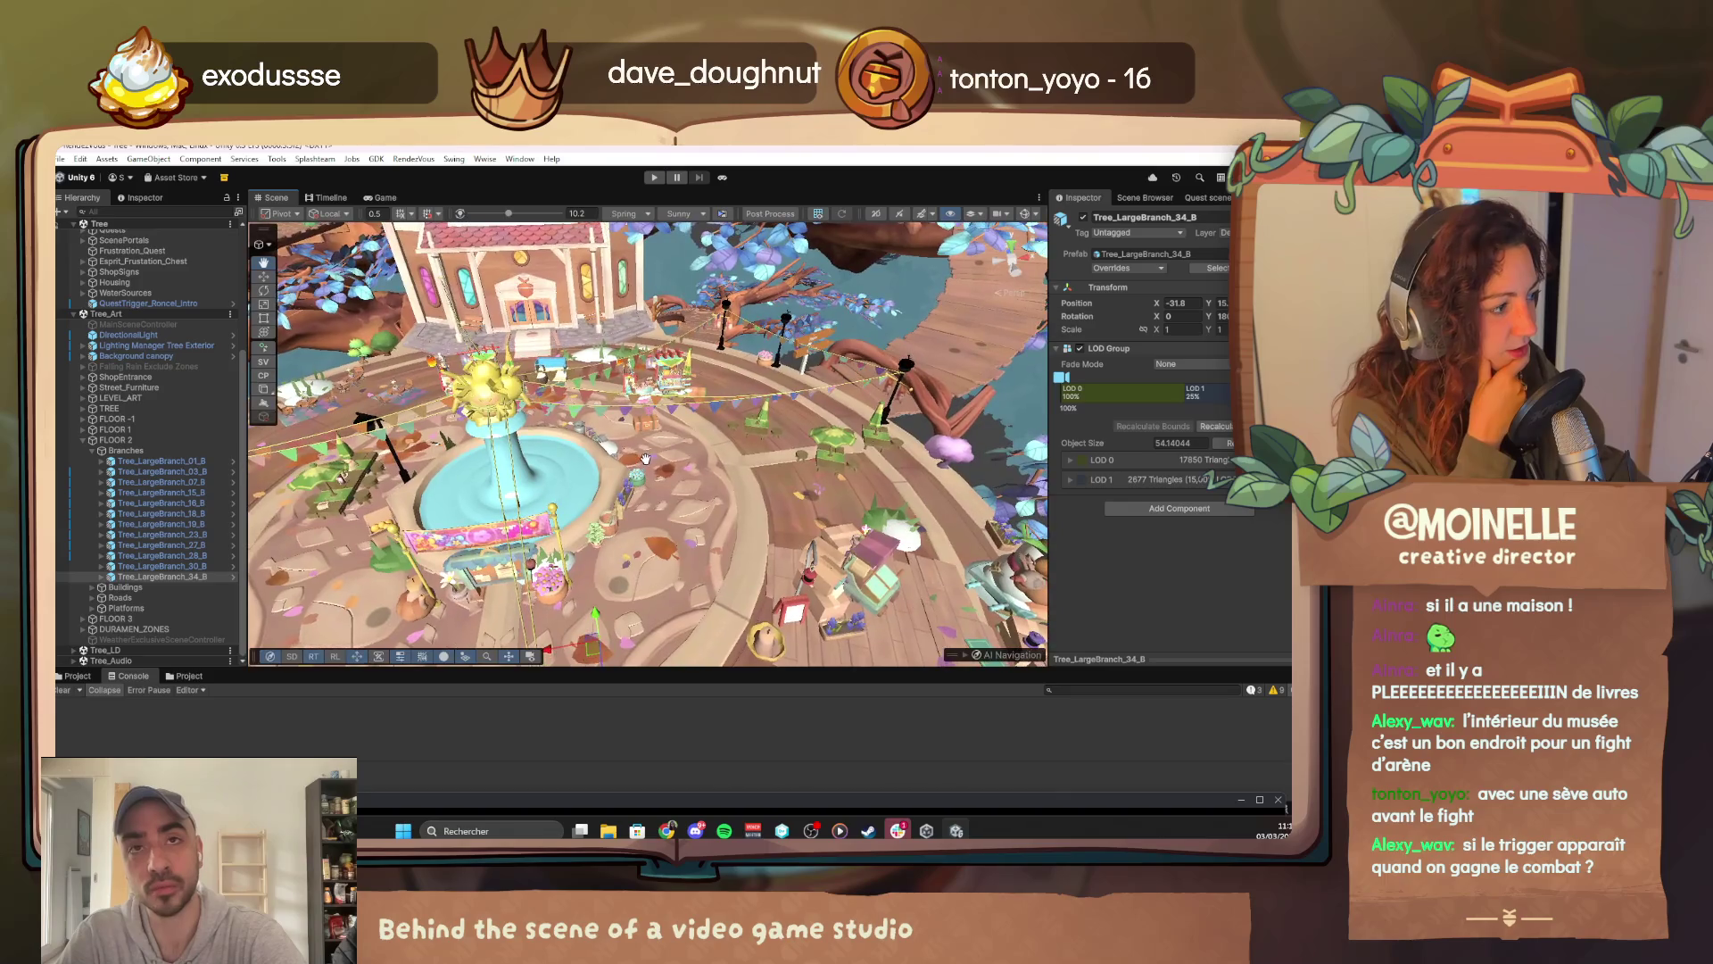
drag(845, 434, 707, 460)
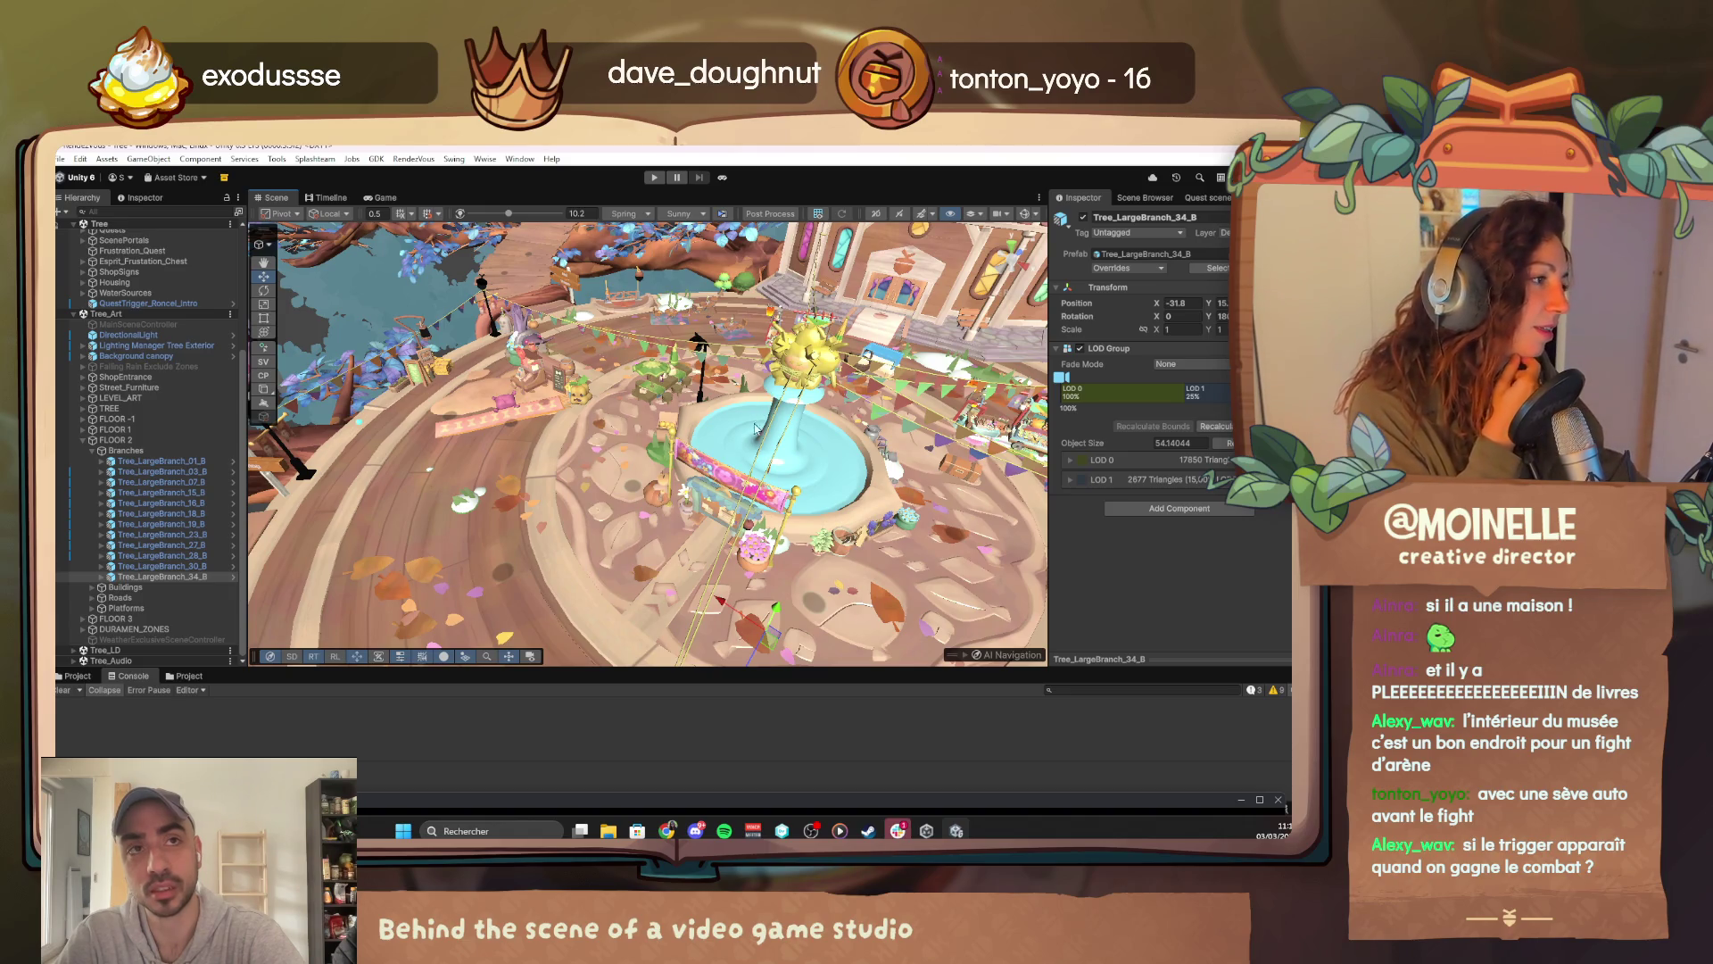
mouse_move(915, 500)
mouse_down()
mouse_move(637, 480)
mouse_move(480, 435)
mouse_move(437, 387)
mouse_move(622, 448)
mouse_move(1025, 423)
mouse_up()
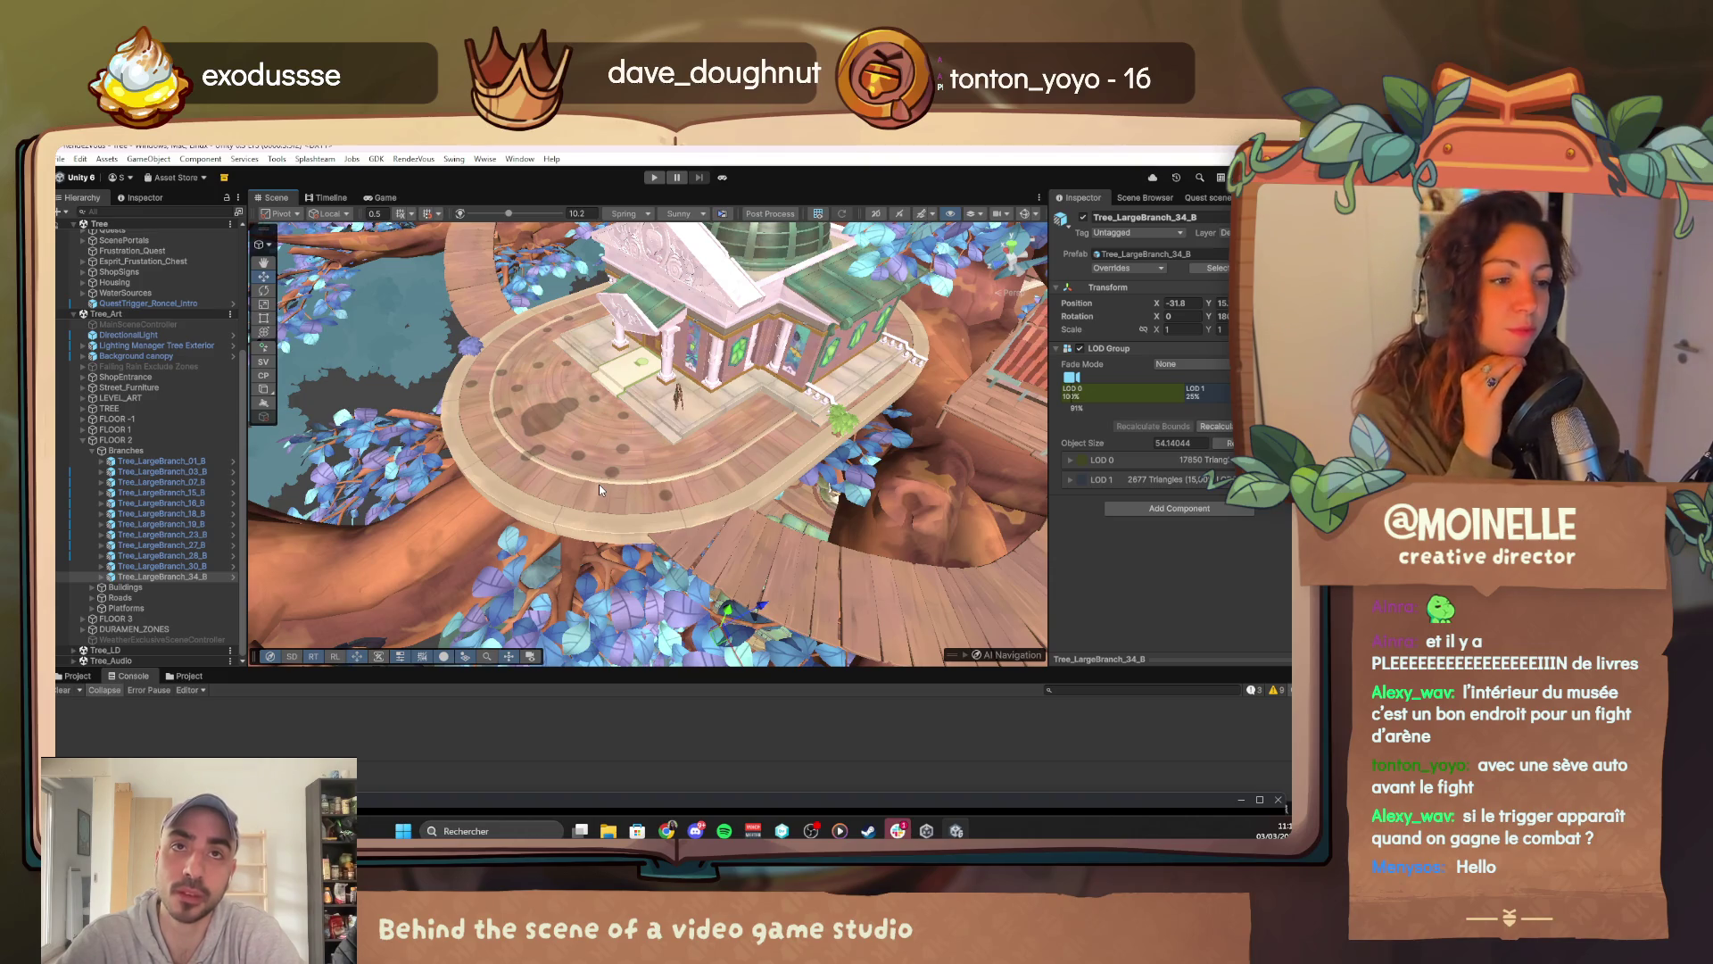
Orbit around the museum on its round platform, viewing it from several sides
mouse_move(598, 484)
mouse_down()
mouse_move(580, 628)
mouse_move(662, 400)
mouse_move(714, 382)
mouse_move(1093, 482)
mouse_up()
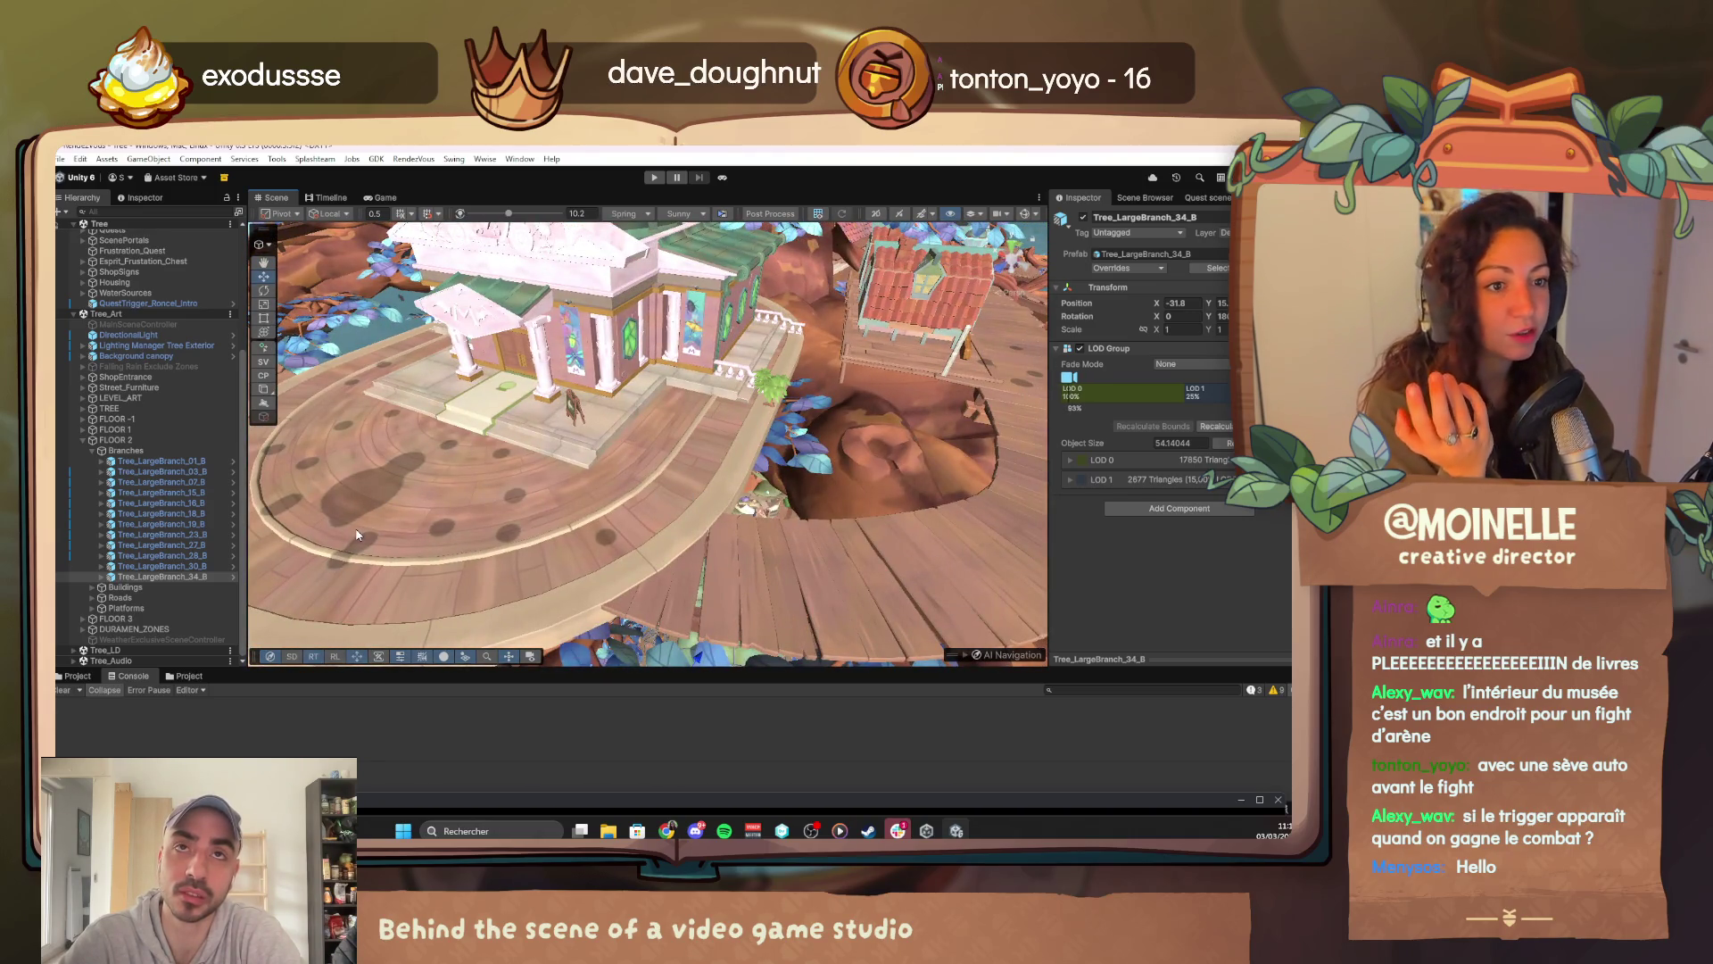
drag(506, 473, 580, 499)
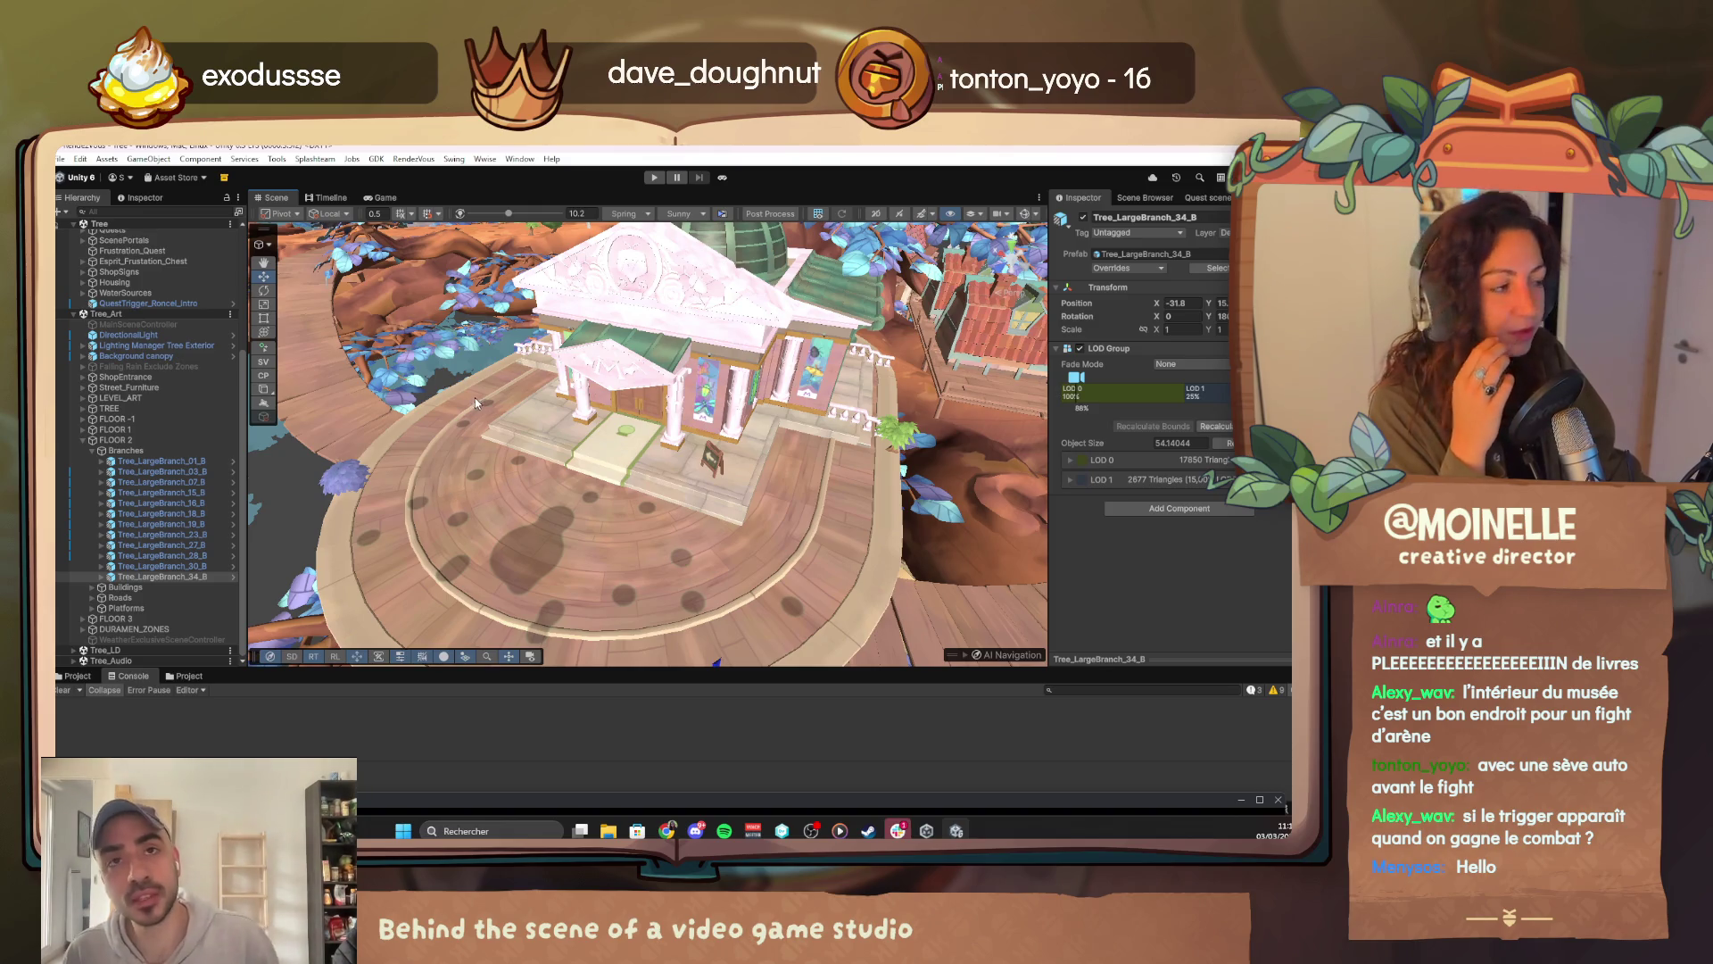
scroll(500, 424, down, 3)
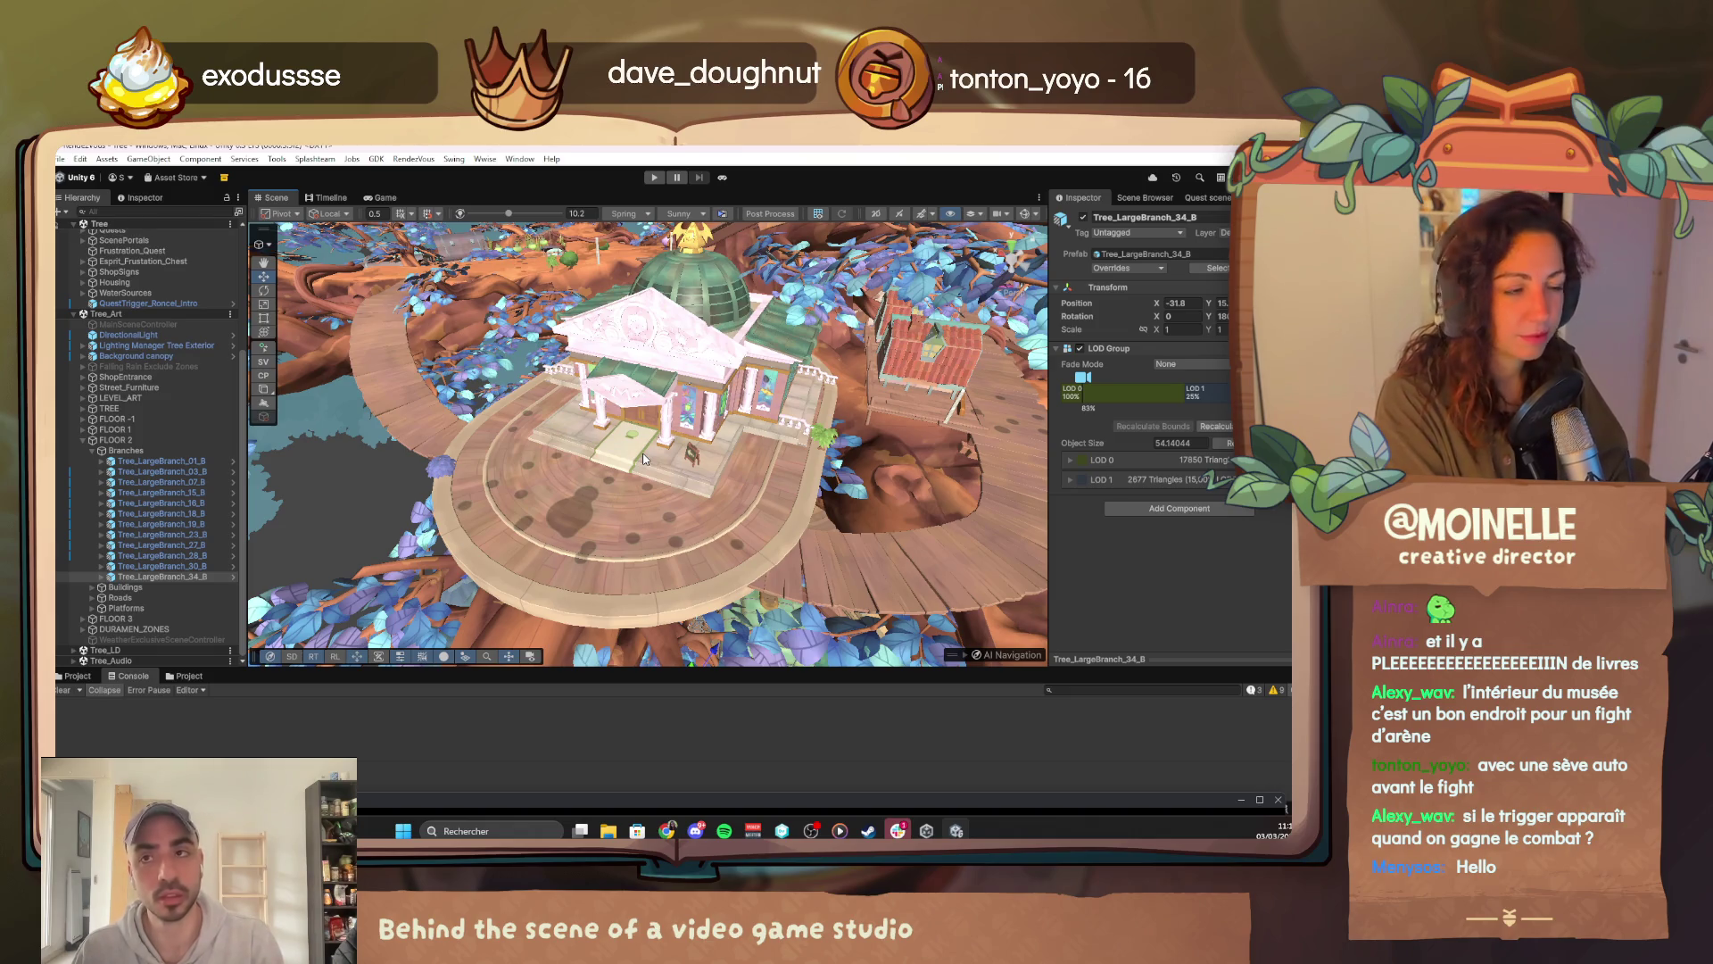
drag(675, 416, 810, 420)
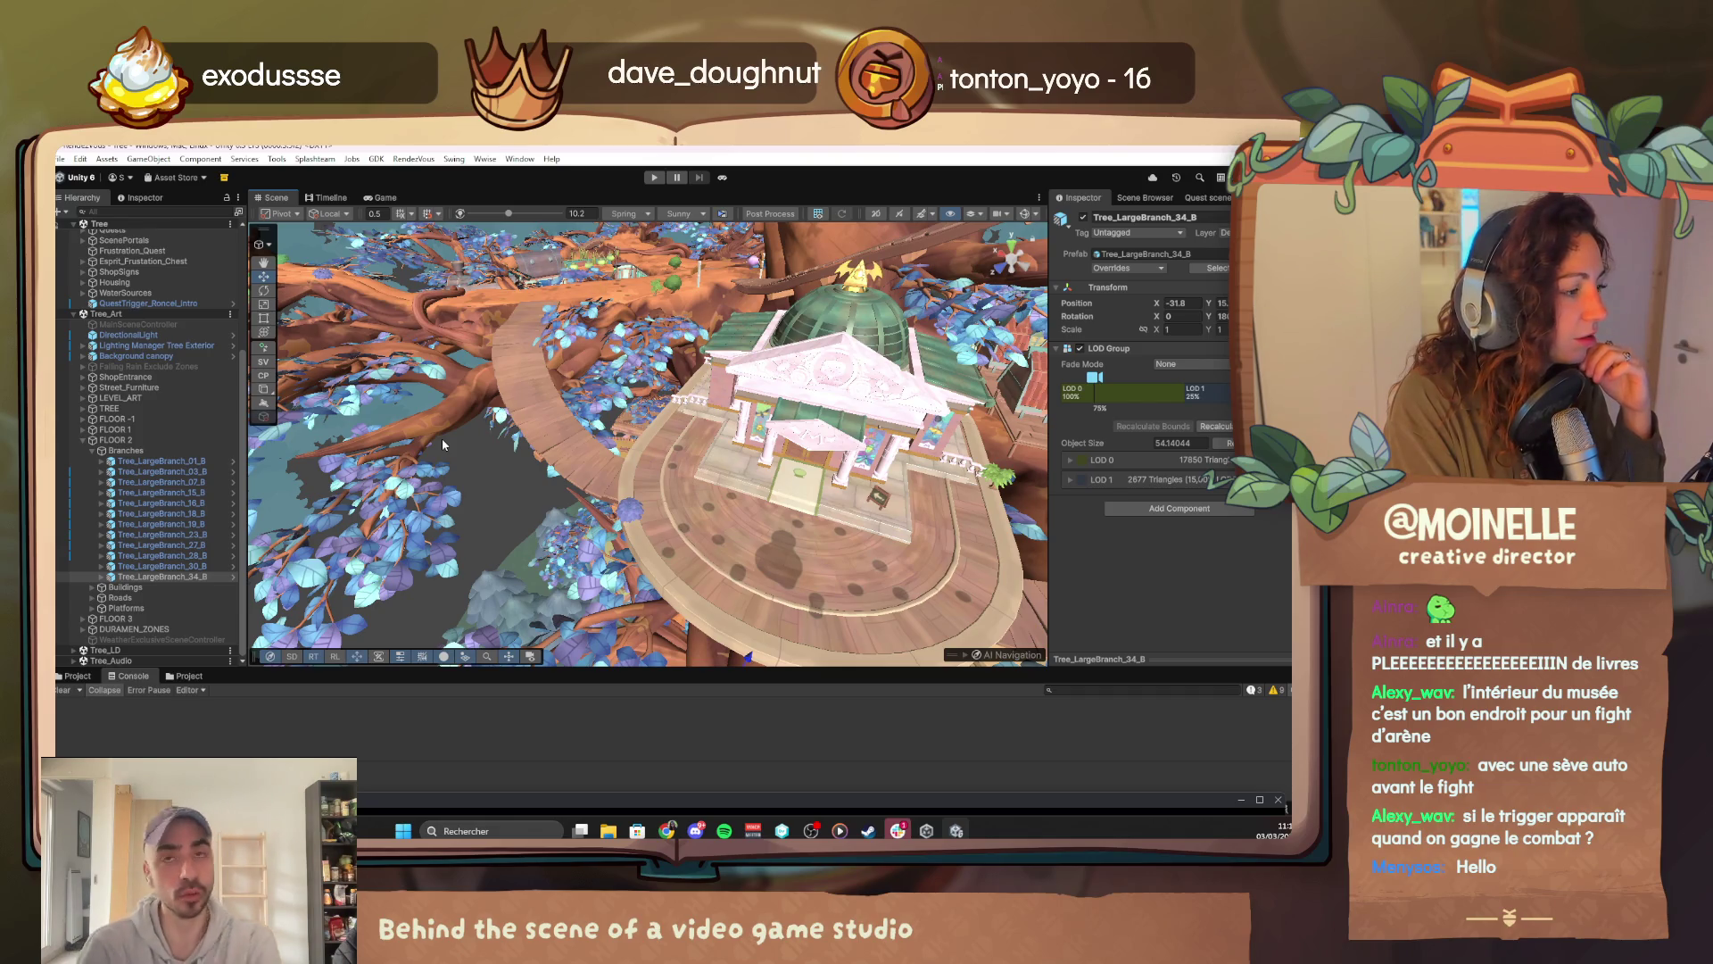
mouse_move(441, 438)
mouse_down()
mouse_move(716, 413)
mouse_move(645, 438)
mouse_up()
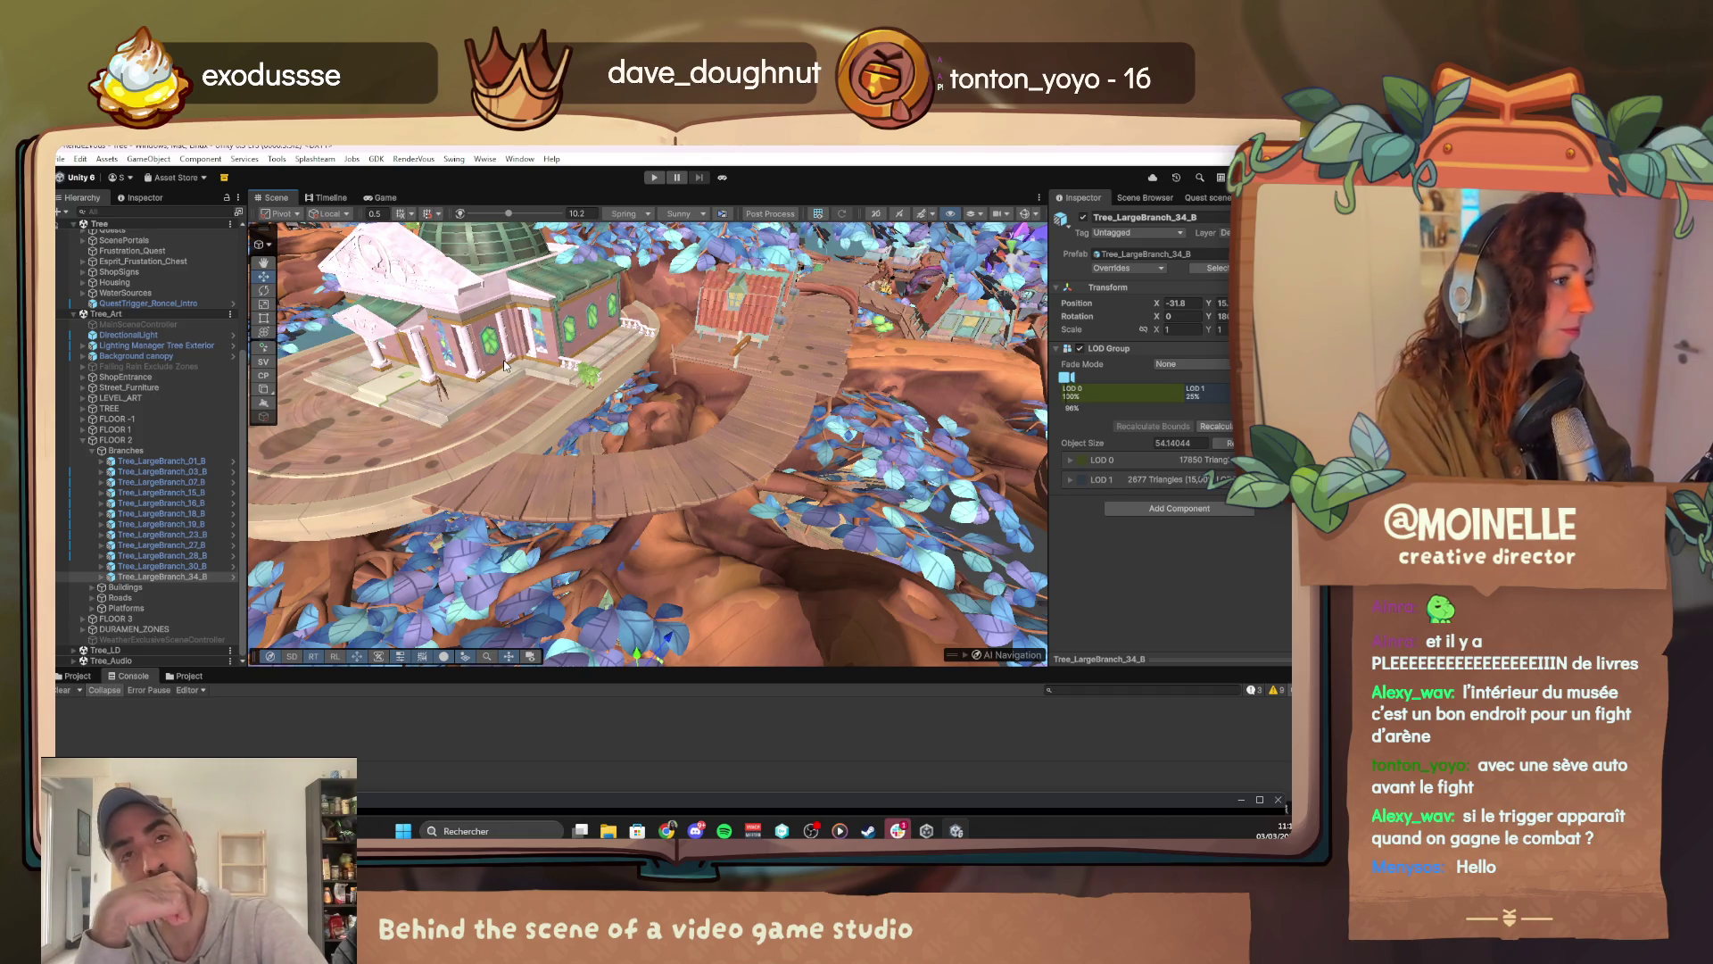
drag(505, 365, 637, 385)
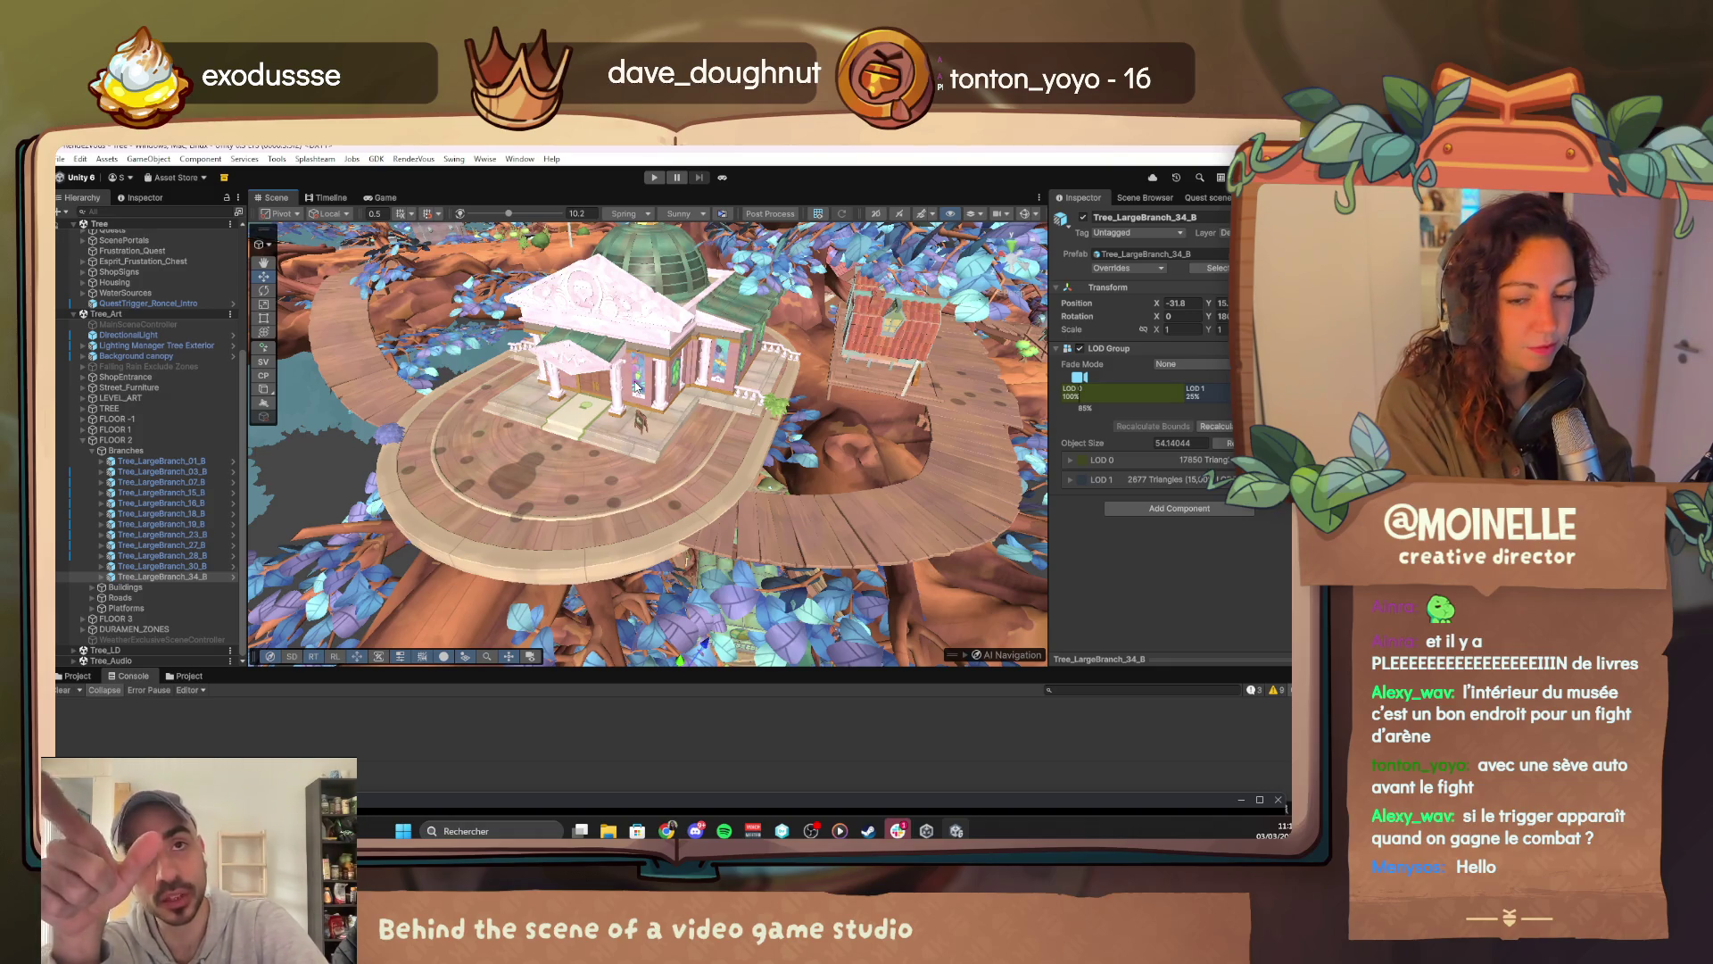
mouse_move(833, 397)
mouse_down()
mouse_move(782, 389)
mouse_move(803, 420)
mouse_move(761, 390)
mouse_up()
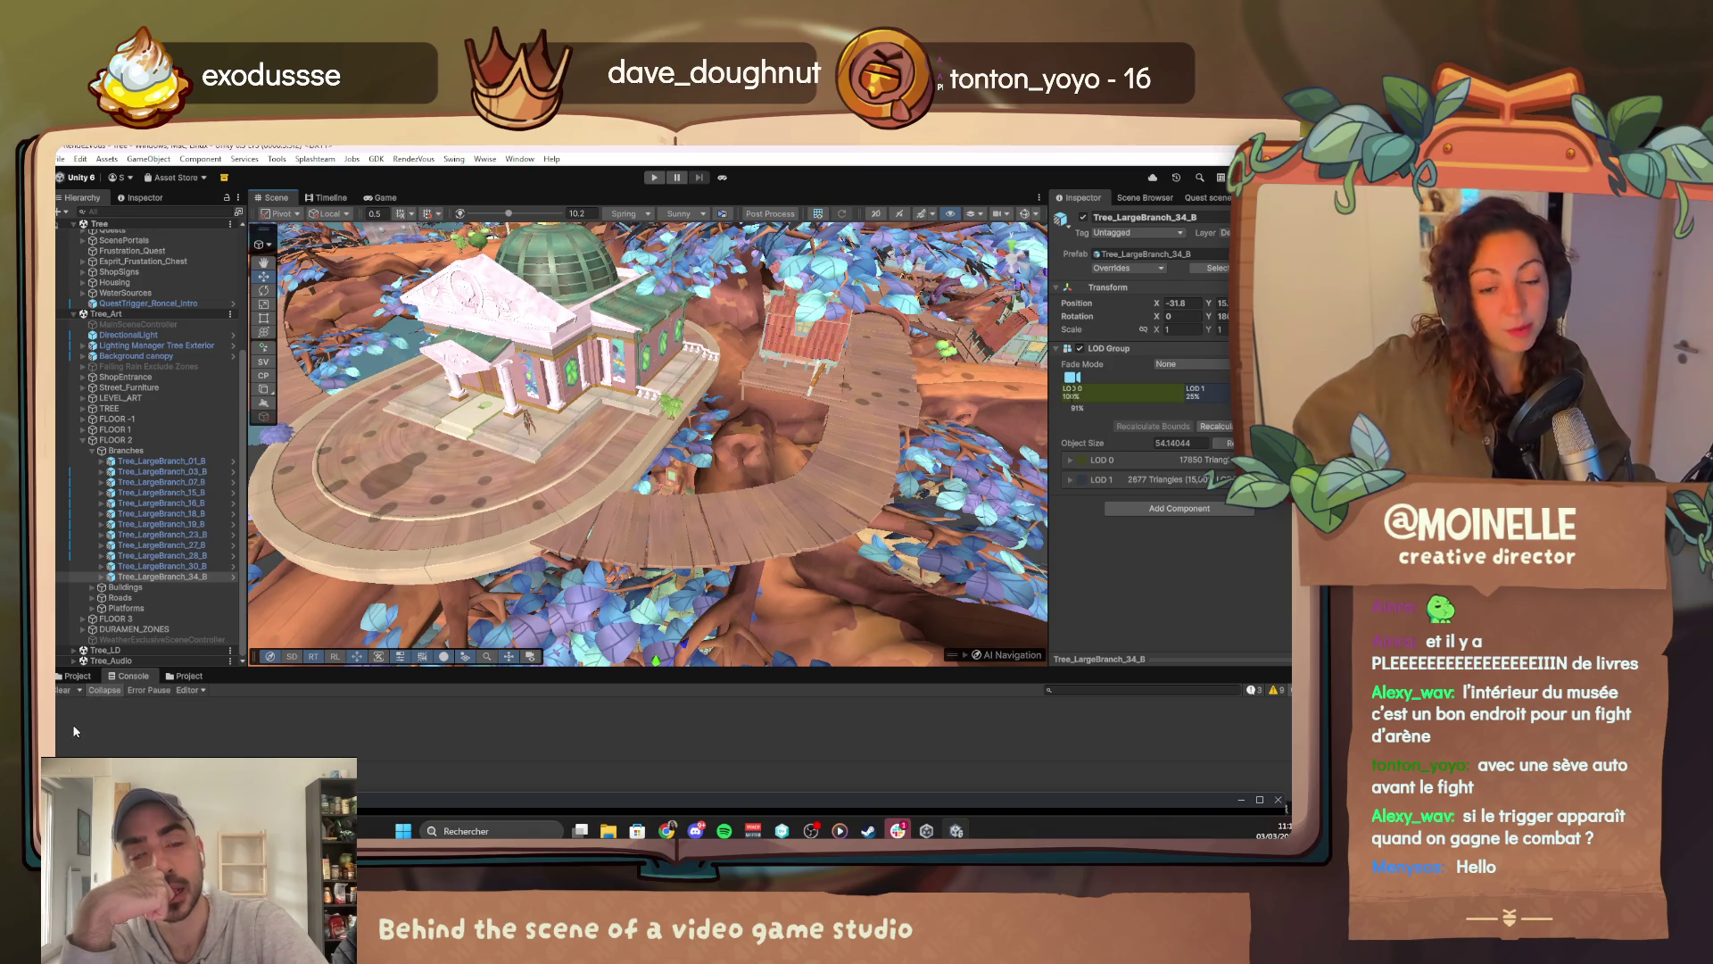
drag(304, 388, 490, 304)
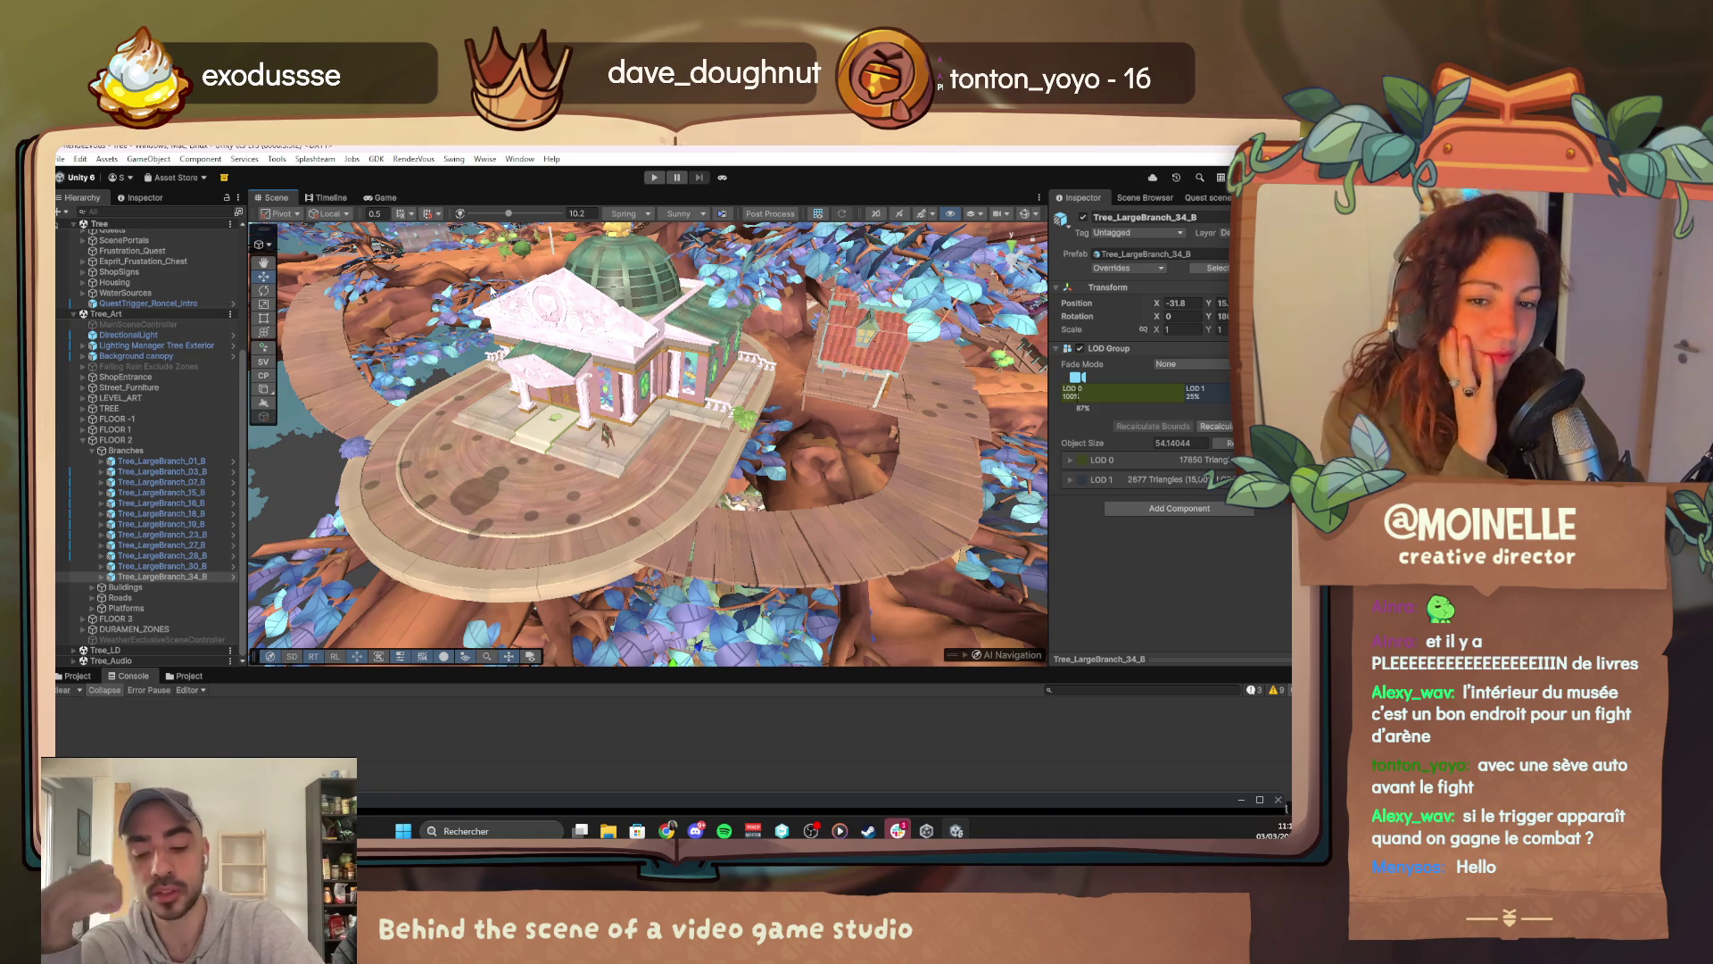
Pull out to frame a large tree branch and fly past the Park and Museum signs
mouse_move(490, 290)
mouse_down()
mouse_move(448, 465)
mouse_move(741, 446)
mouse_move(373, 355)
mouse_move(760, 446)
mouse_move(617, 382)
mouse_move(510, 384)
mouse_move(584, 415)
mouse_up()
key(f)
mouse_move(823, 519)
mouse_down()
mouse_move(880, 506)
mouse_move(832, 551)
mouse_move(584, 517)
mouse_move(801, 502)
mouse_up()
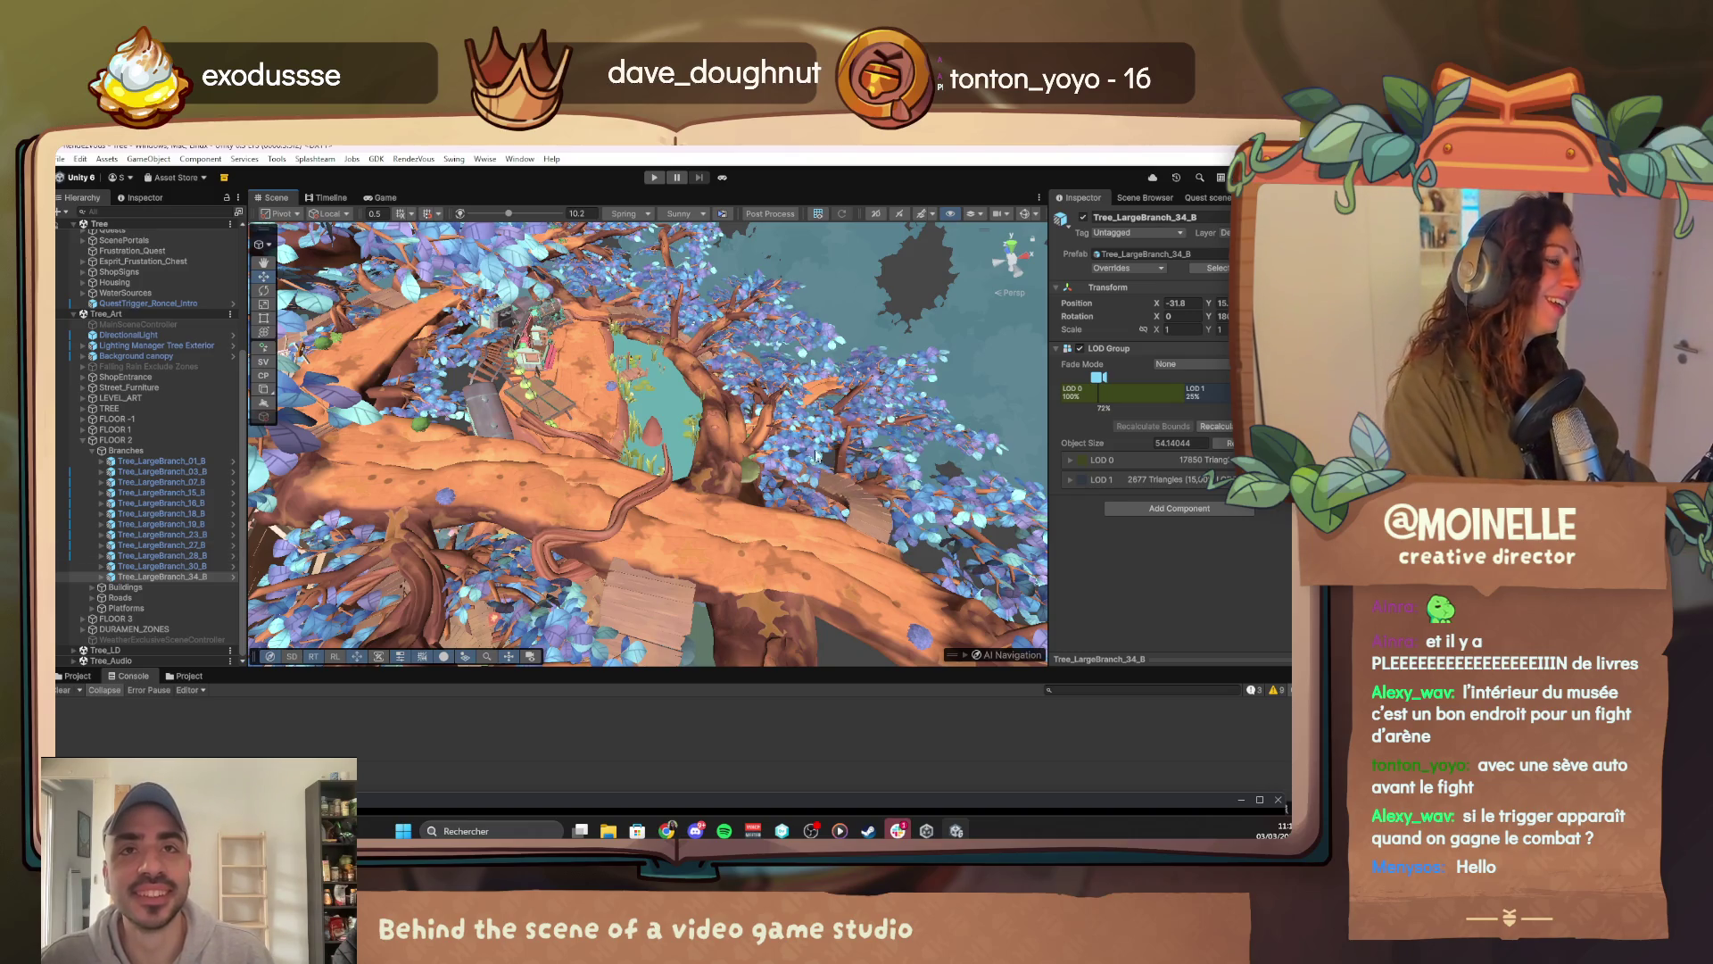
Fly over the plaza to the lily-pad pond dock, then frame house number 18 up close
drag(802, 503, 406, 439)
mouse_move(676, 422)
mouse_down()
mouse_move(660, 342)
mouse_move(689, 494)
mouse_move(890, 524)
mouse_move(674, 384)
mouse_move(660, 427)
mouse_move(733, 452)
mouse_move(639, 385)
mouse_up()
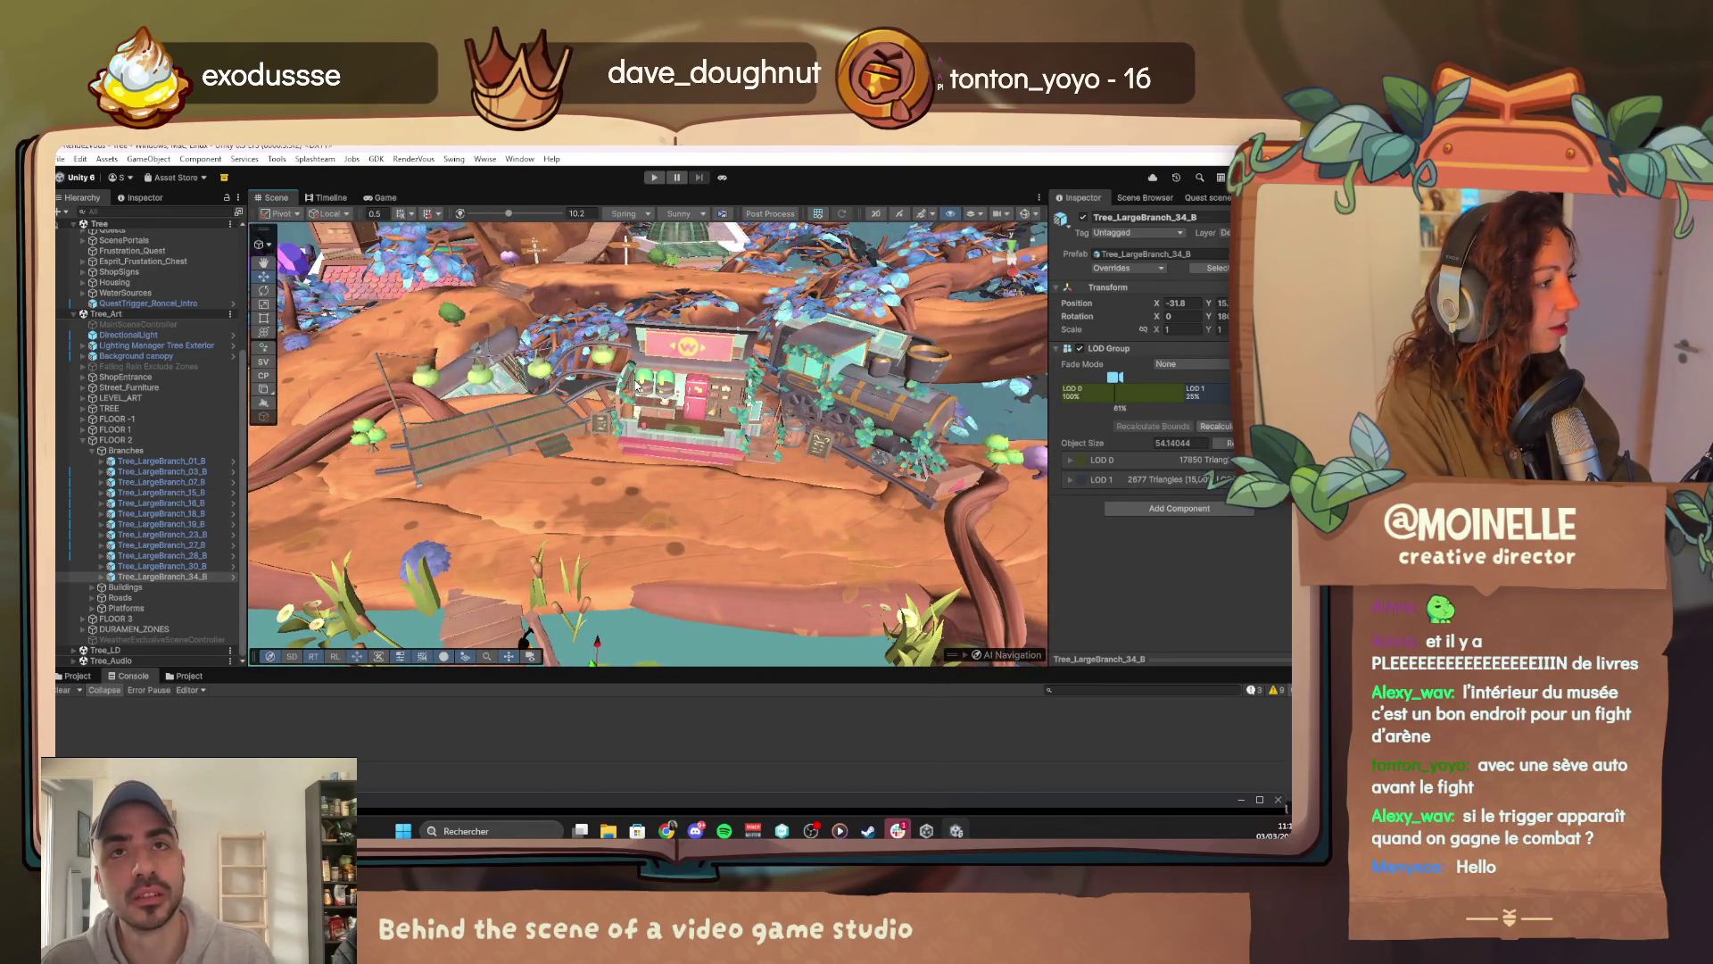
scroll(638, 386, up, 2)
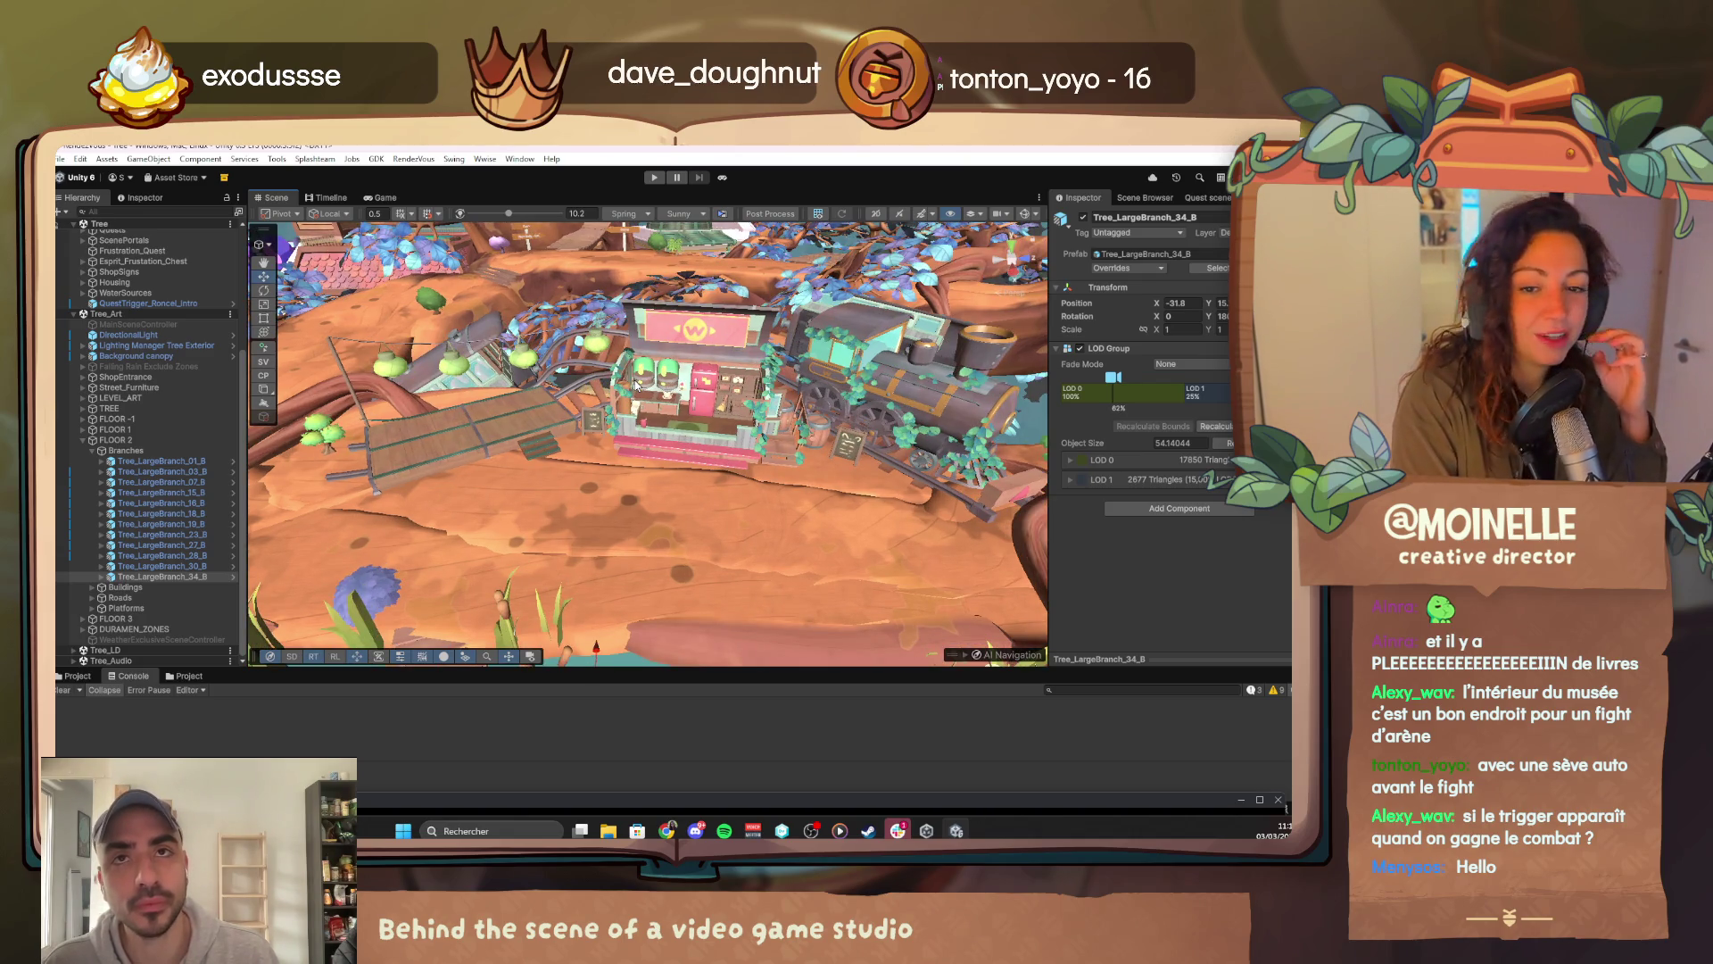
drag(636, 385, 630, 486)
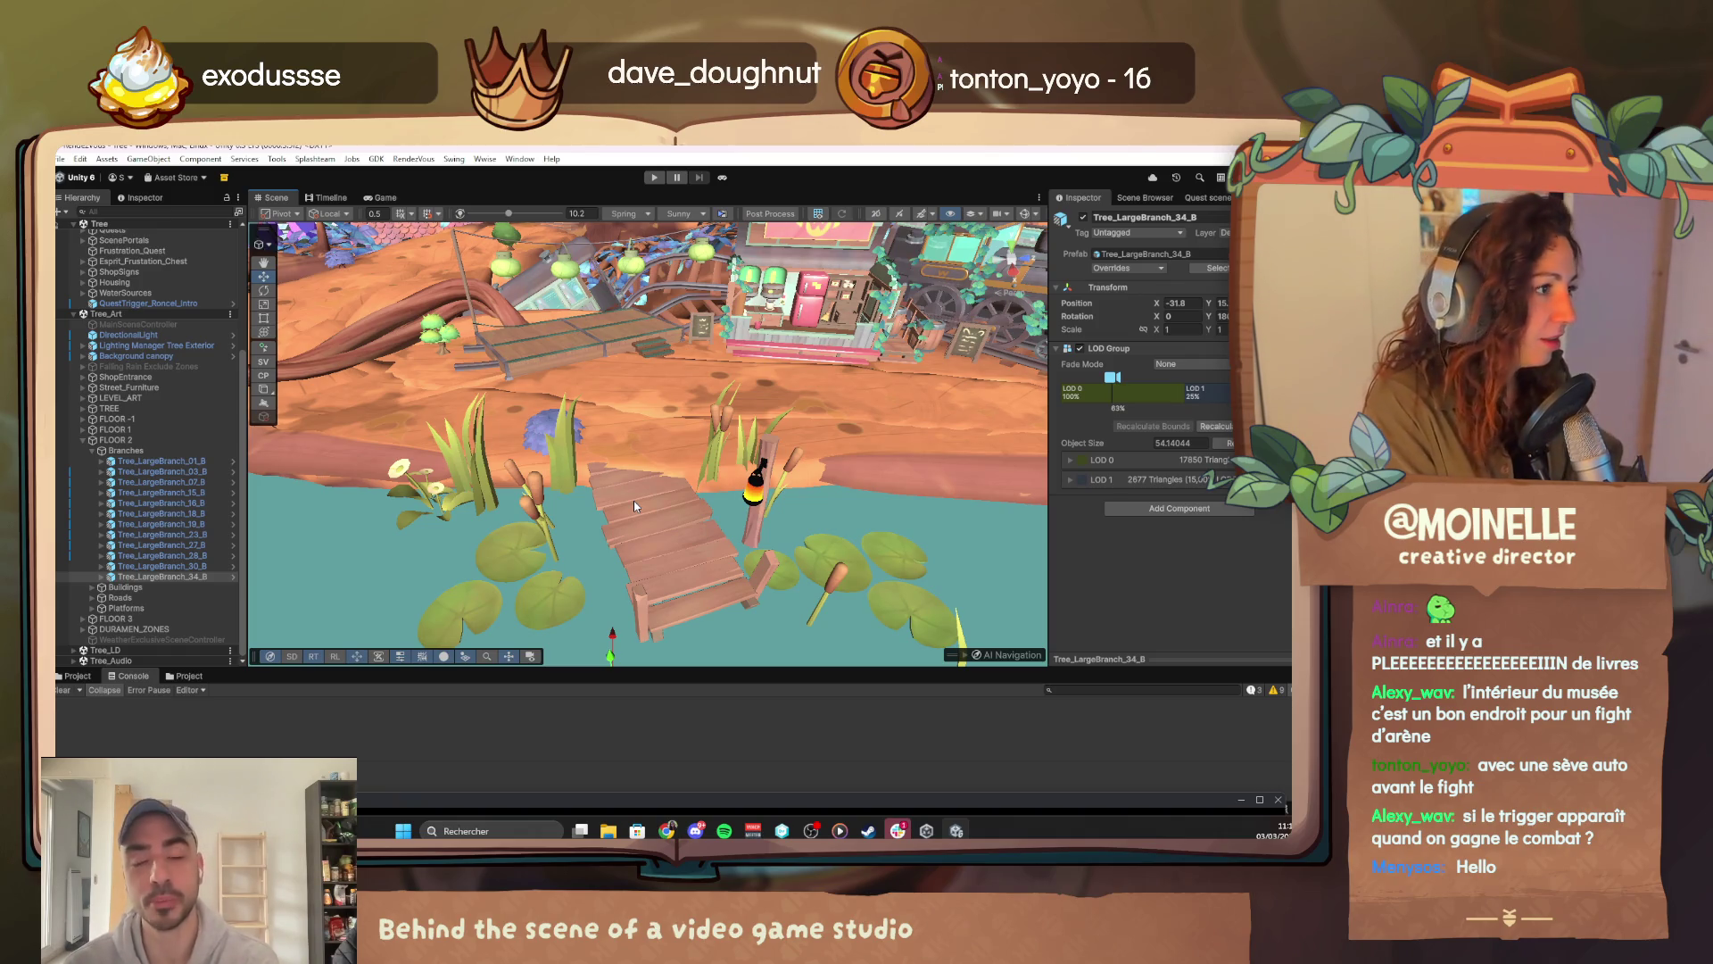
mouse_move(634, 506)
mouse_down()
mouse_move(639, 485)
mouse_move(740, 453)
mouse_move(470, 444)
mouse_move(531, 421)
mouse_move(417, 408)
mouse_move(576, 485)
mouse_move(375, 485)
mouse_move(536, 409)
mouse_move(733, 506)
mouse_up()
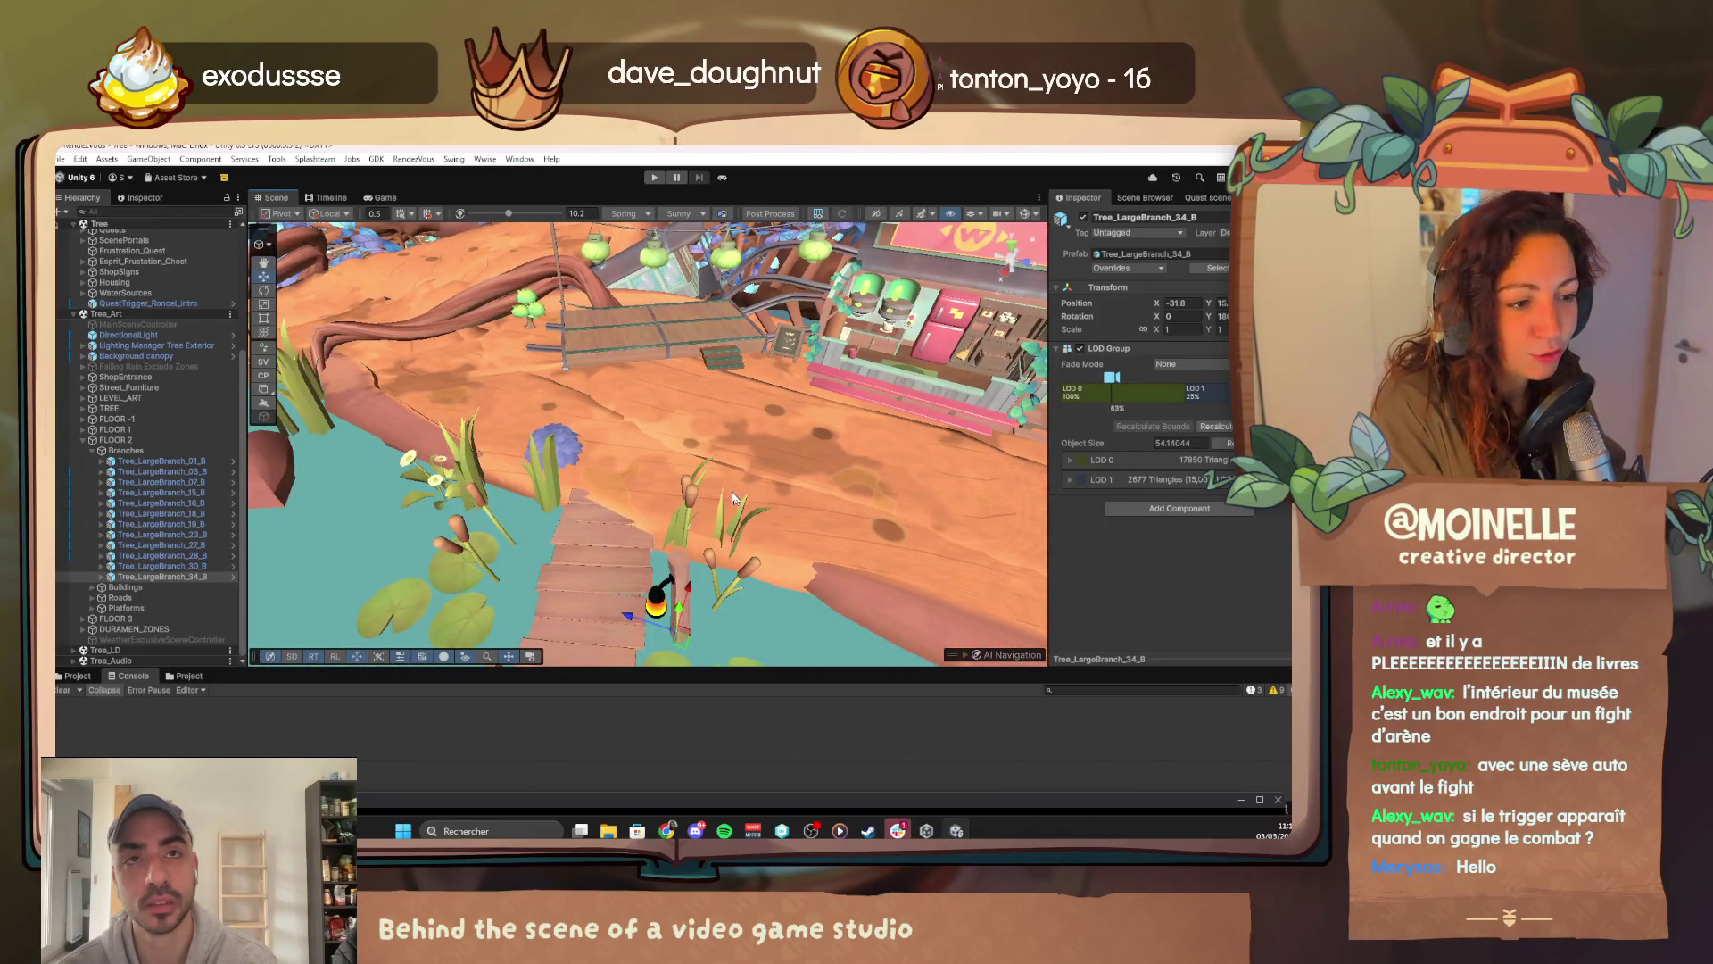
mouse_move(667, 301)
mouse_down()
mouse_move(709, 437)
mouse_move(610, 393)
mouse_up()
key(f)
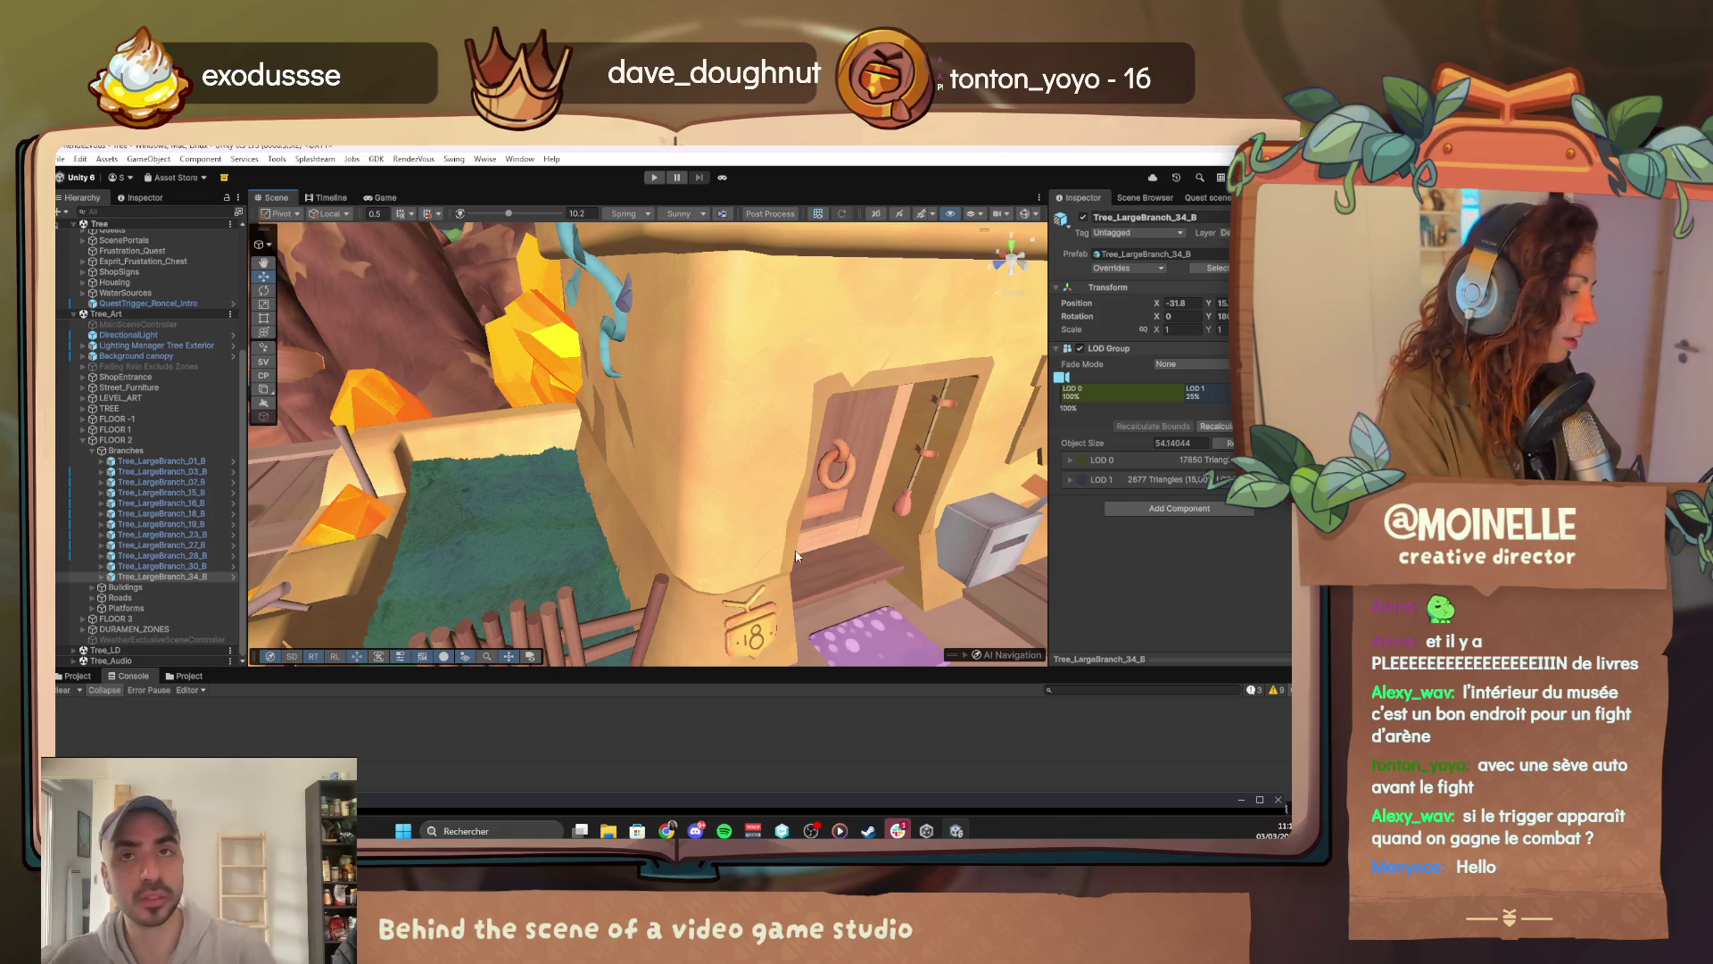
Pull back from the house and fly over to the deck with the Farm sign
scroll(797, 556, down, 5)
mouse_move(792, 535)
mouse_down()
mouse_move(768, 551)
mouse_move(759, 509)
mouse_move(662, 444)
mouse_move(730, 449)
mouse_up()
drag(740, 457, 587, 511)
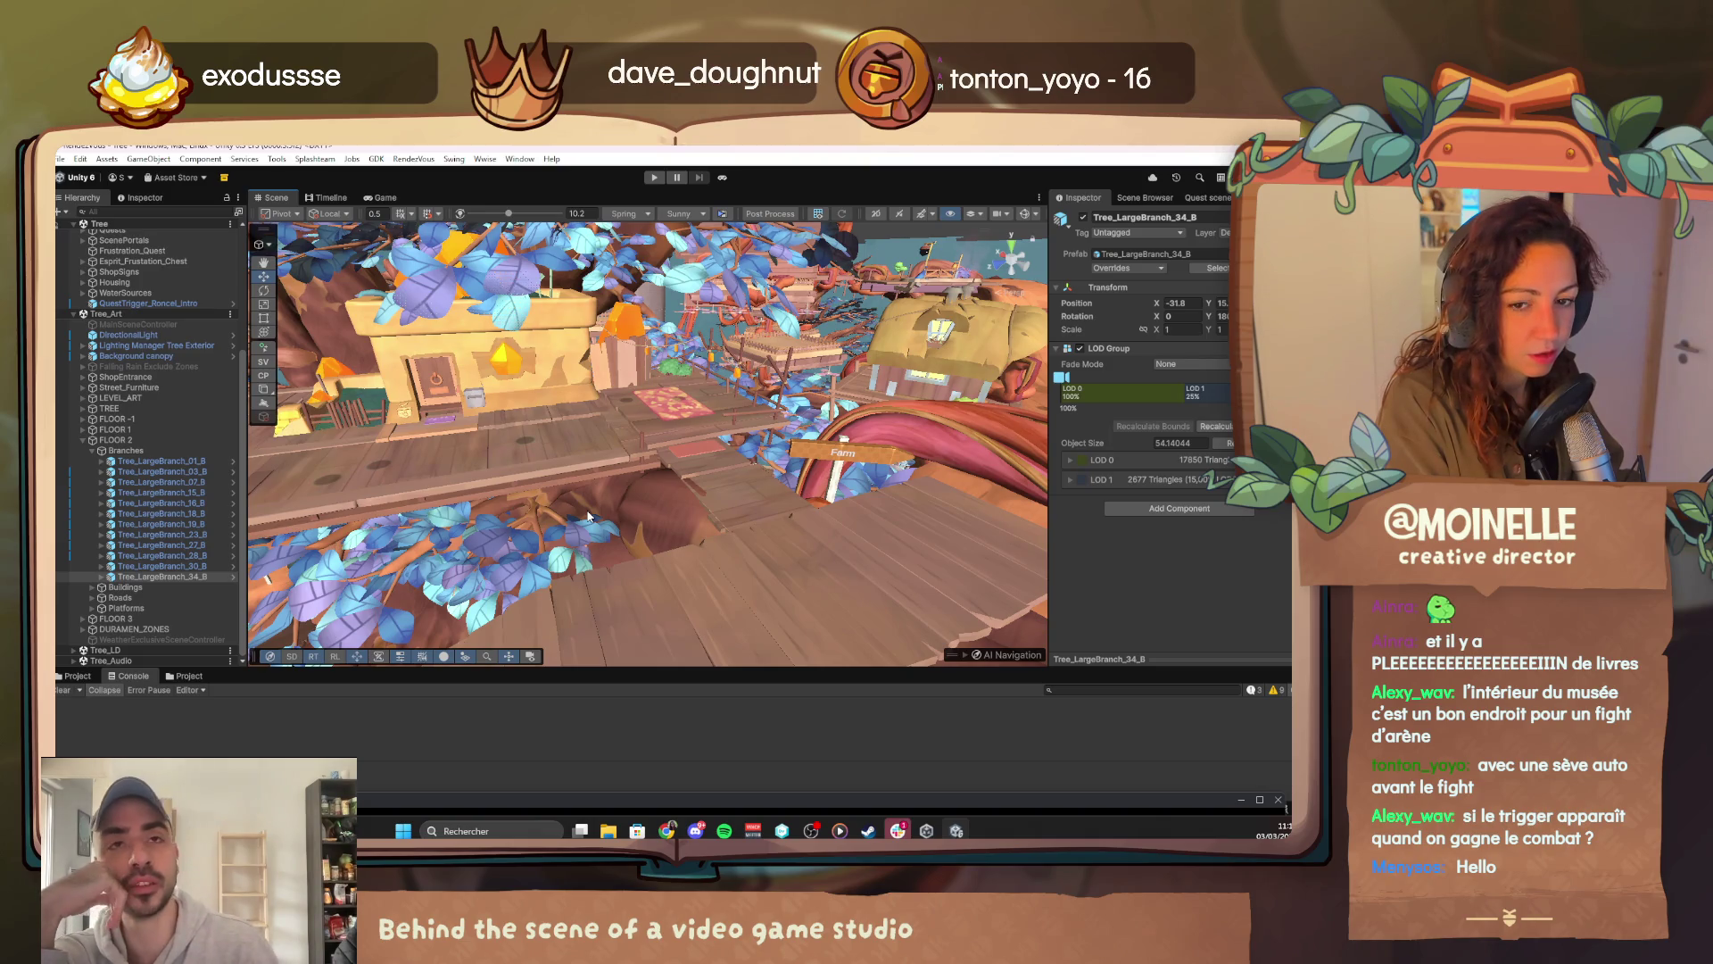
Rise above the deck and wide branch, then descend onto the long plank walkway
mouse_move(596, 457)
mouse_down()
mouse_move(694, 474)
mouse_move(755, 443)
mouse_move(740, 419)
mouse_move(803, 412)
mouse_move(770, 405)
mouse_move(718, 483)
mouse_move(783, 417)
mouse_move(473, 522)
mouse_up()
mouse_move(762, 366)
mouse_down()
mouse_move(887, 558)
mouse_move(858, 353)
mouse_move(508, 684)
mouse_move(438, 327)
mouse_move(876, 394)
mouse_move(198, 273)
mouse_move(522, 249)
mouse_move(725, 379)
mouse_move(676, 330)
mouse_move(437, 418)
mouse_move(830, 233)
mouse_move(729, 160)
mouse_up()
drag(705, 285, 647, 488)
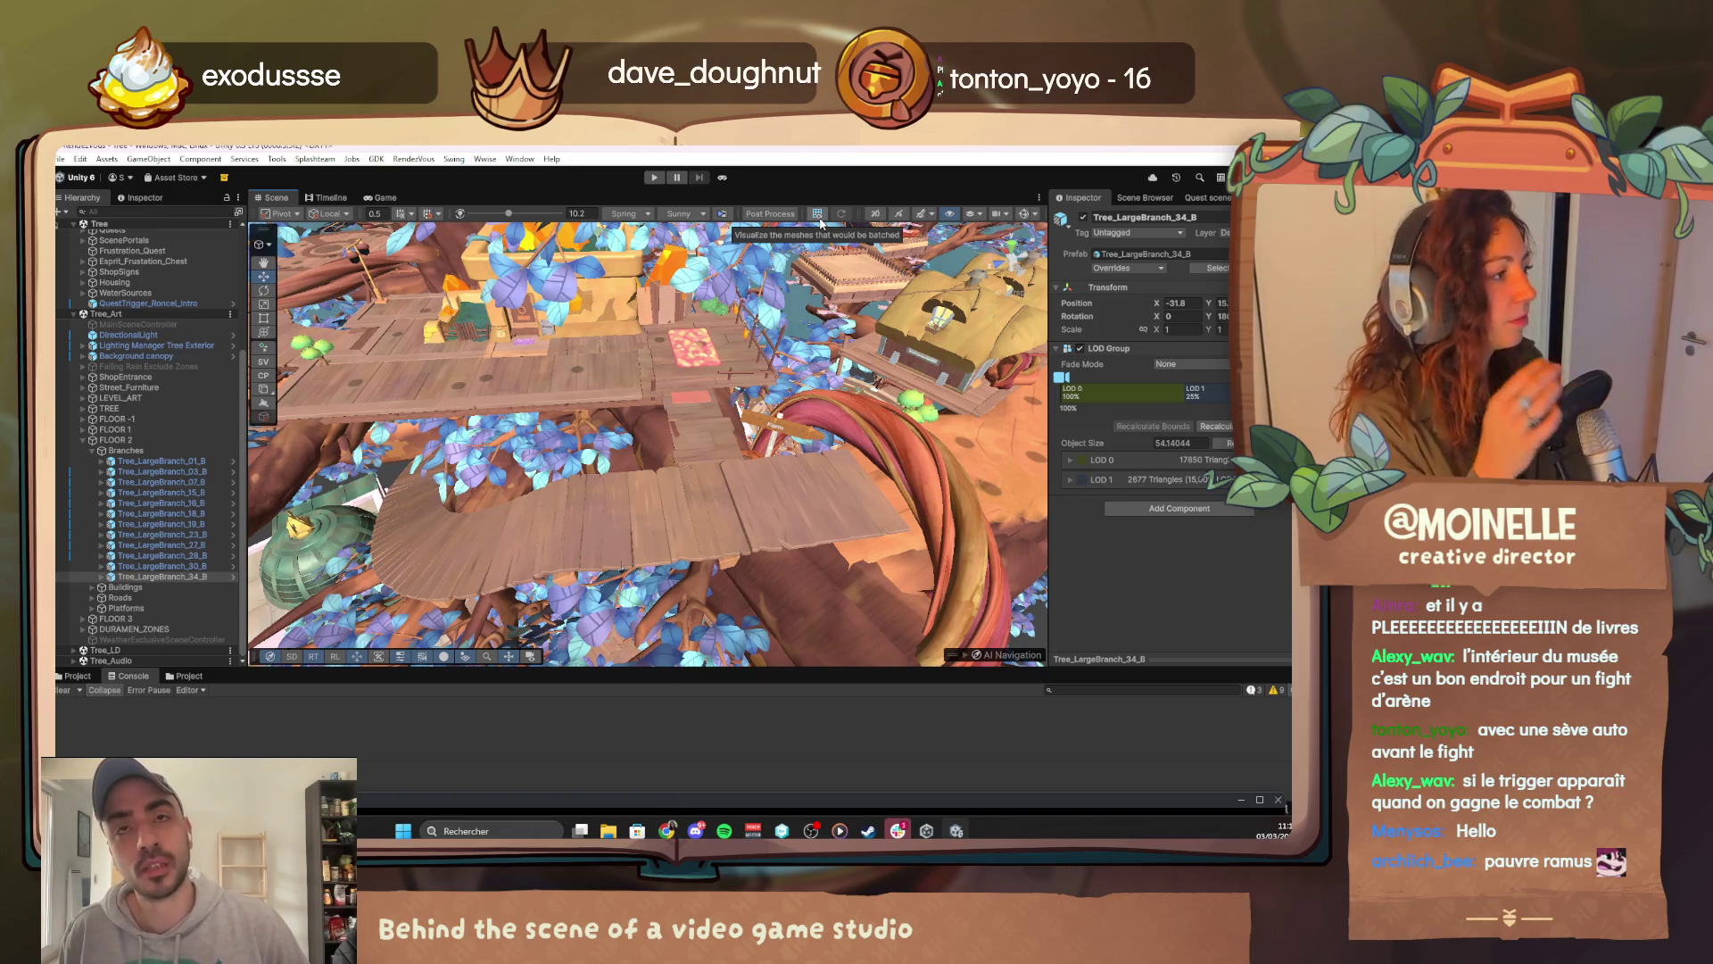
Frame the round trunk platform with its pink banners, blue crystals and candles, zooming in close
mouse_move(803, 429)
mouse_down()
mouse_move(773, 515)
mouse_move(788, 488)
mouse_move(773, 484)
mouse_move(932, 561)
mouse_move(880, 458)
mouse_move(599, 450)
mouse_up()
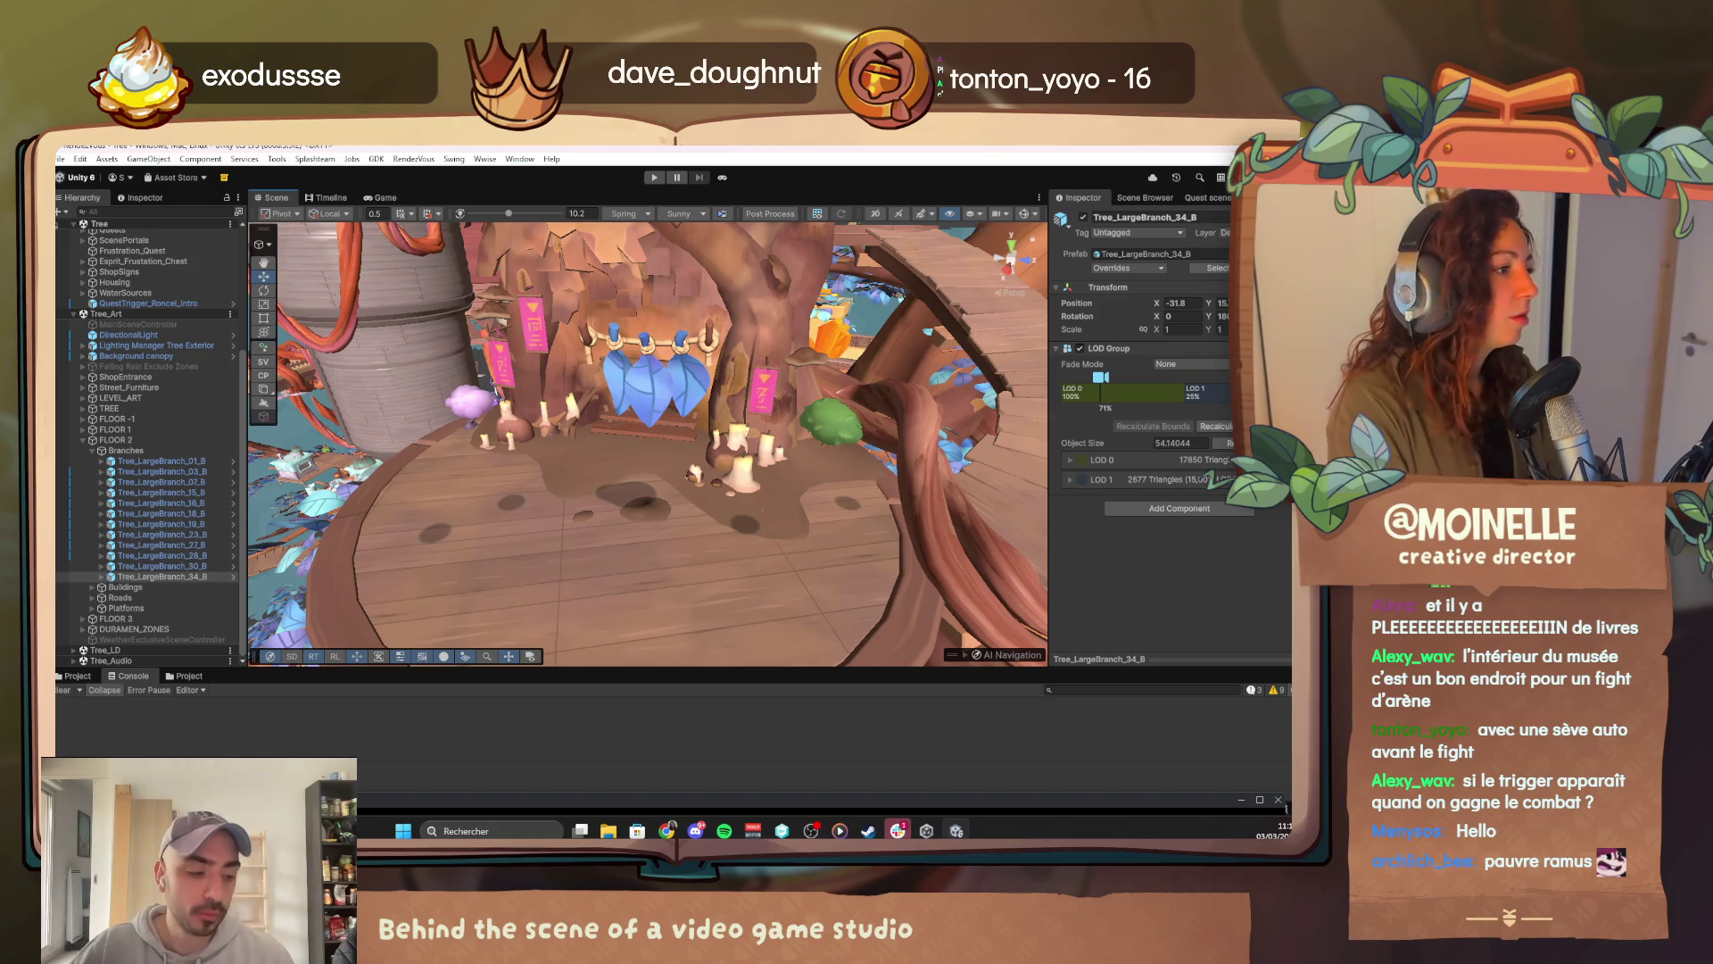
drag(693, 604, 697, 496)
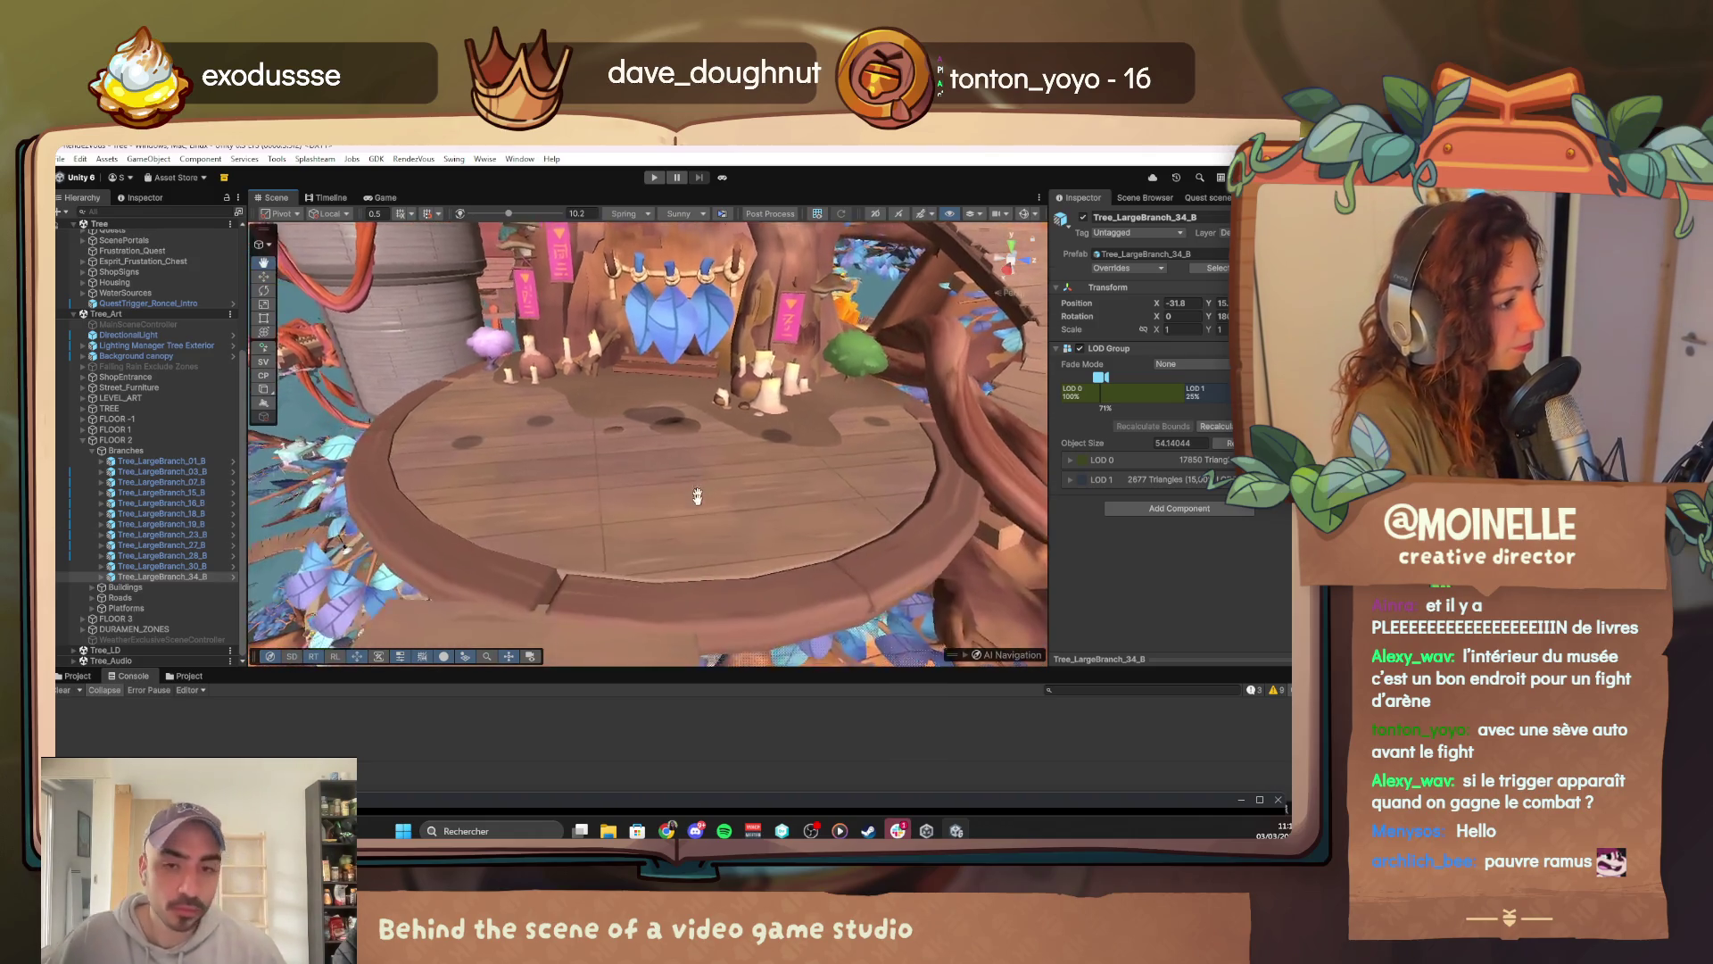
scroll(693, 477, up, 3)
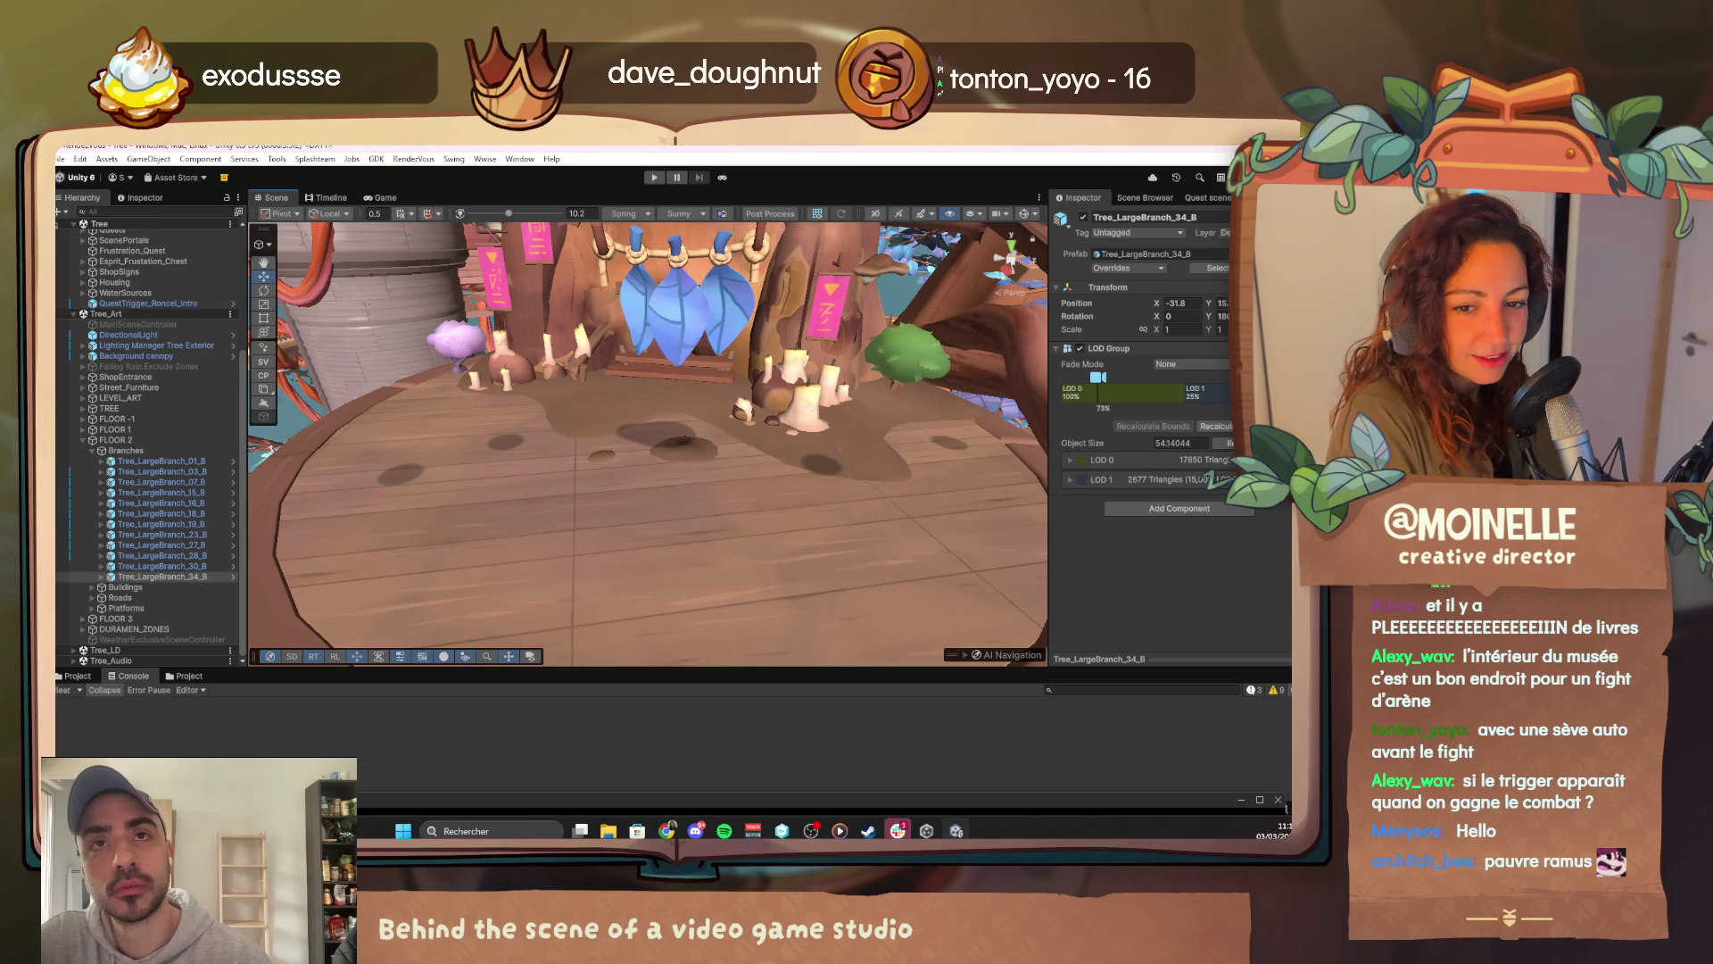
scroll(644, 451, up, 5)
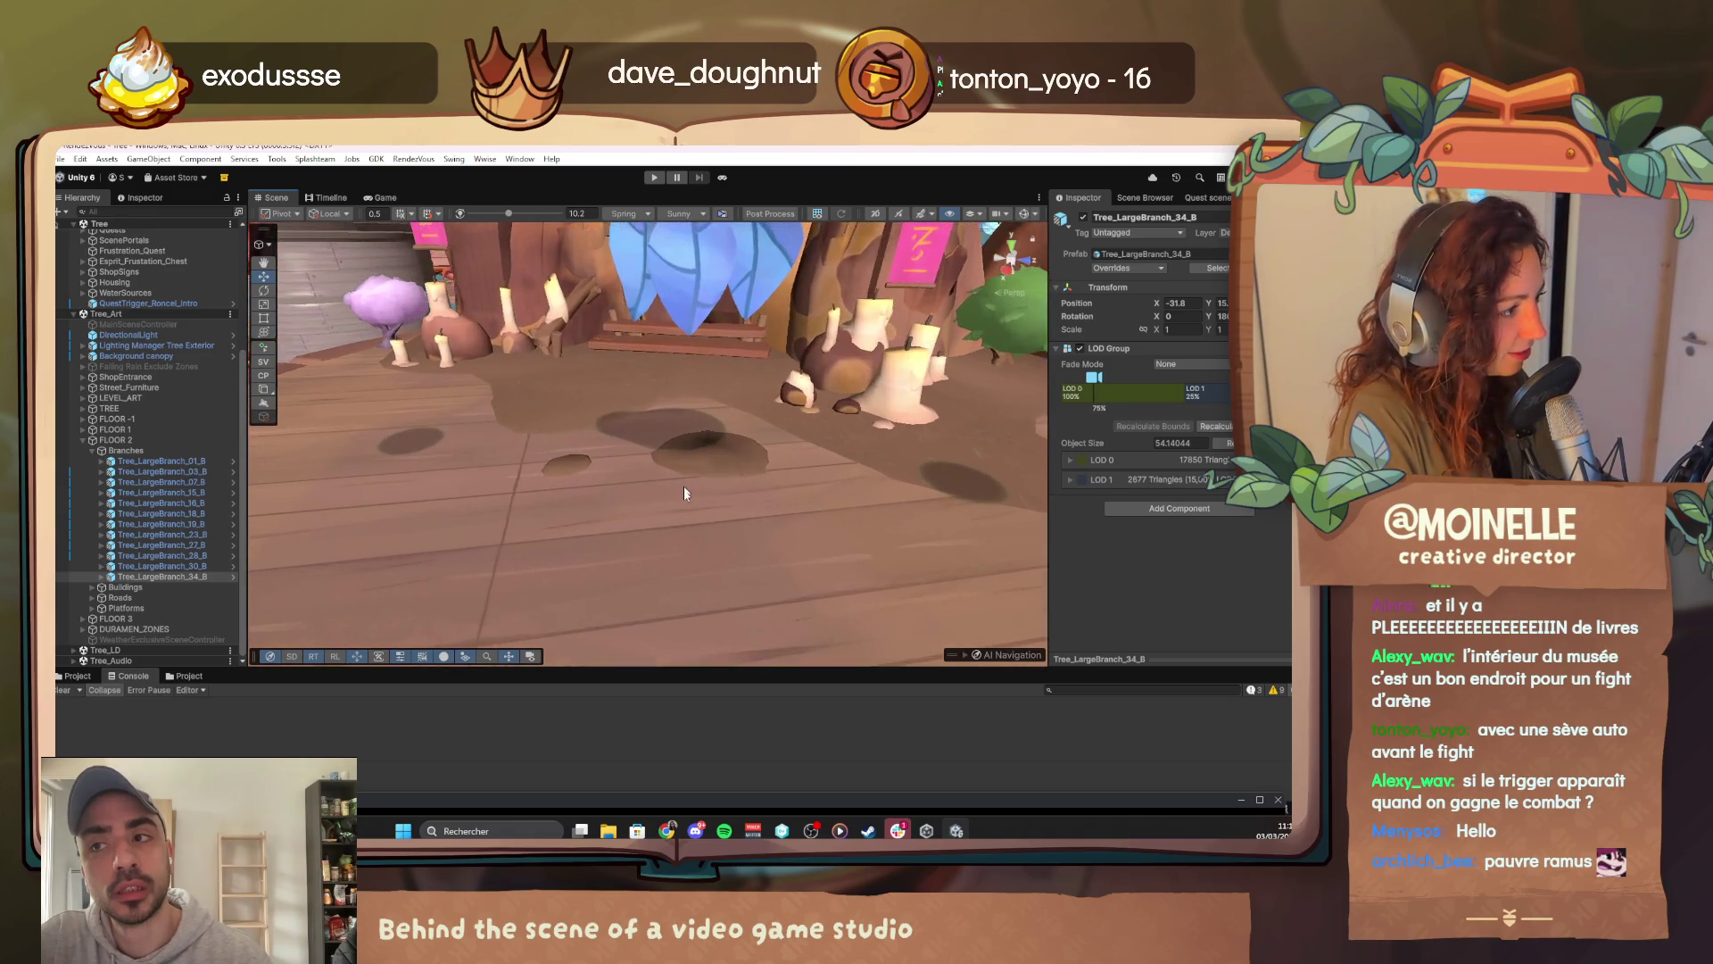
scroll(760, 497, down, 10)
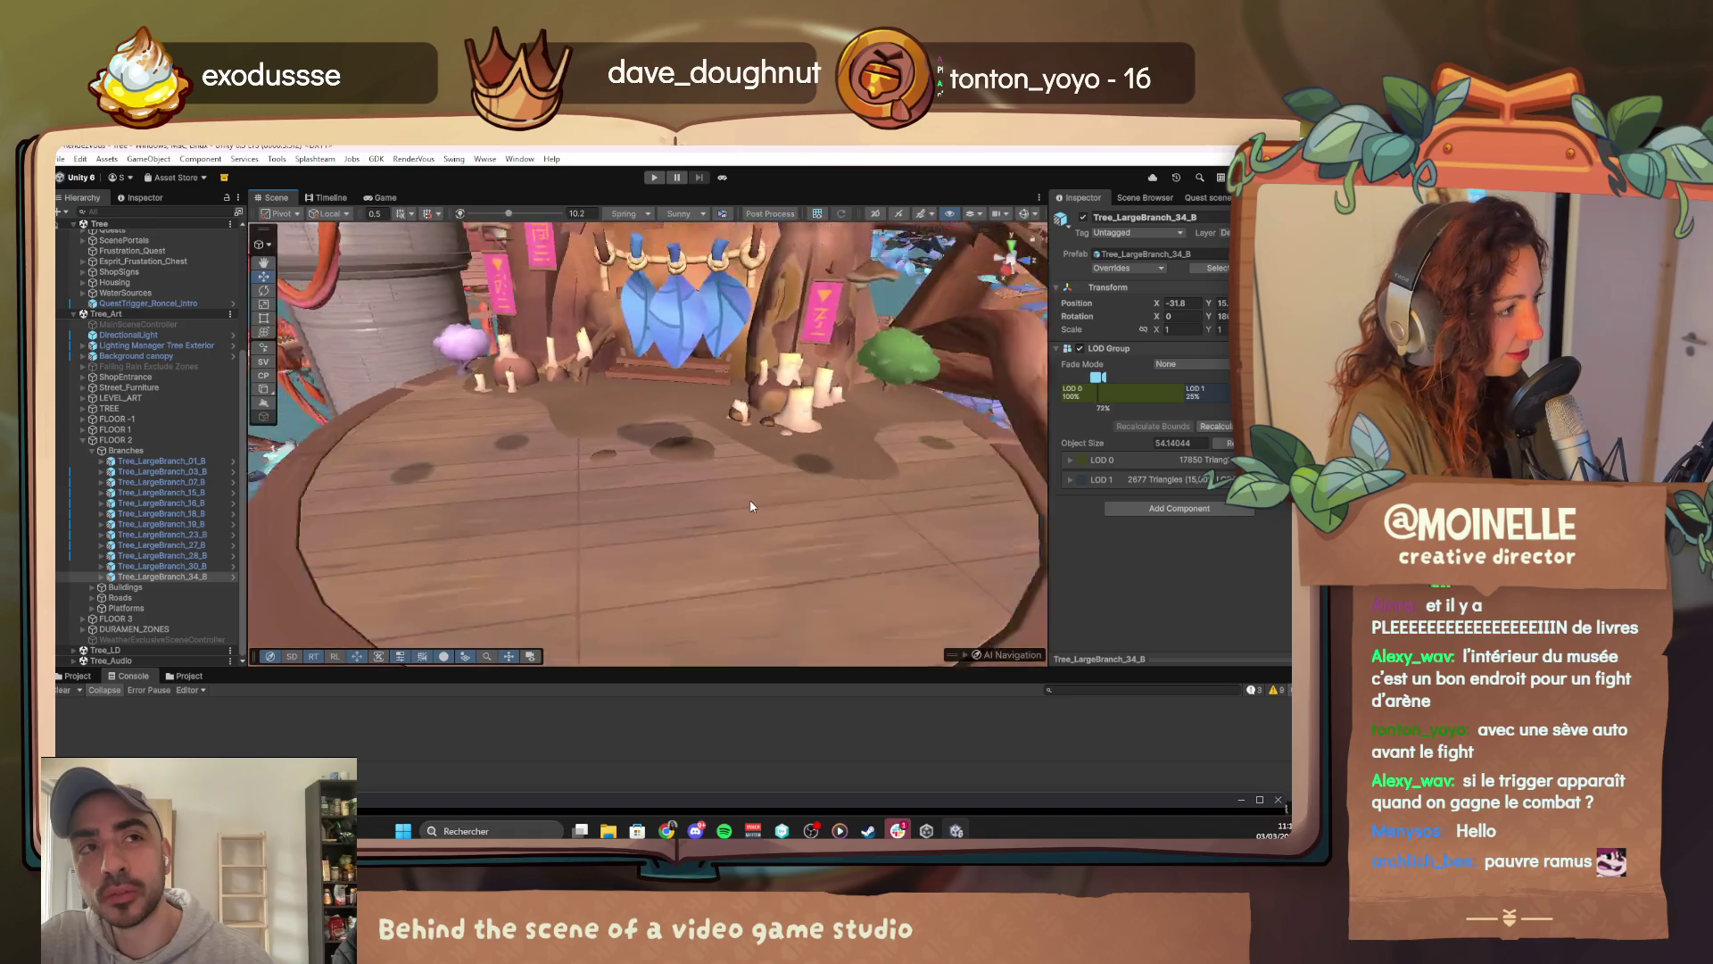
scroll(731, 464, up, 3)
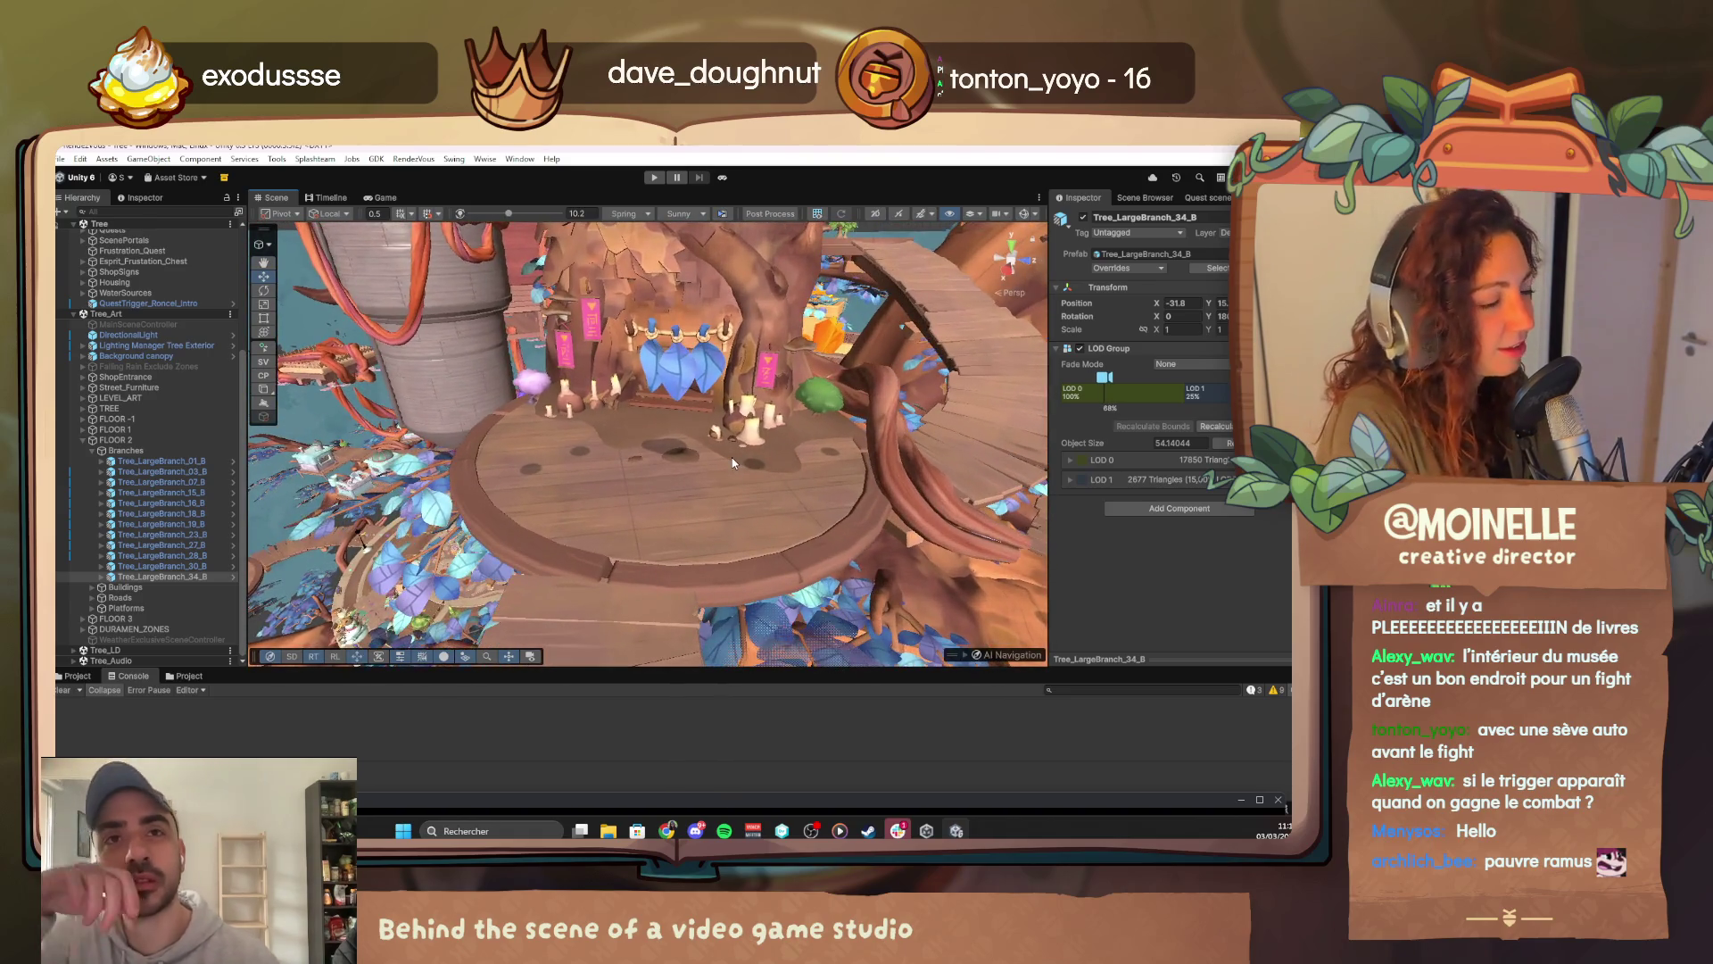
scroll(733, 461, up, 3)
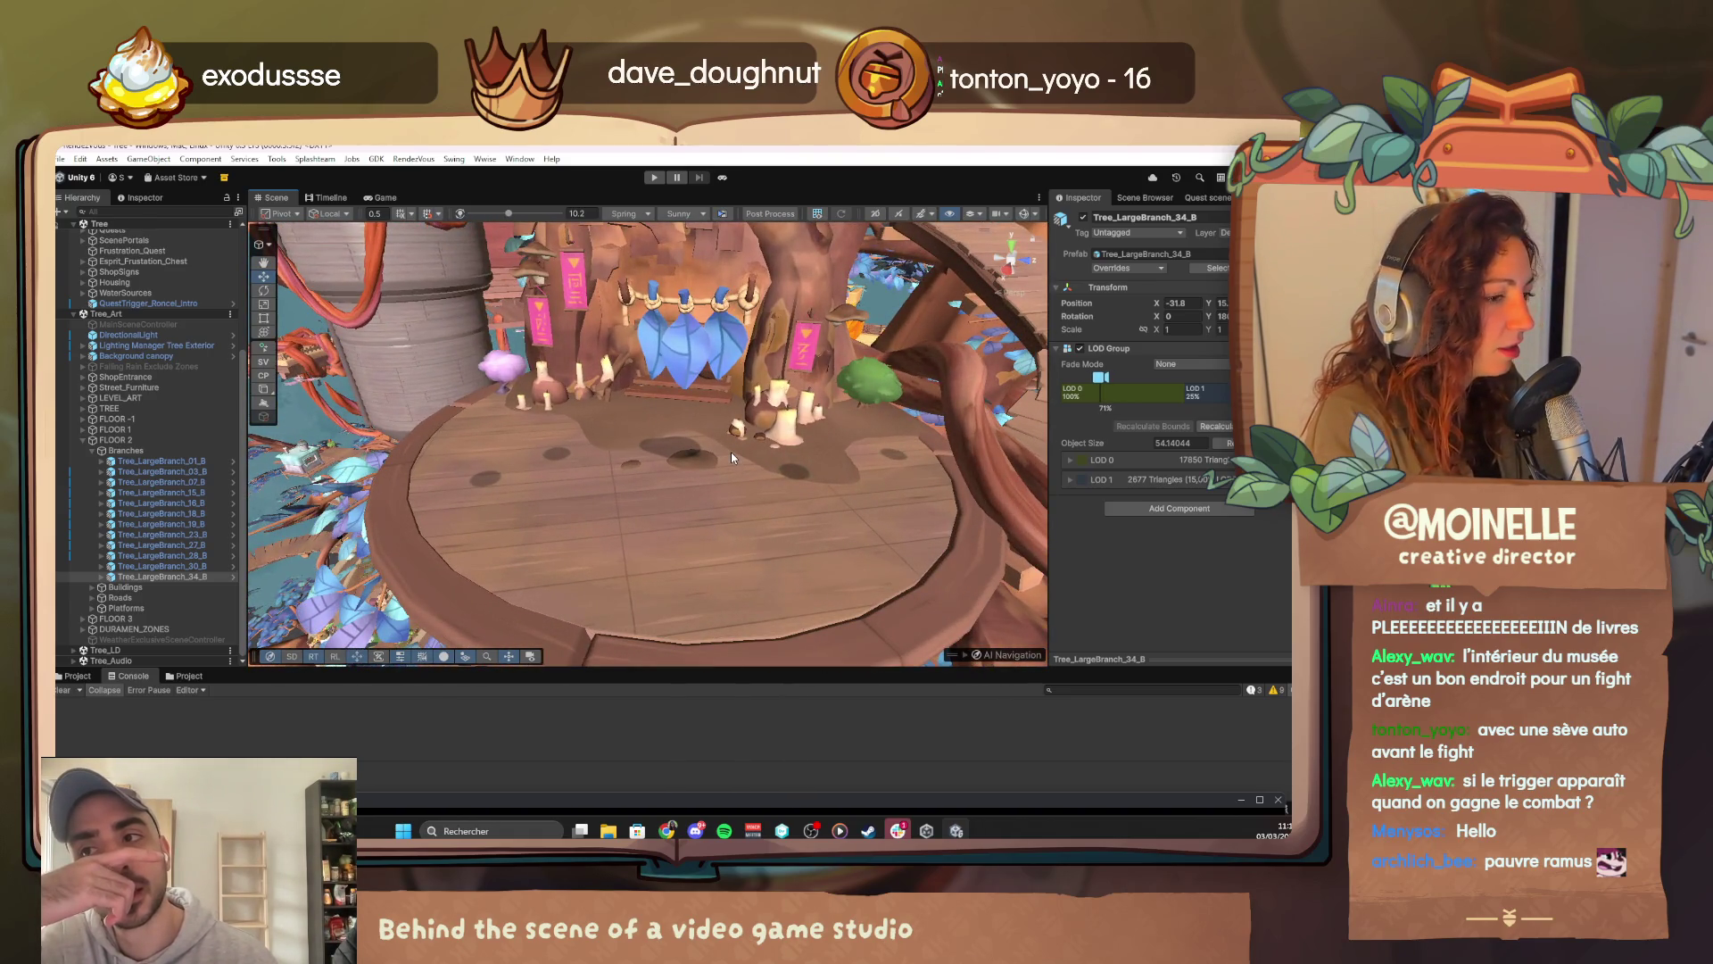
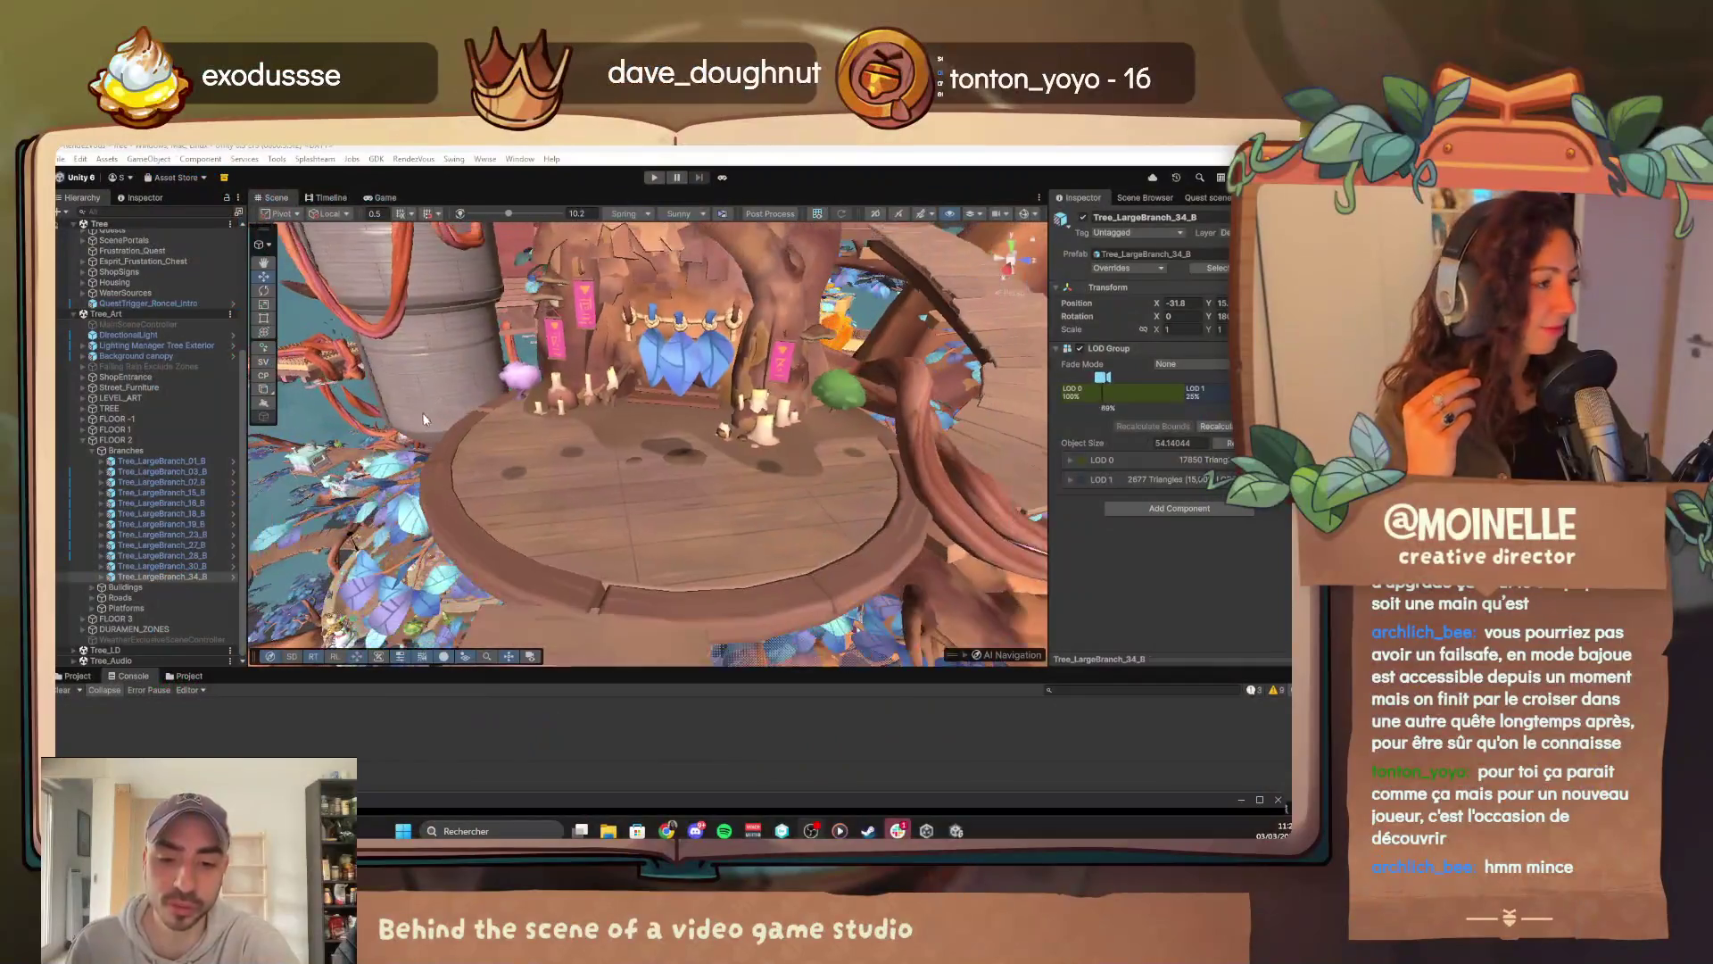
Orbit the Scene view over the treehouse platform, deck and foliage
mouse_move(424, 419)
mouse_down()
mouse_move(372, 533)
mouse_move(537, 364)
mouse_move(571, 485)
mouse_move(549, 437)
mouse_move(596, 461)
mouse_move(919, 386)
mouse_move(580, 509)
mouse_move(577, 400)
mouse_up()
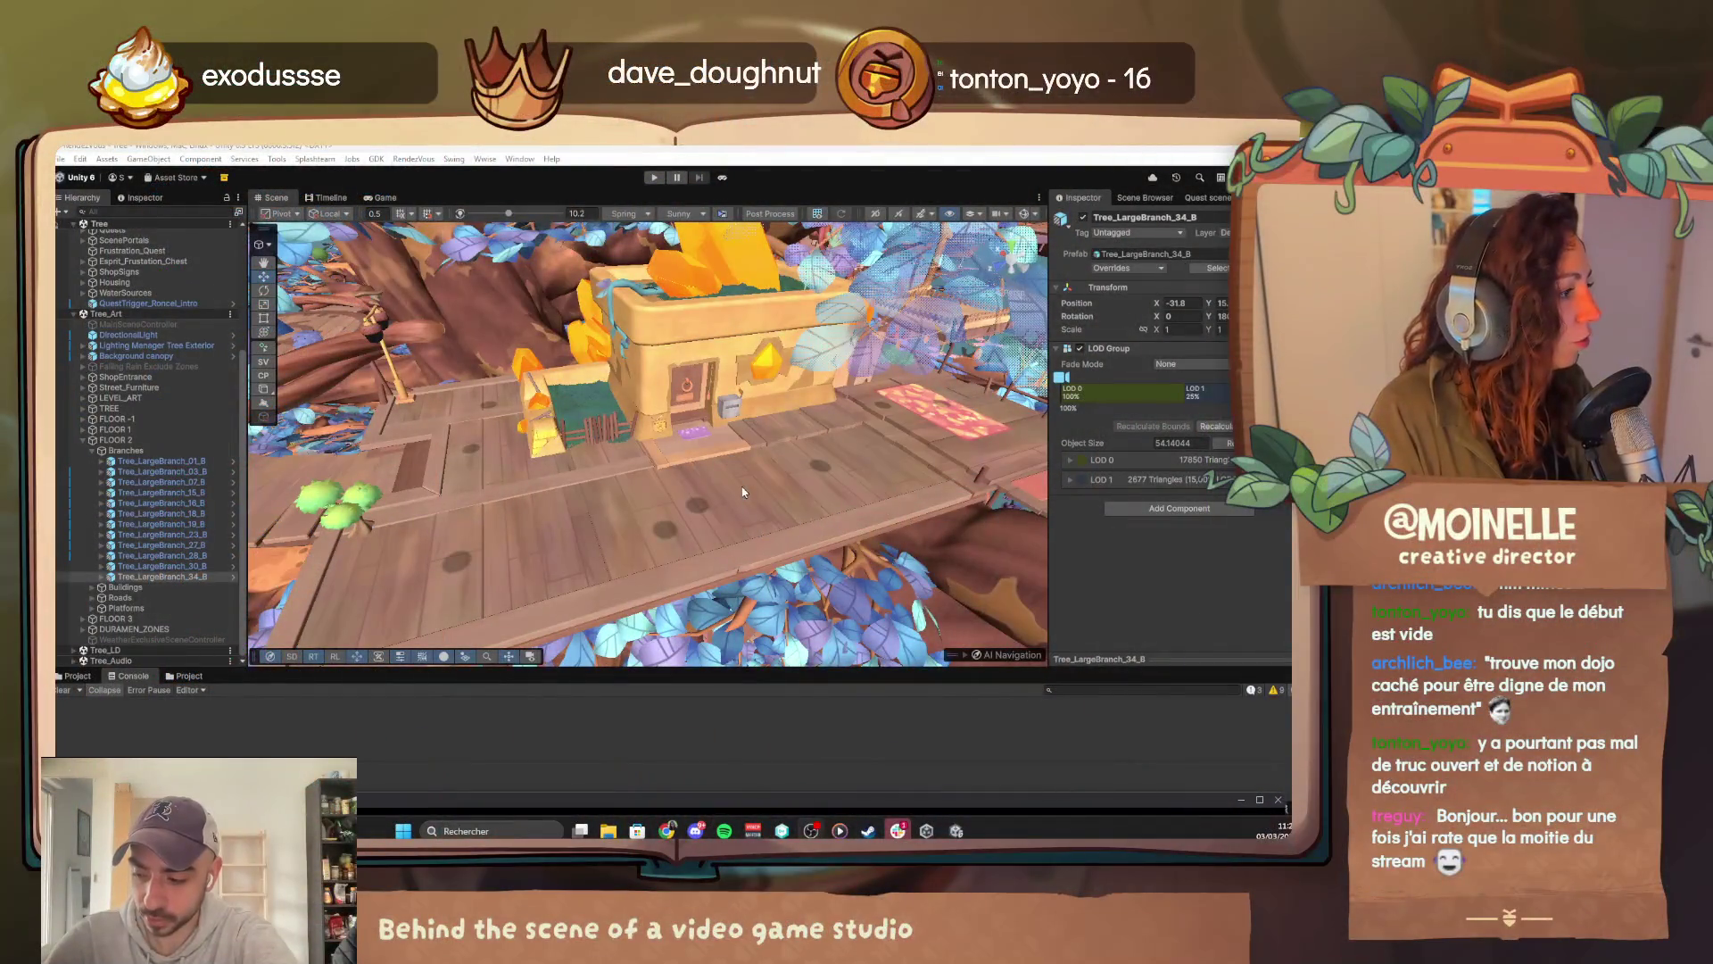
mouse_move(754, 411)
mouse_down()
mouse_move(736, 348)
mouse_move(979, 367)
mouse_move(754, 445)
mouse_up()
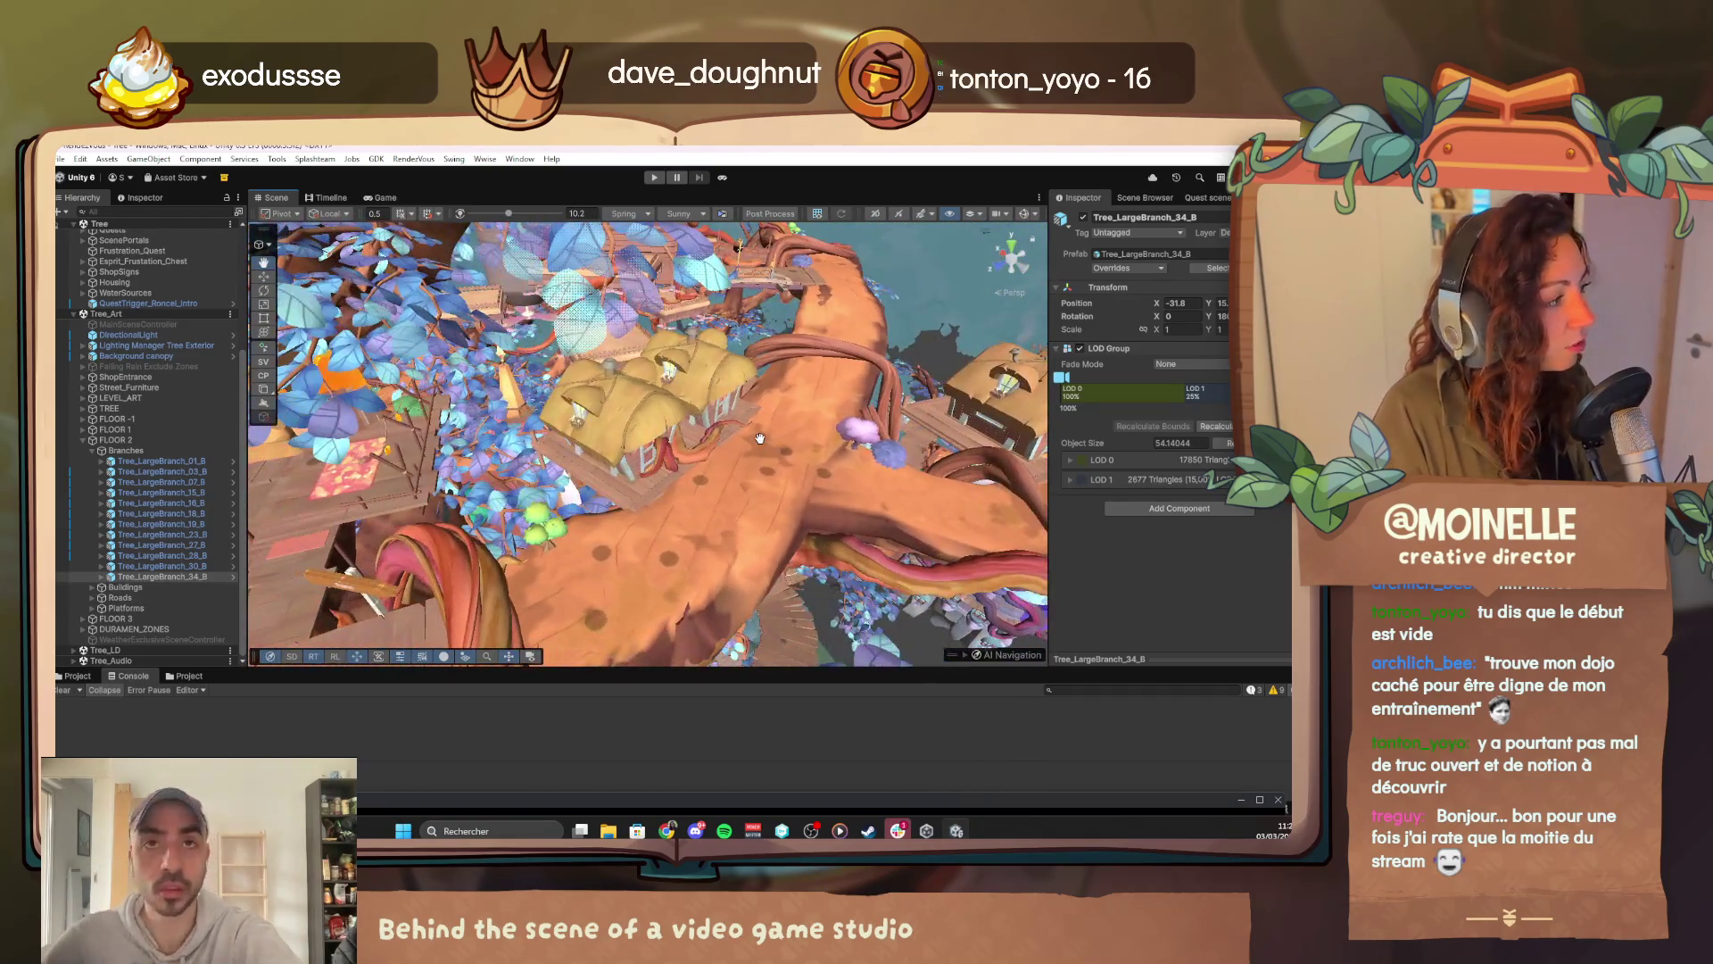
mouse_move(483, 415)
mouse_down()
mouse_move(561, 397)
mouse_move(712, 435)
mouse_move(770, 415)
mouse_move(948, 145)
mouse_up()
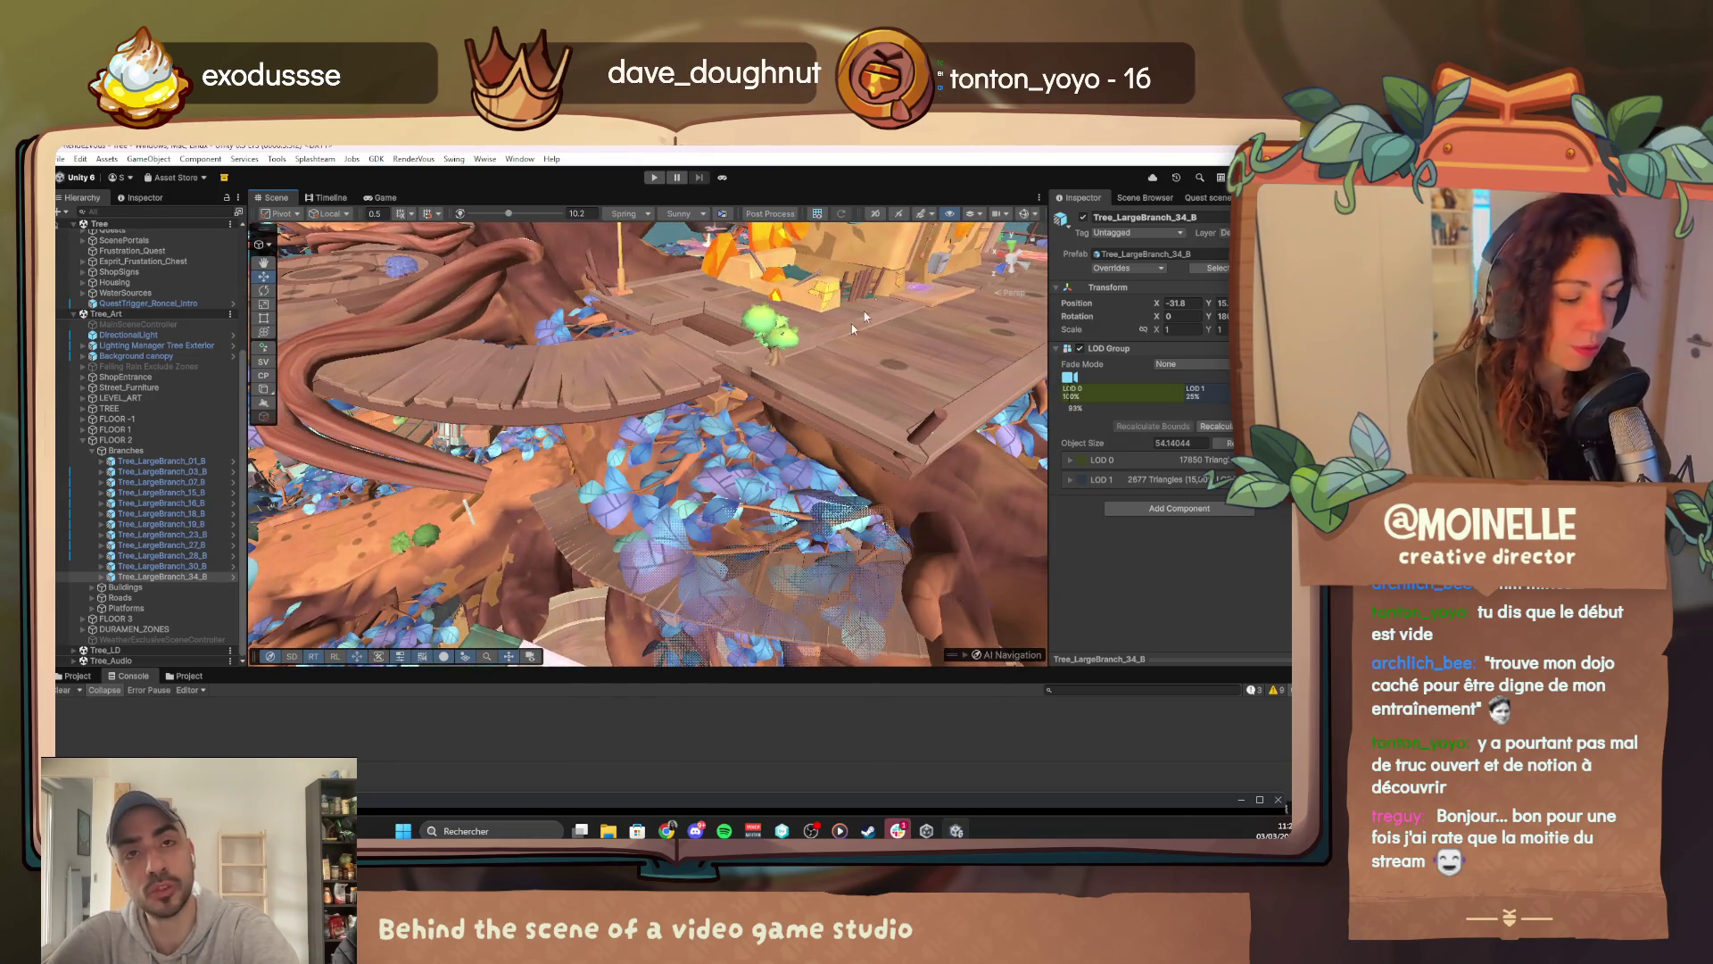
Fly in close on the yellow hut and its walkway, then enter play mode
drag(541, 403, 643, 375)
drag(431, 429, 430, 427)
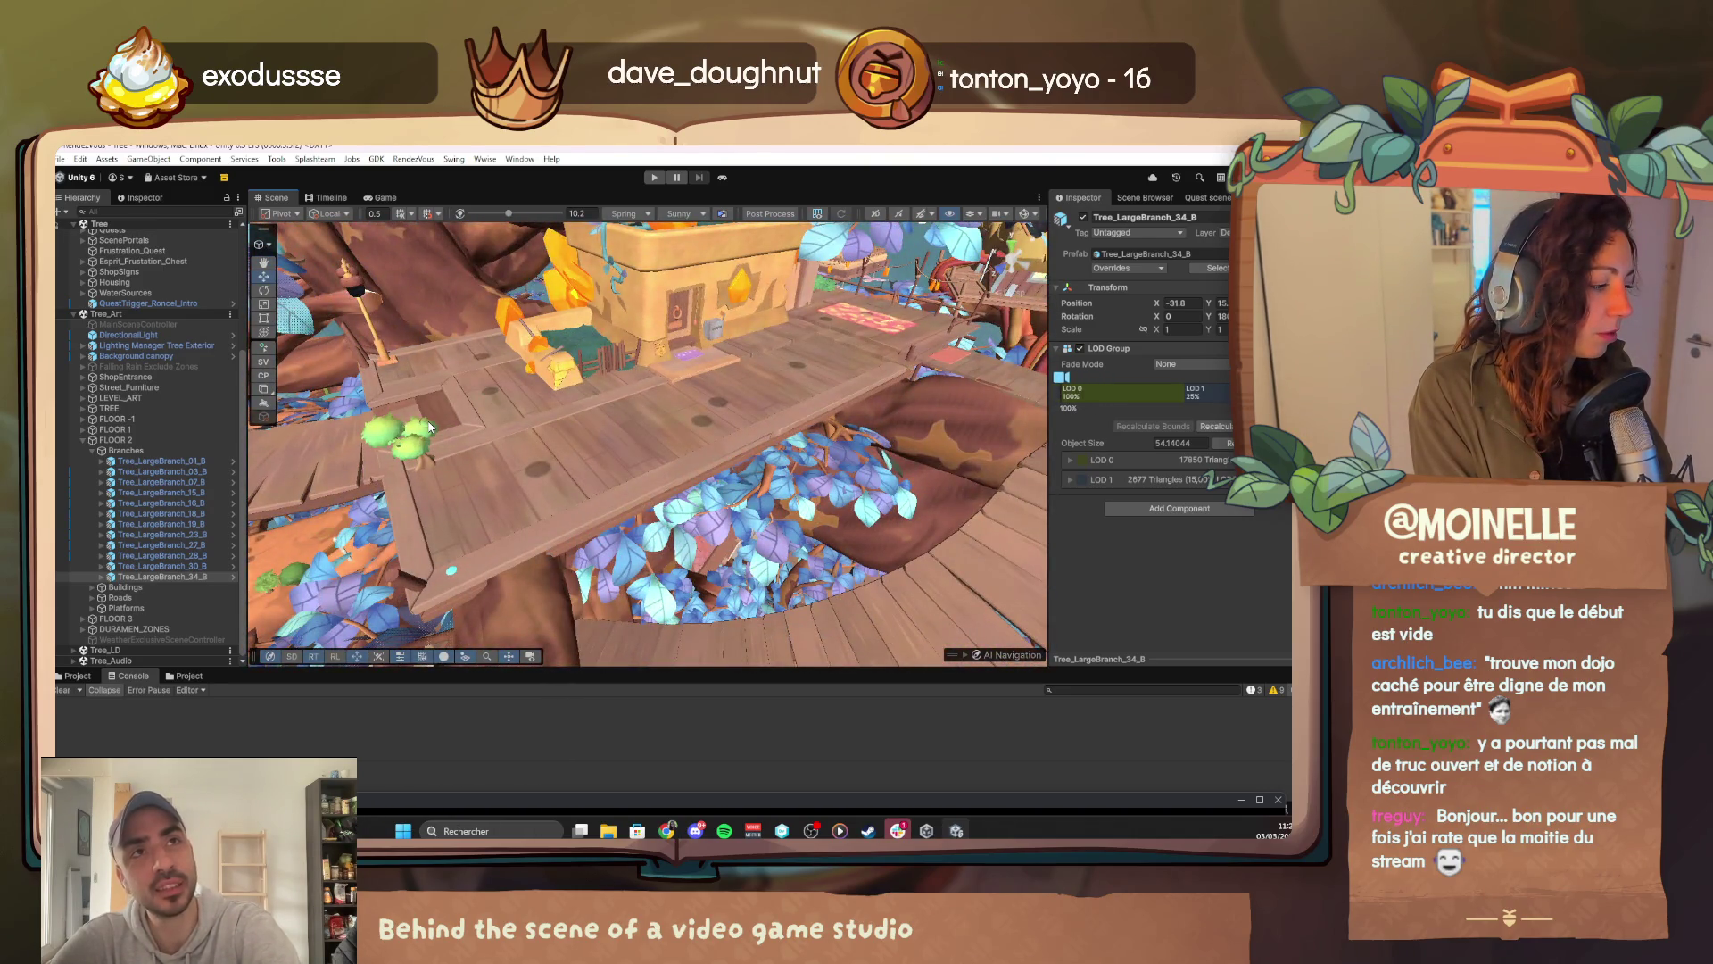
click(652, 178)
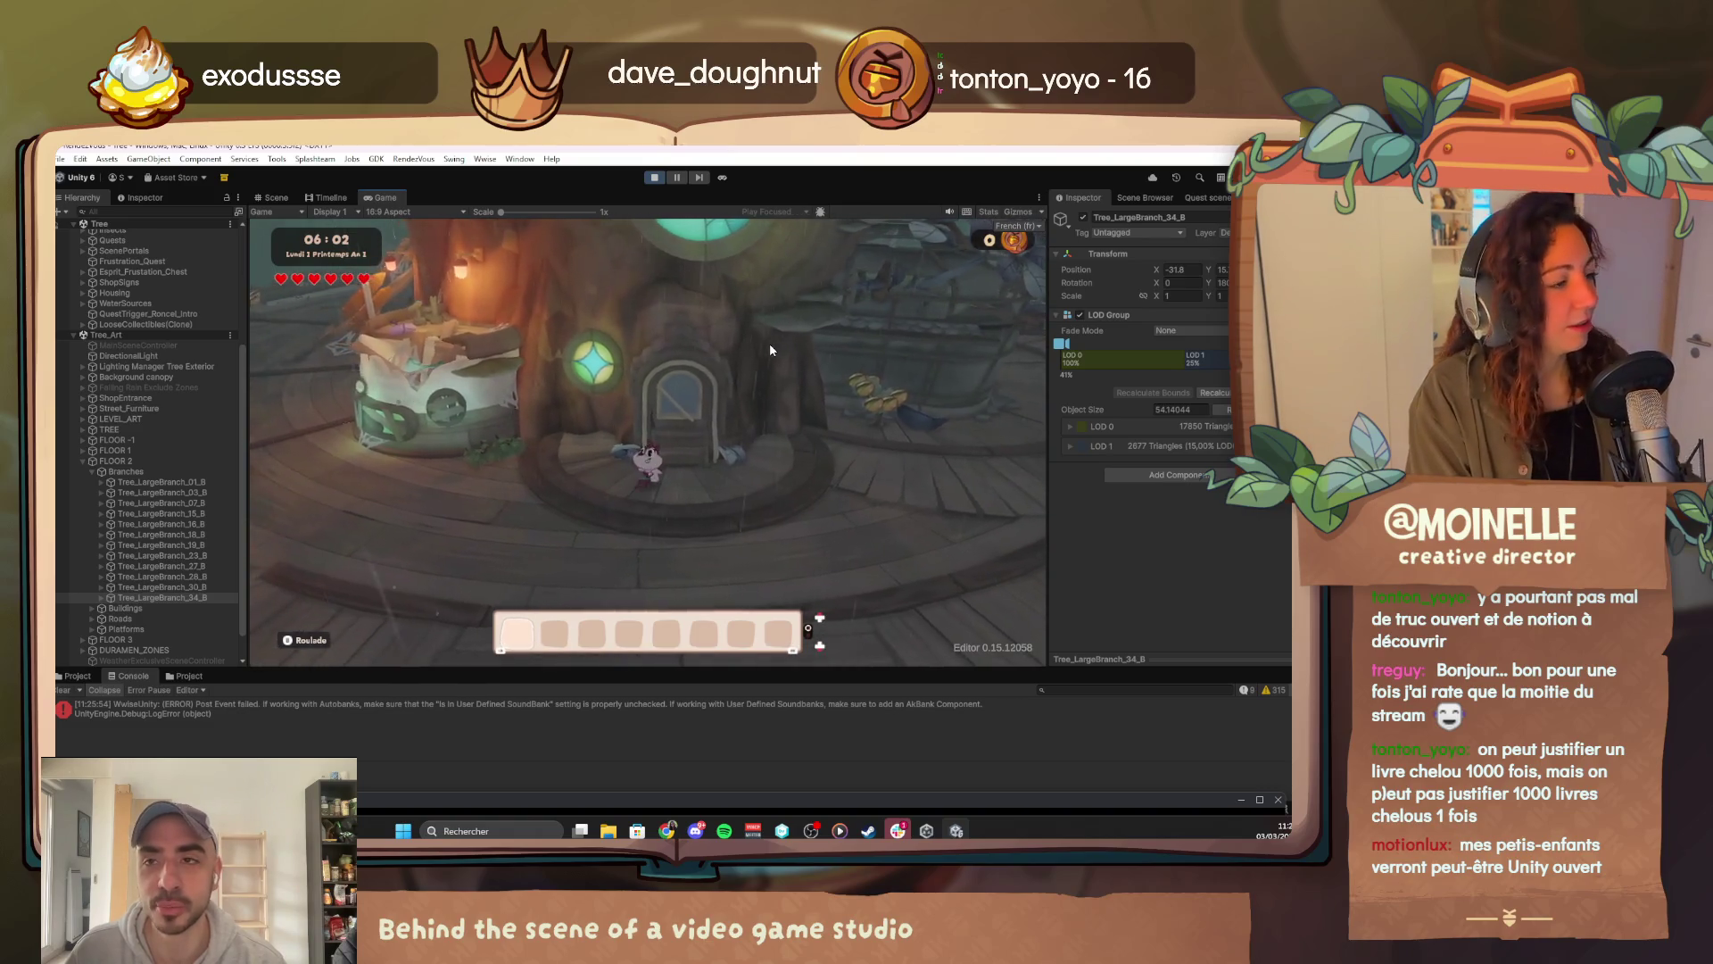
Maximize the Game view and fly the character through the level in god mode
right_click(379, 199)
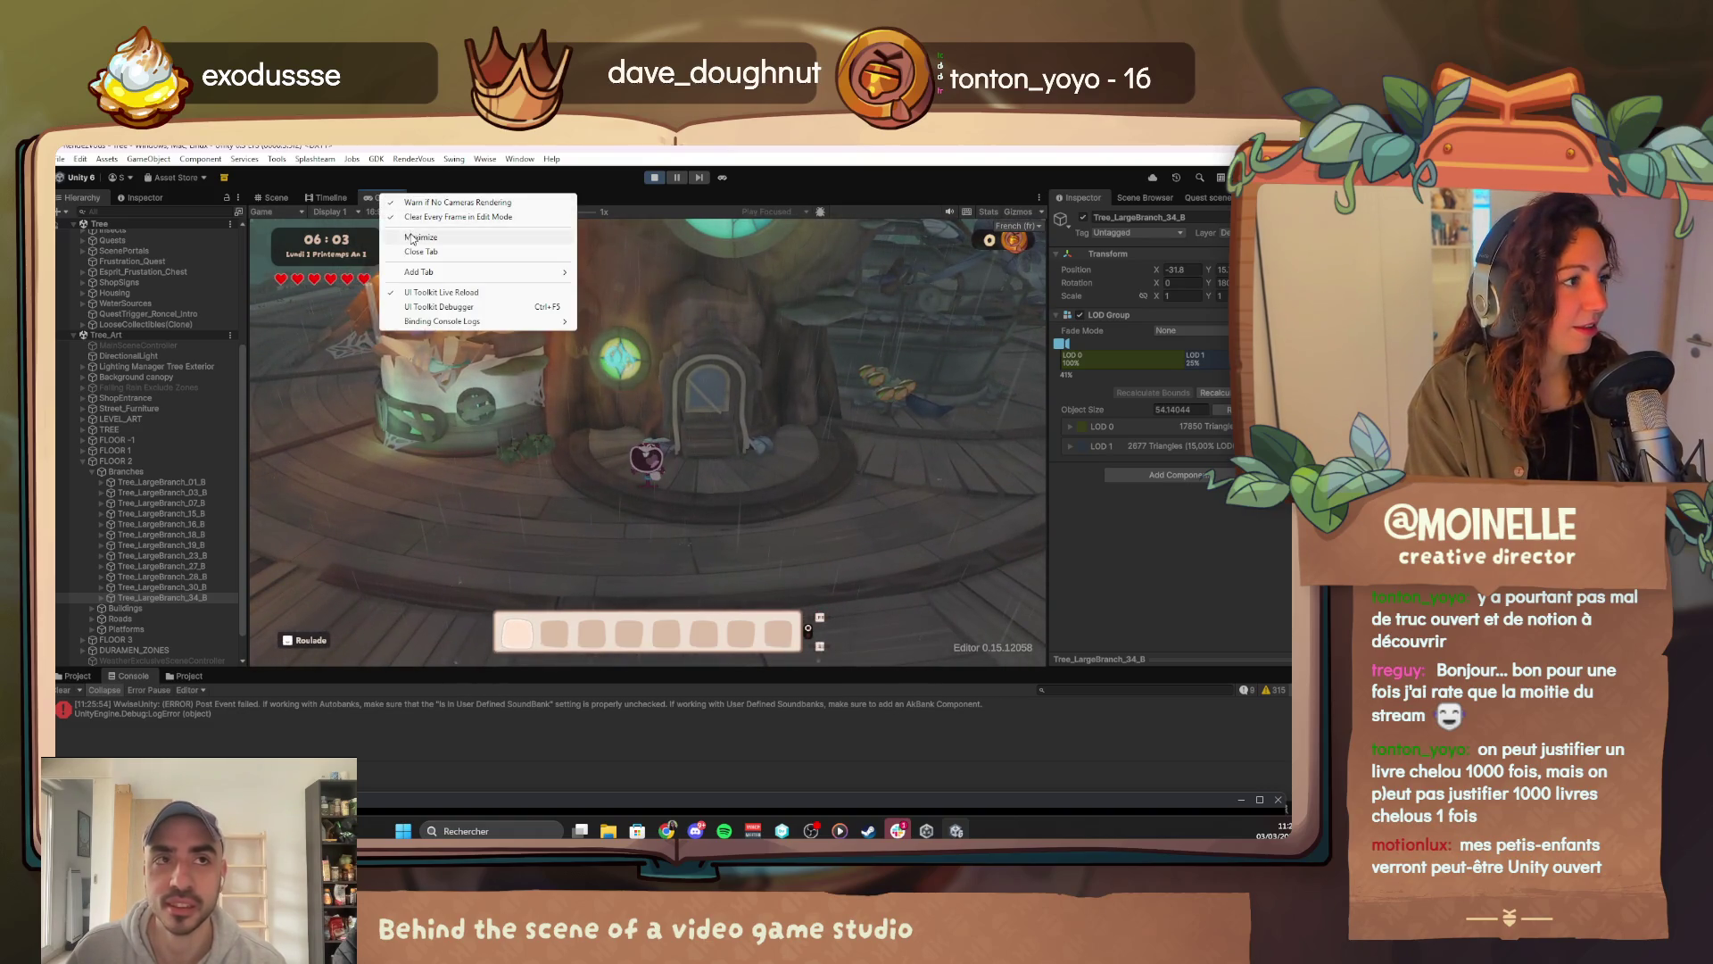
click(409, 232)
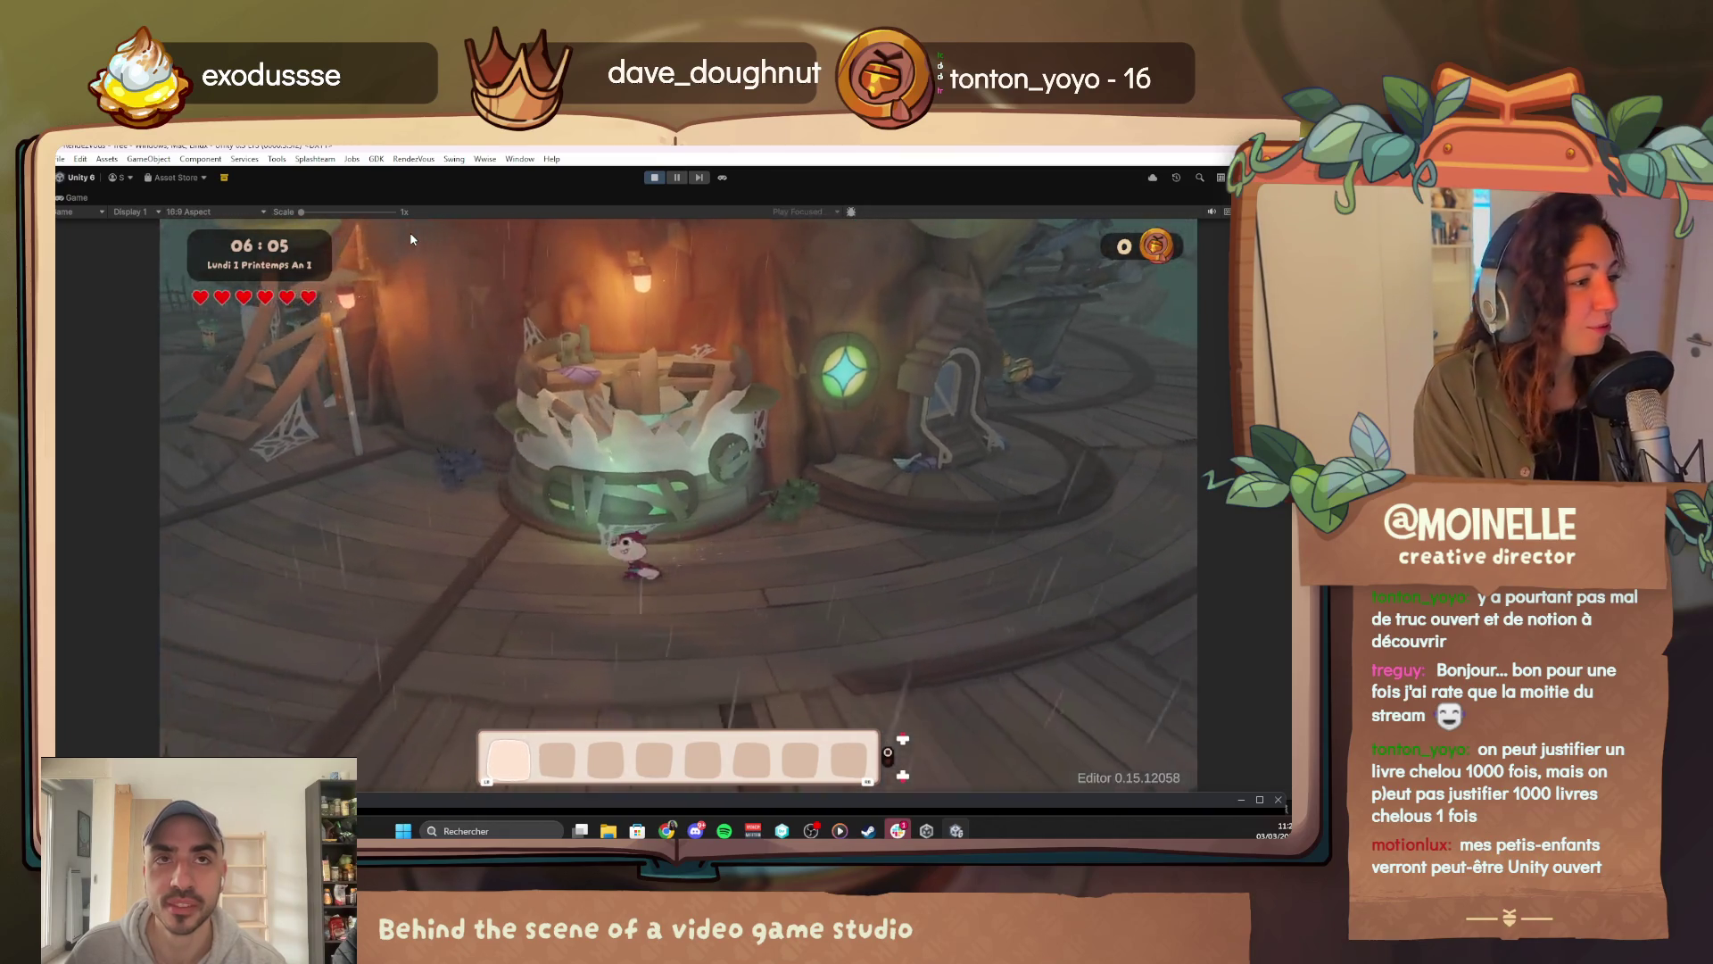
key(F4)
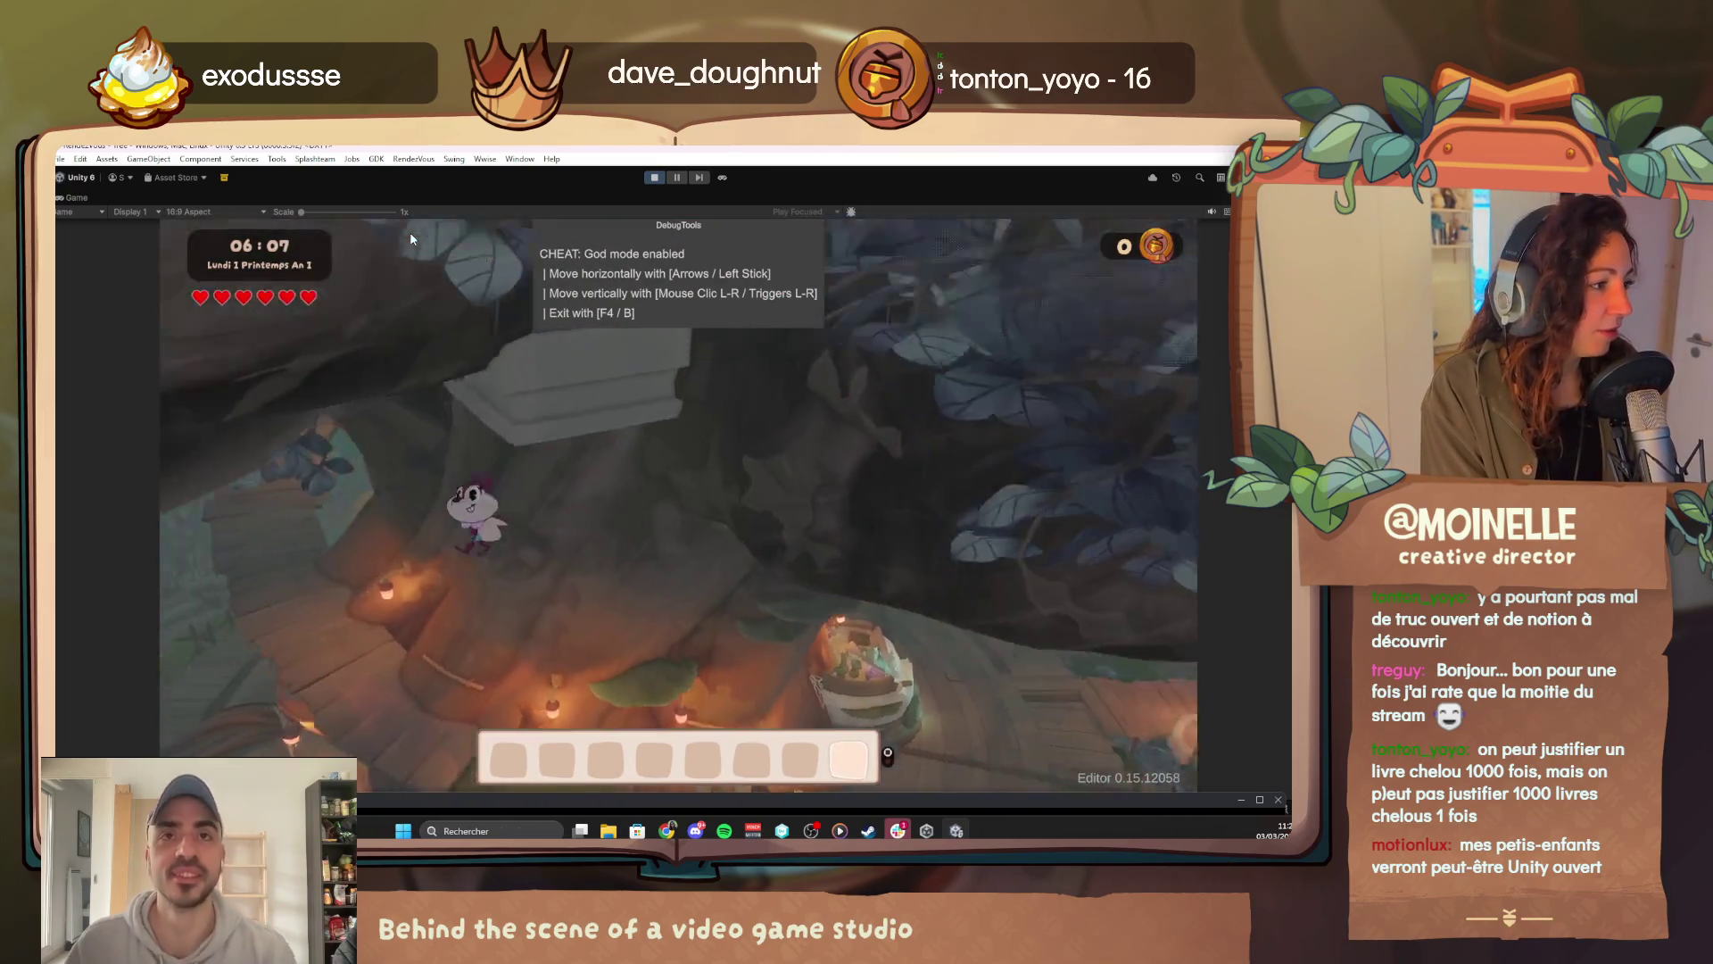
key(Right)
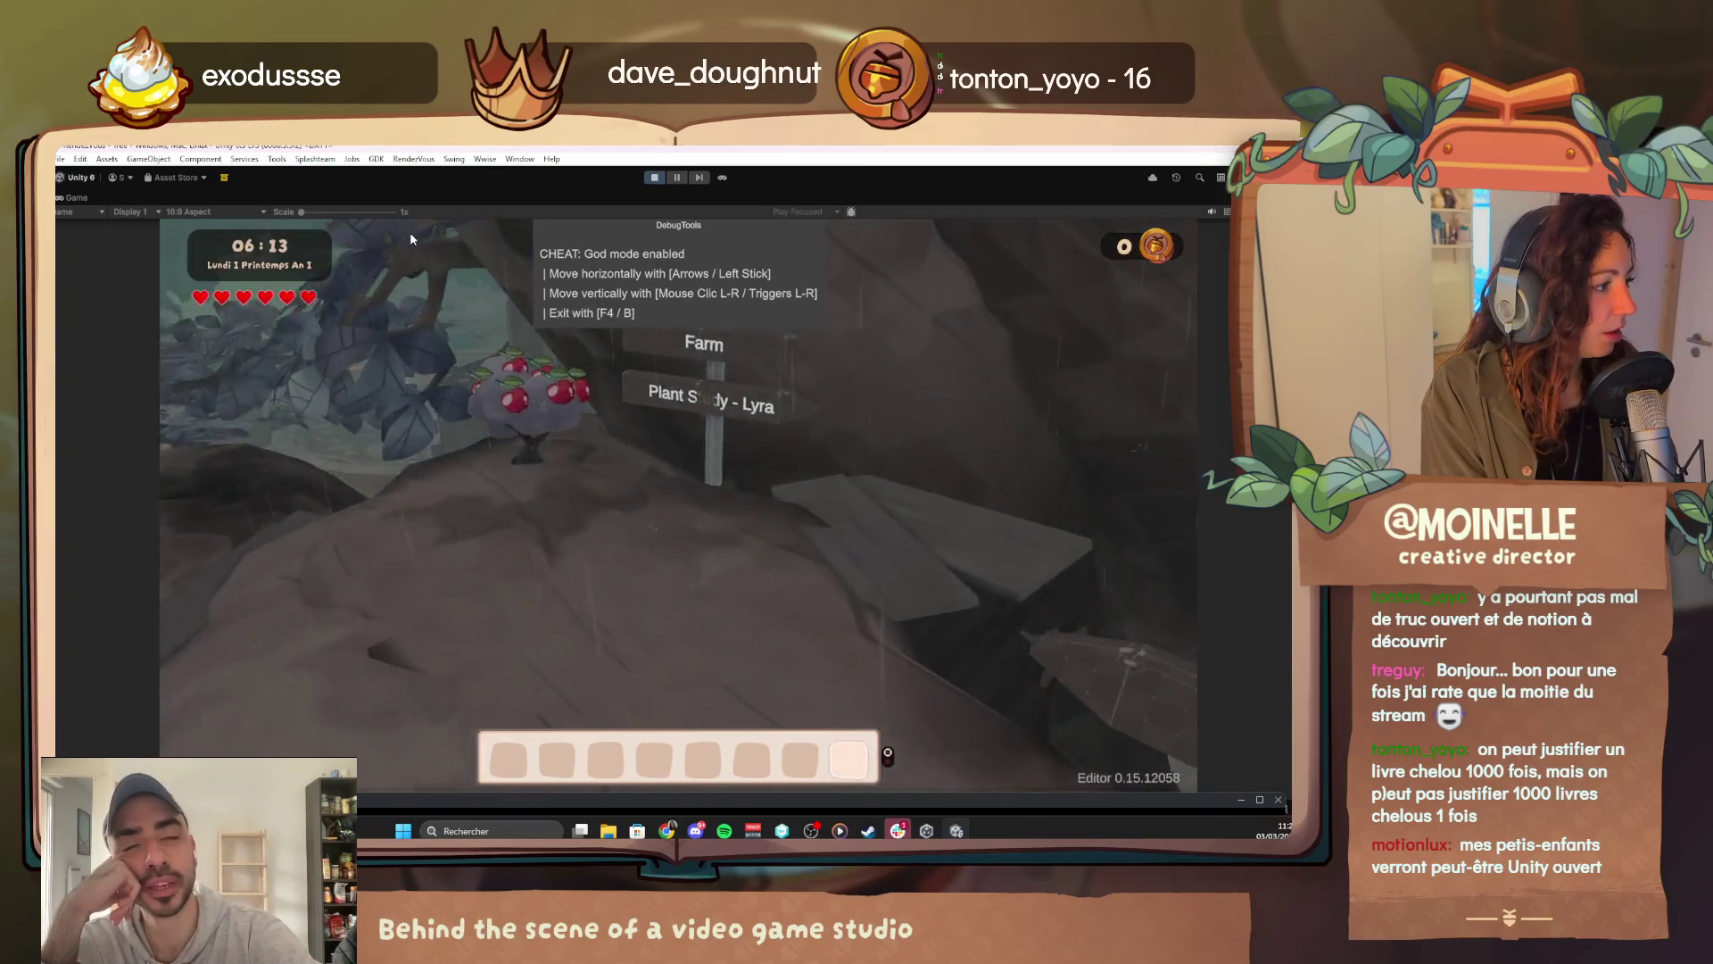
Leave god mode and show the debug menu's Quests page
key(F4)
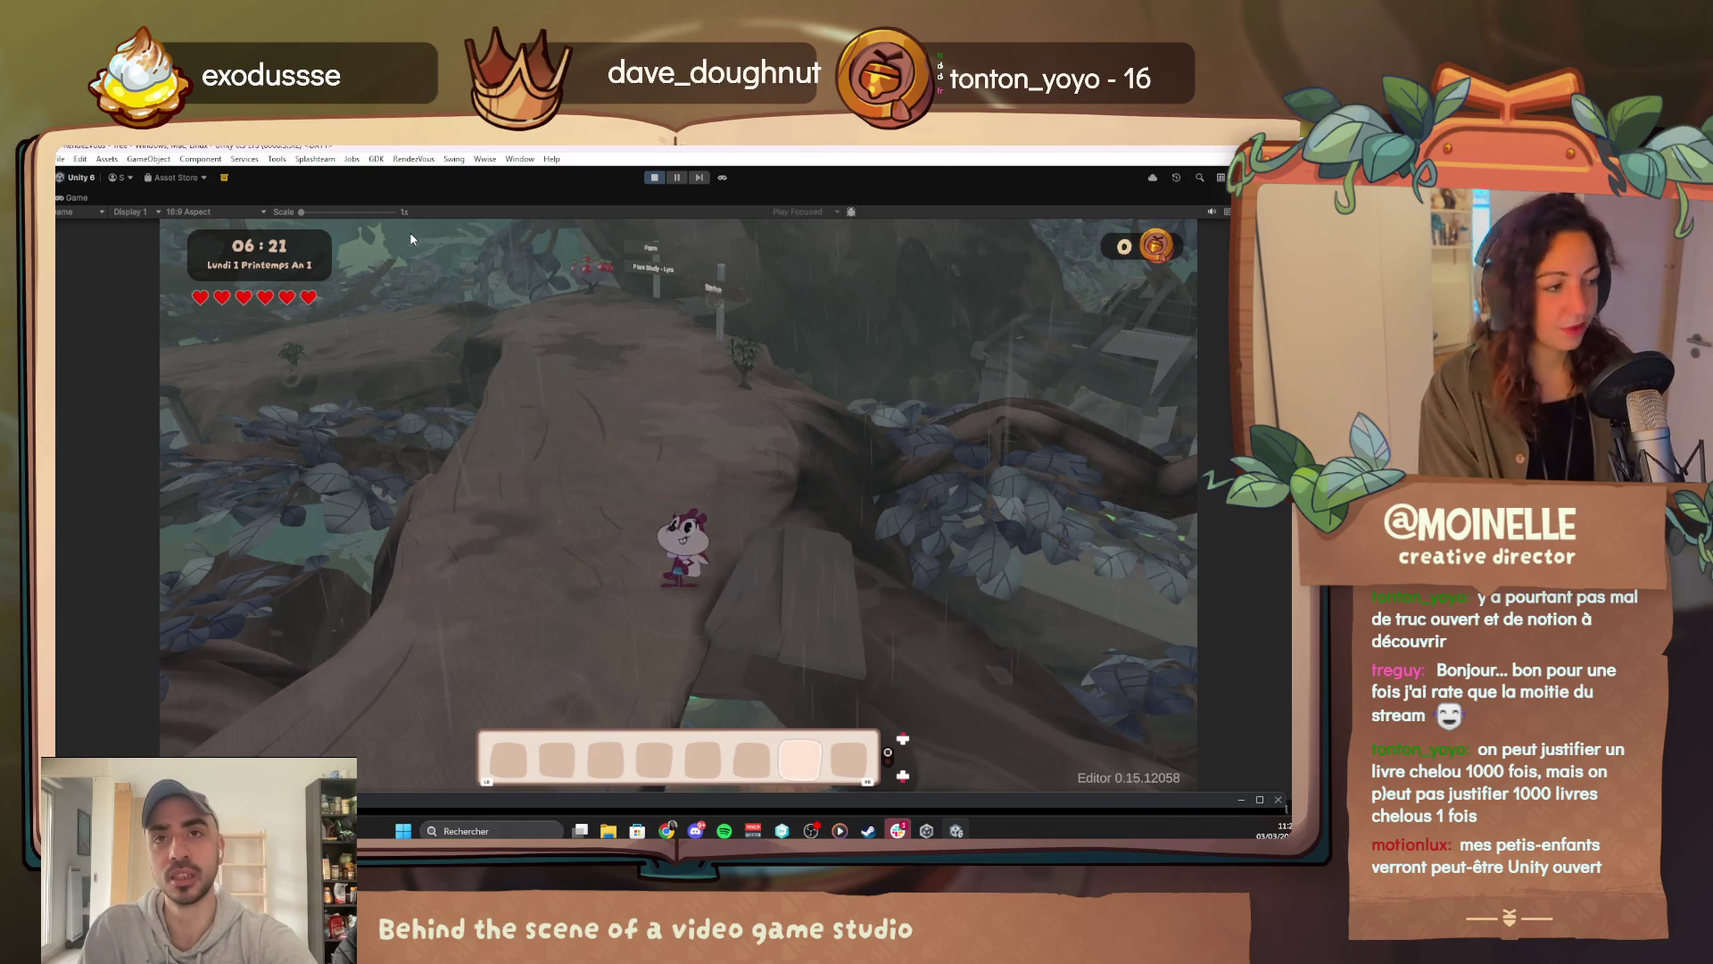
key(F1)
click(245, 337)
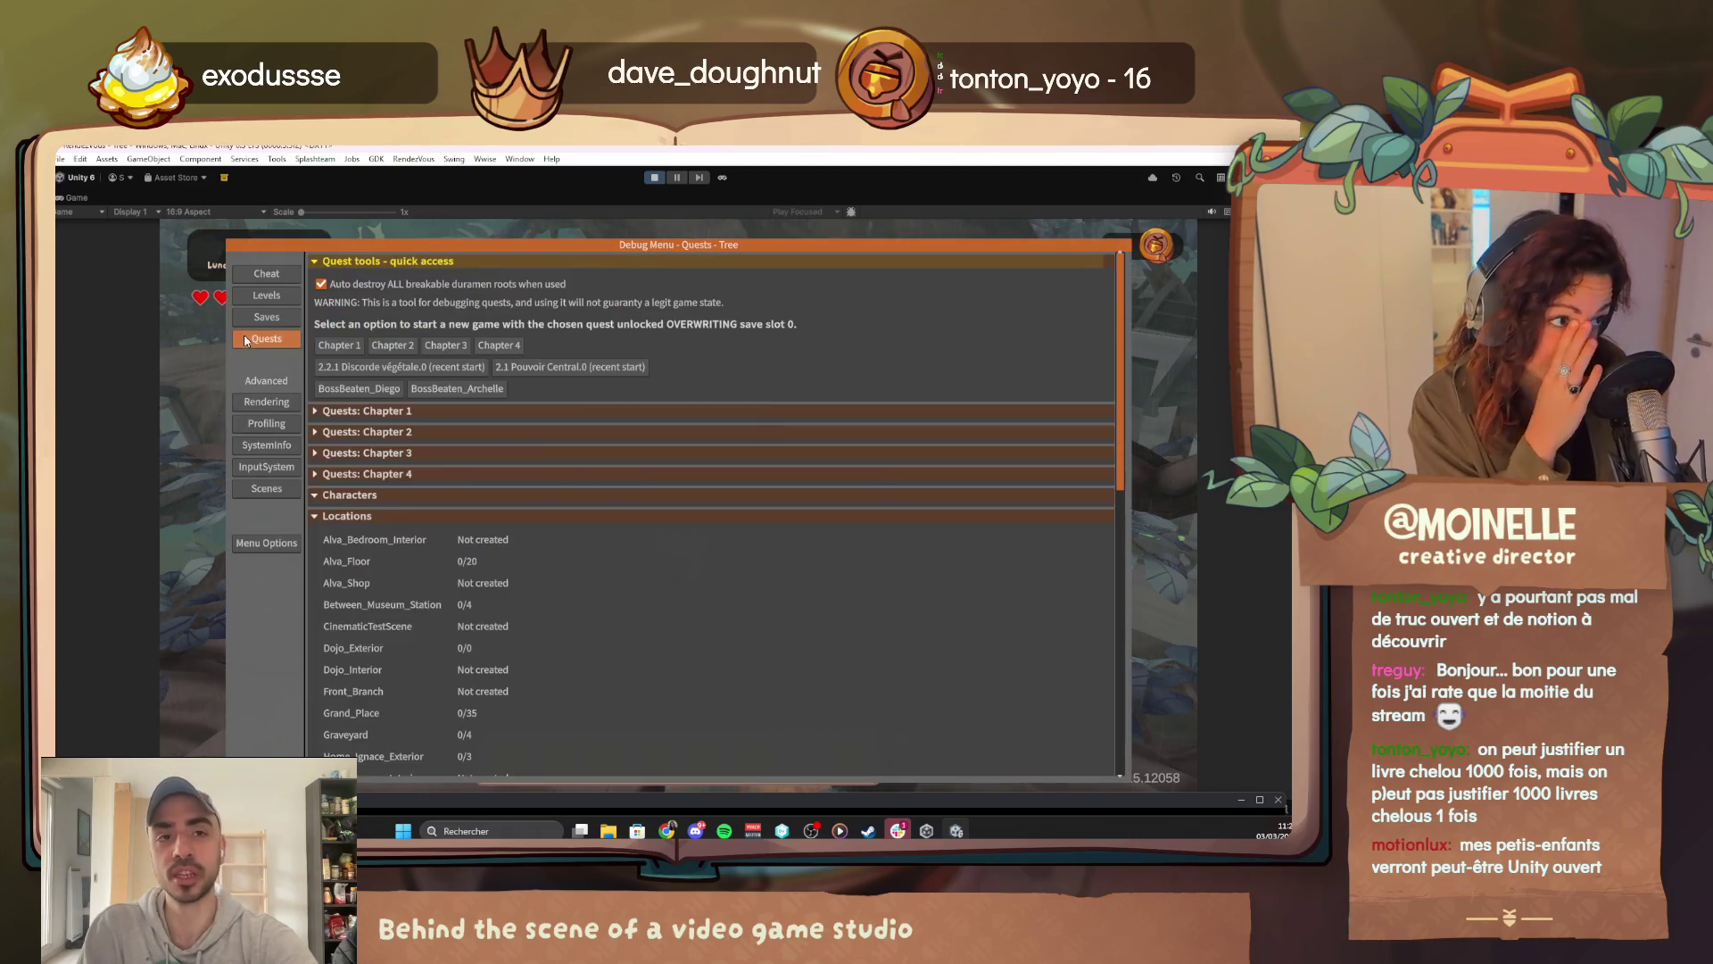
Expand the Chapter 1 quest list in the debug menu and jump to quest 1.5
click(362, 432)
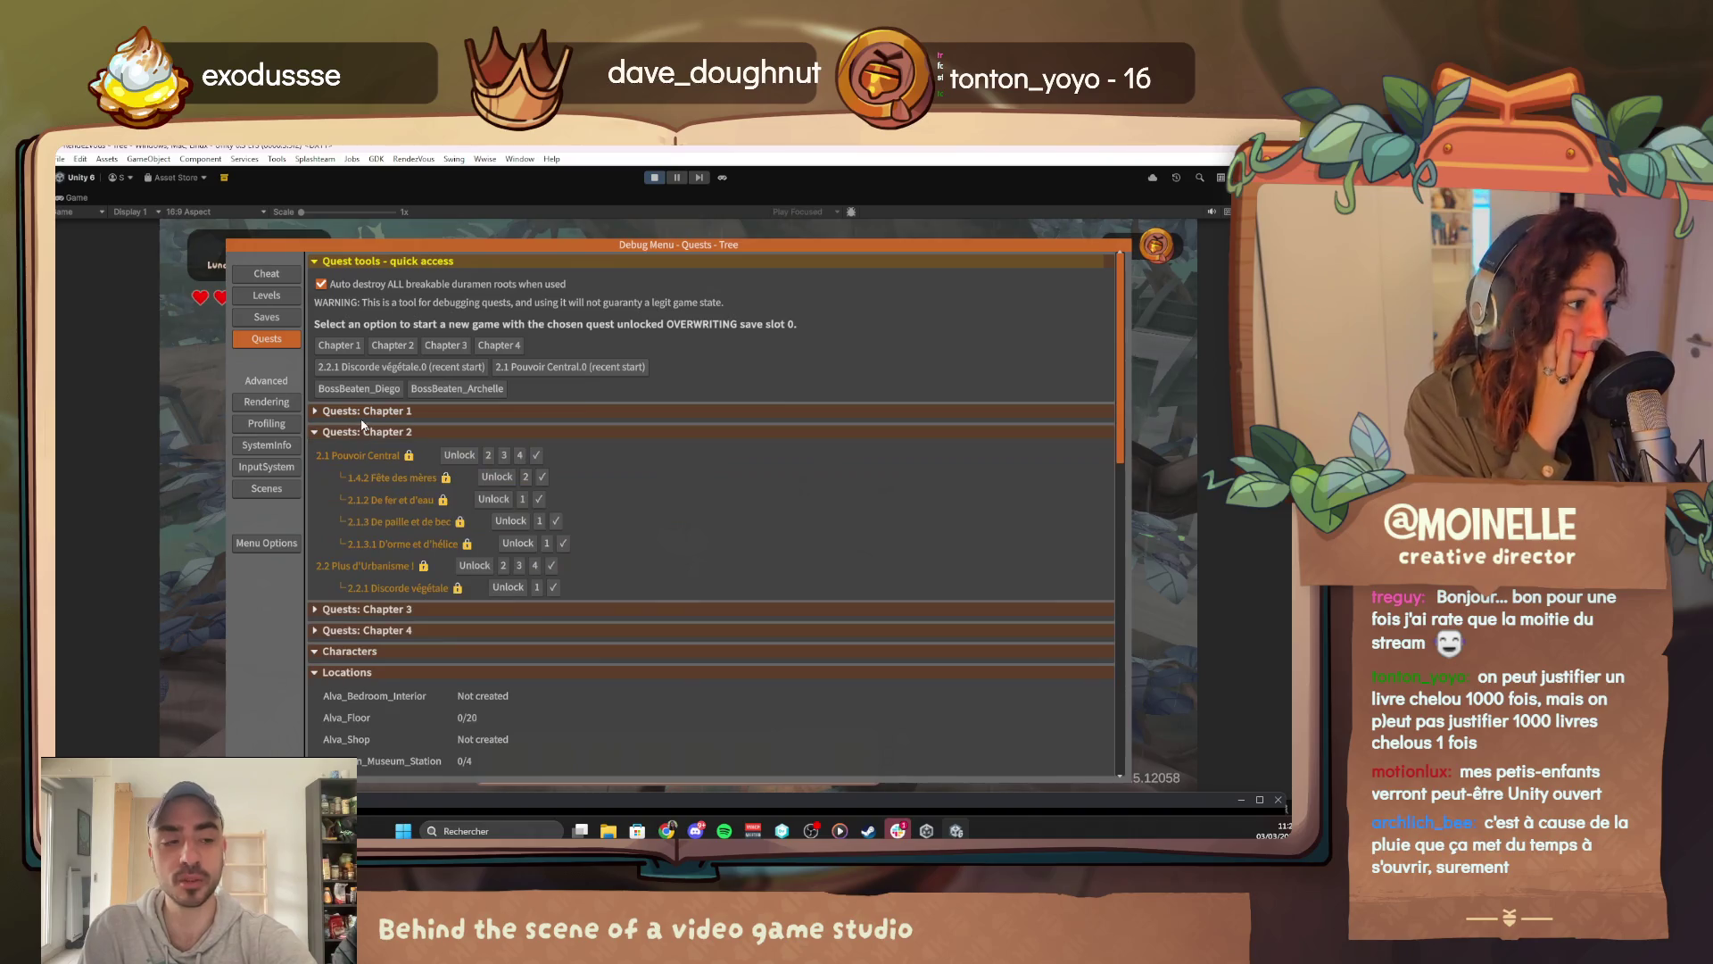
click(402, 413)
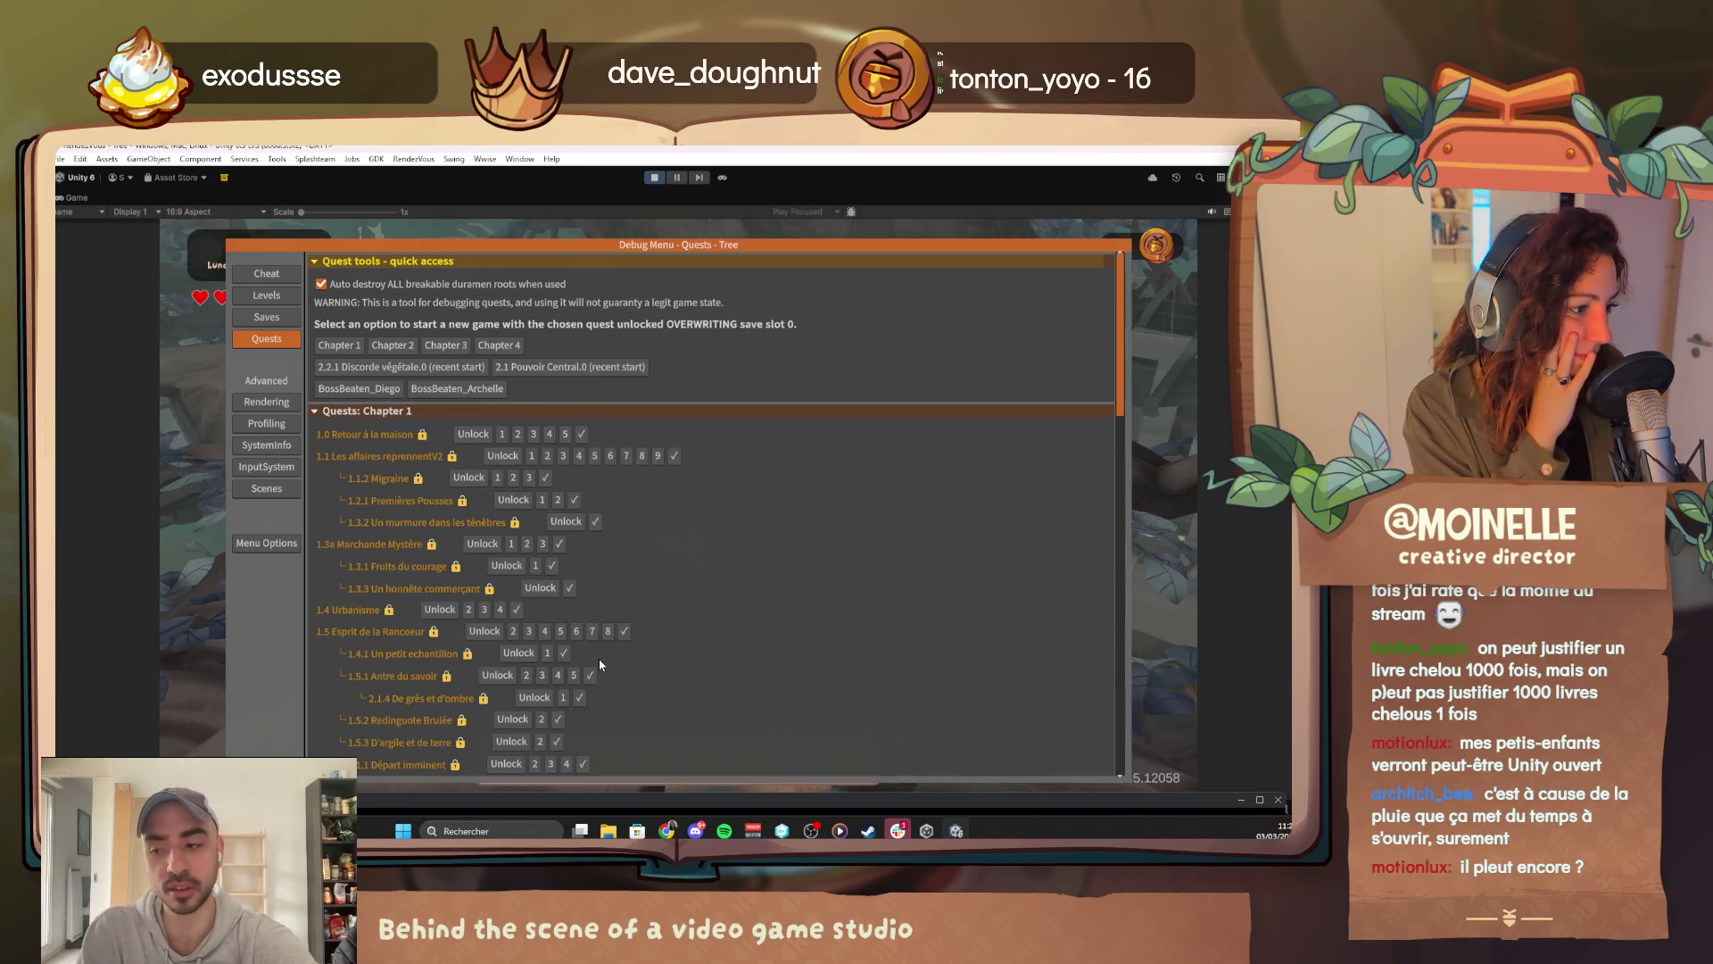
scroll(598, 655, down, 2)
click(629, 550)
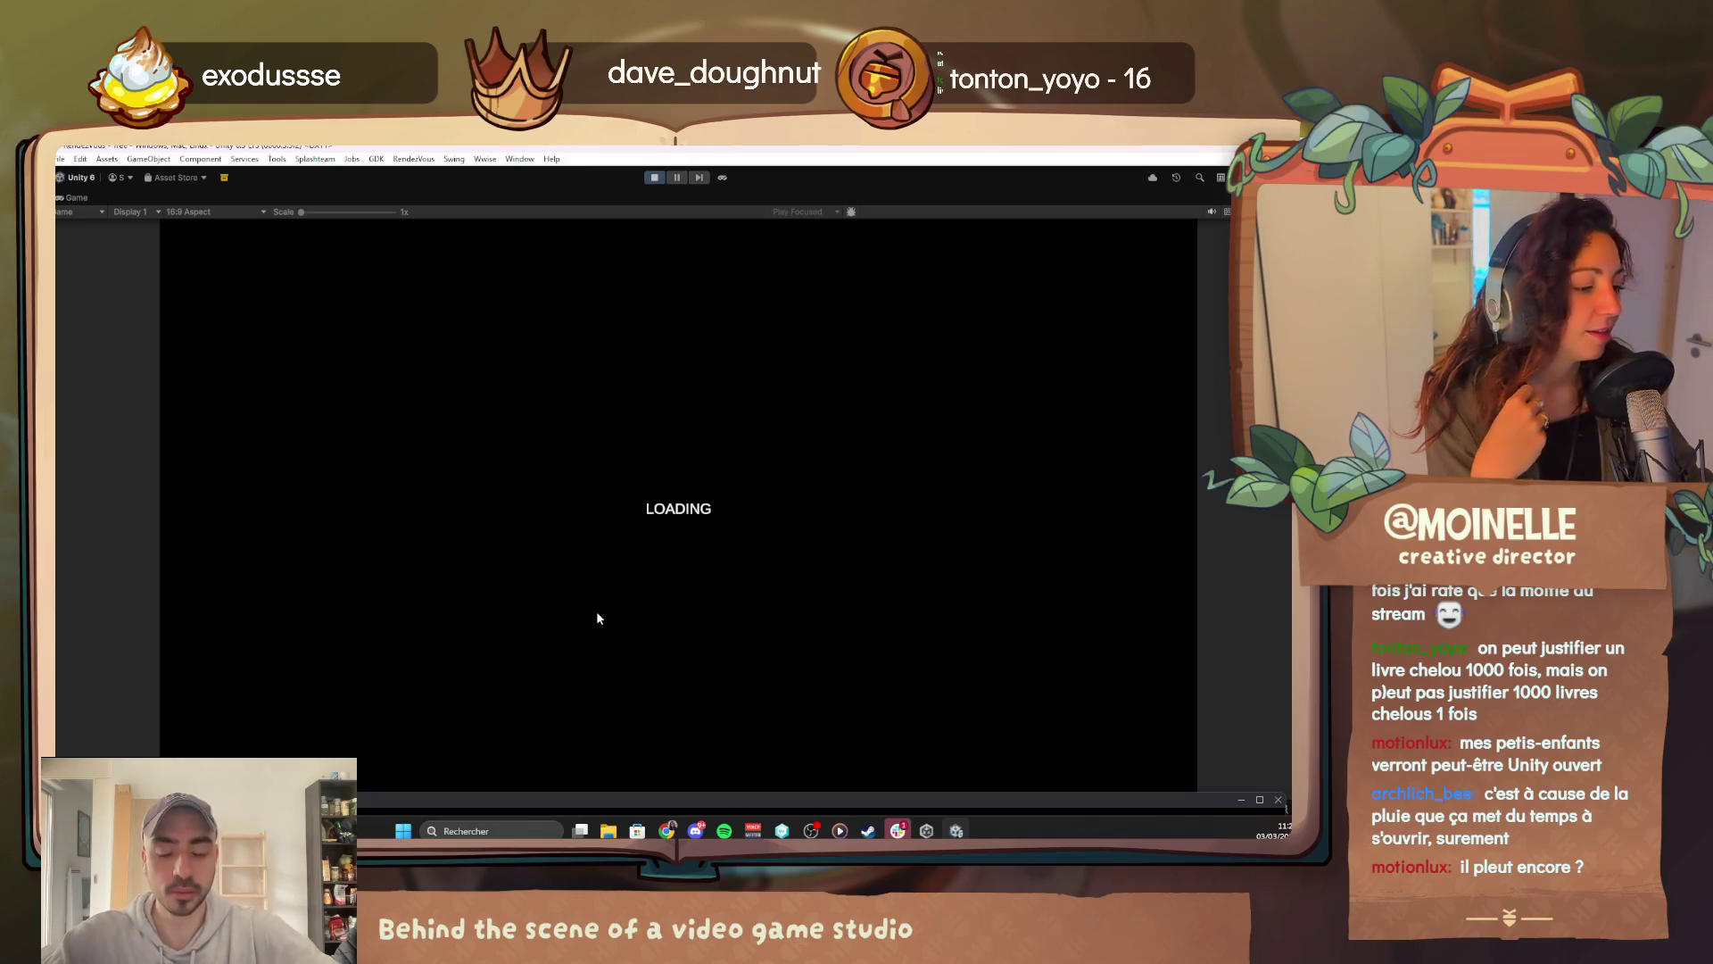
Toggle the Play button off to exit play mode
click(655, 179)
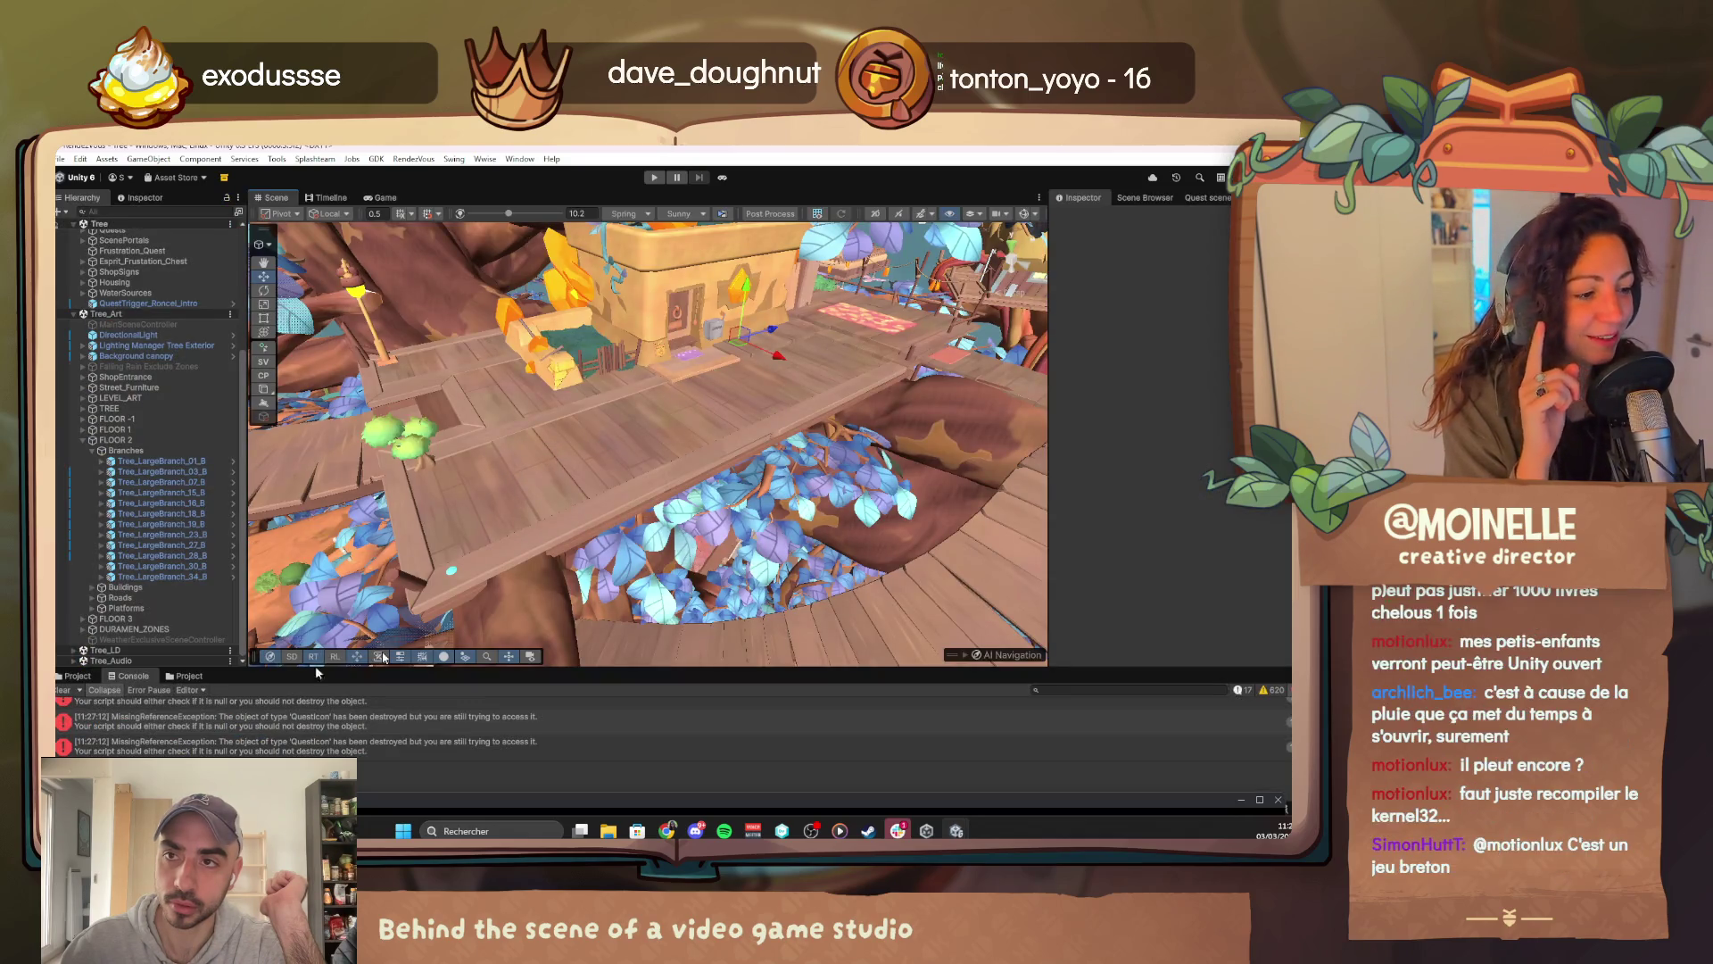
Clear the MissingReferenceException errors from the Console and use Launch from boot
click(57, 694)
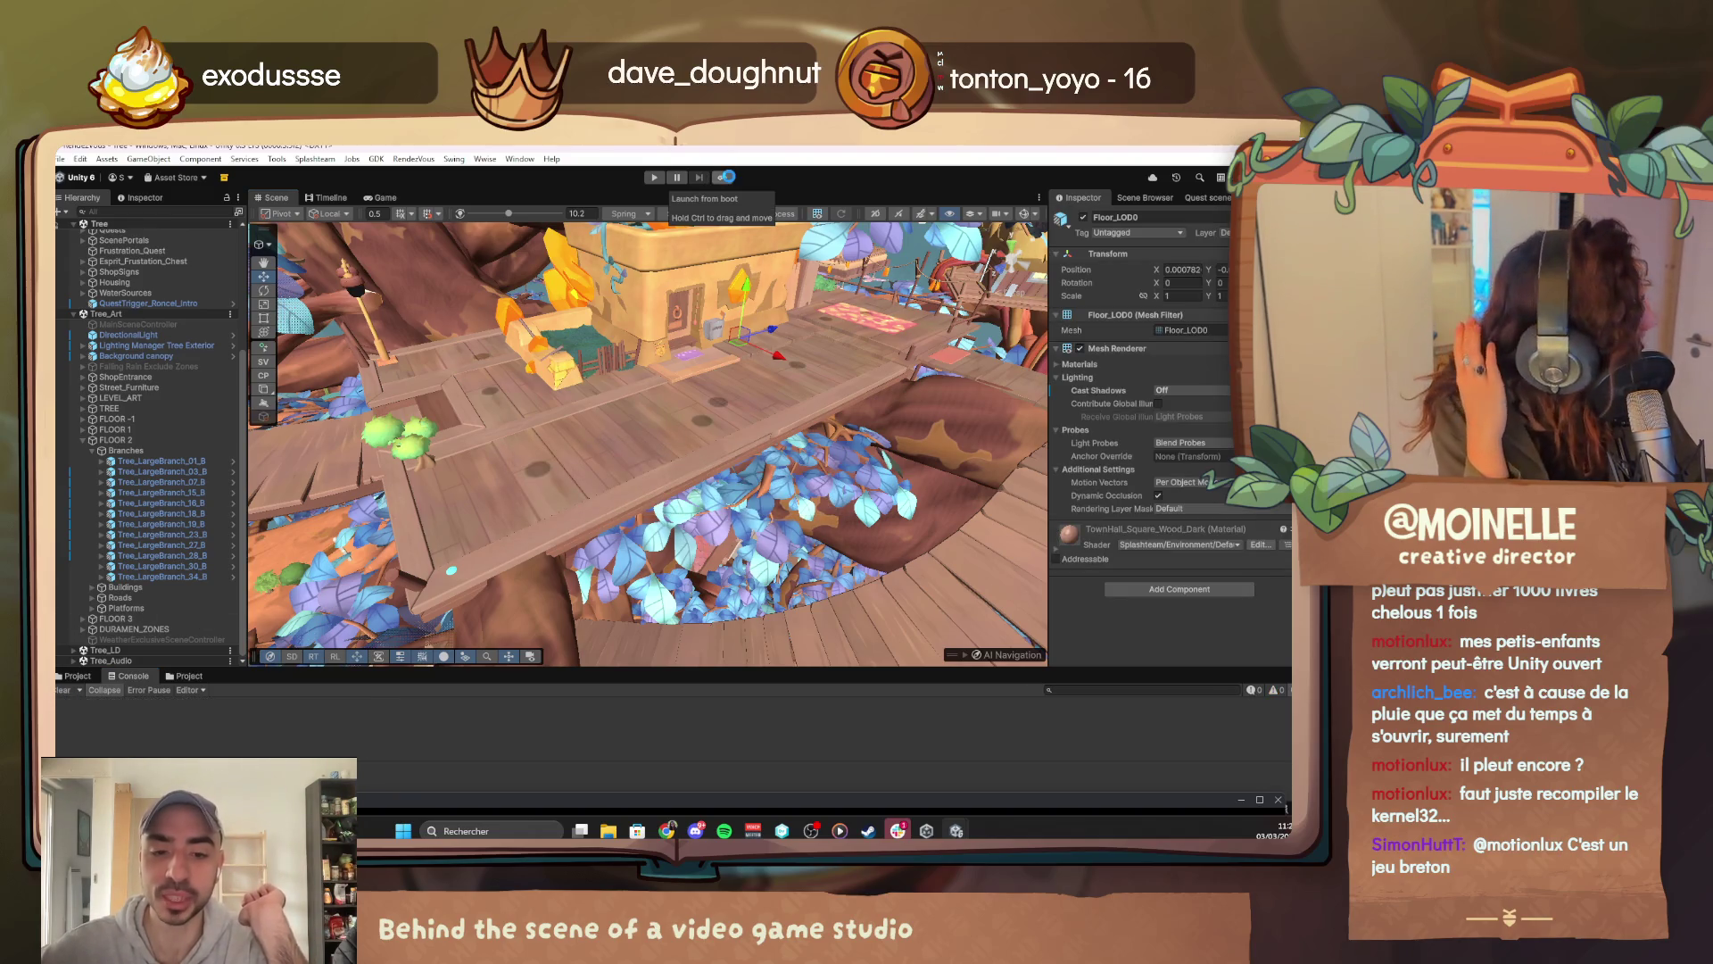
click(725, 176)
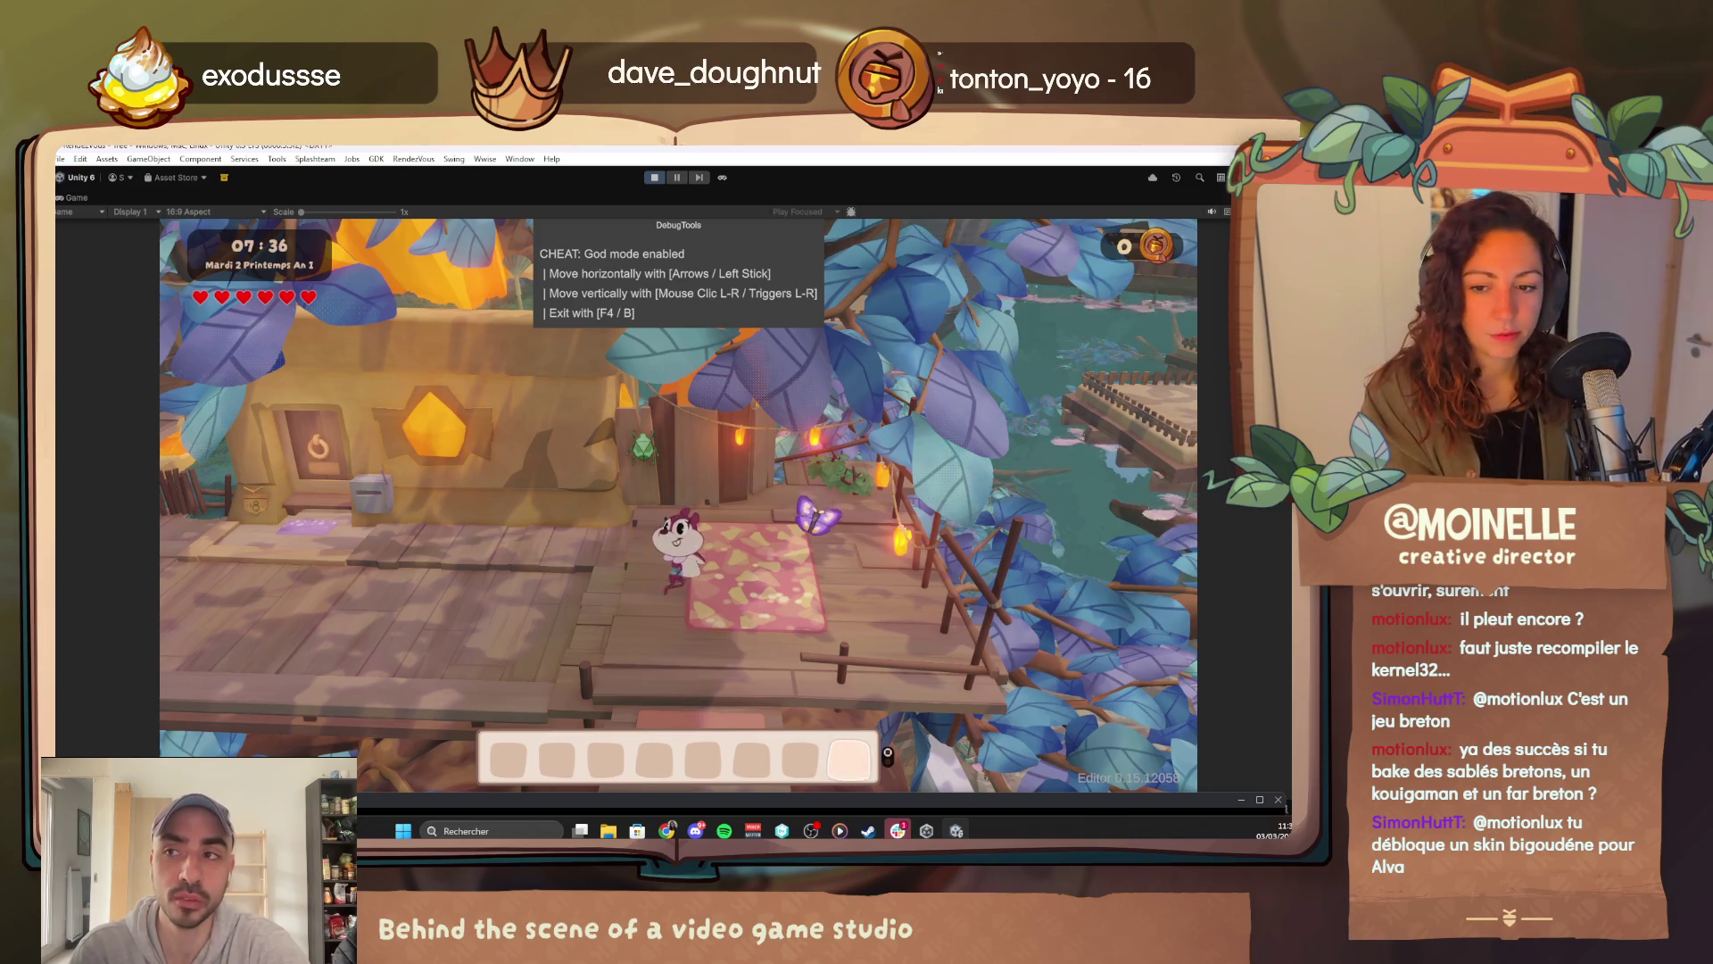
Raise the god-mode camera above the foliage toward the house door and select hotbar slot 3
key(Up)
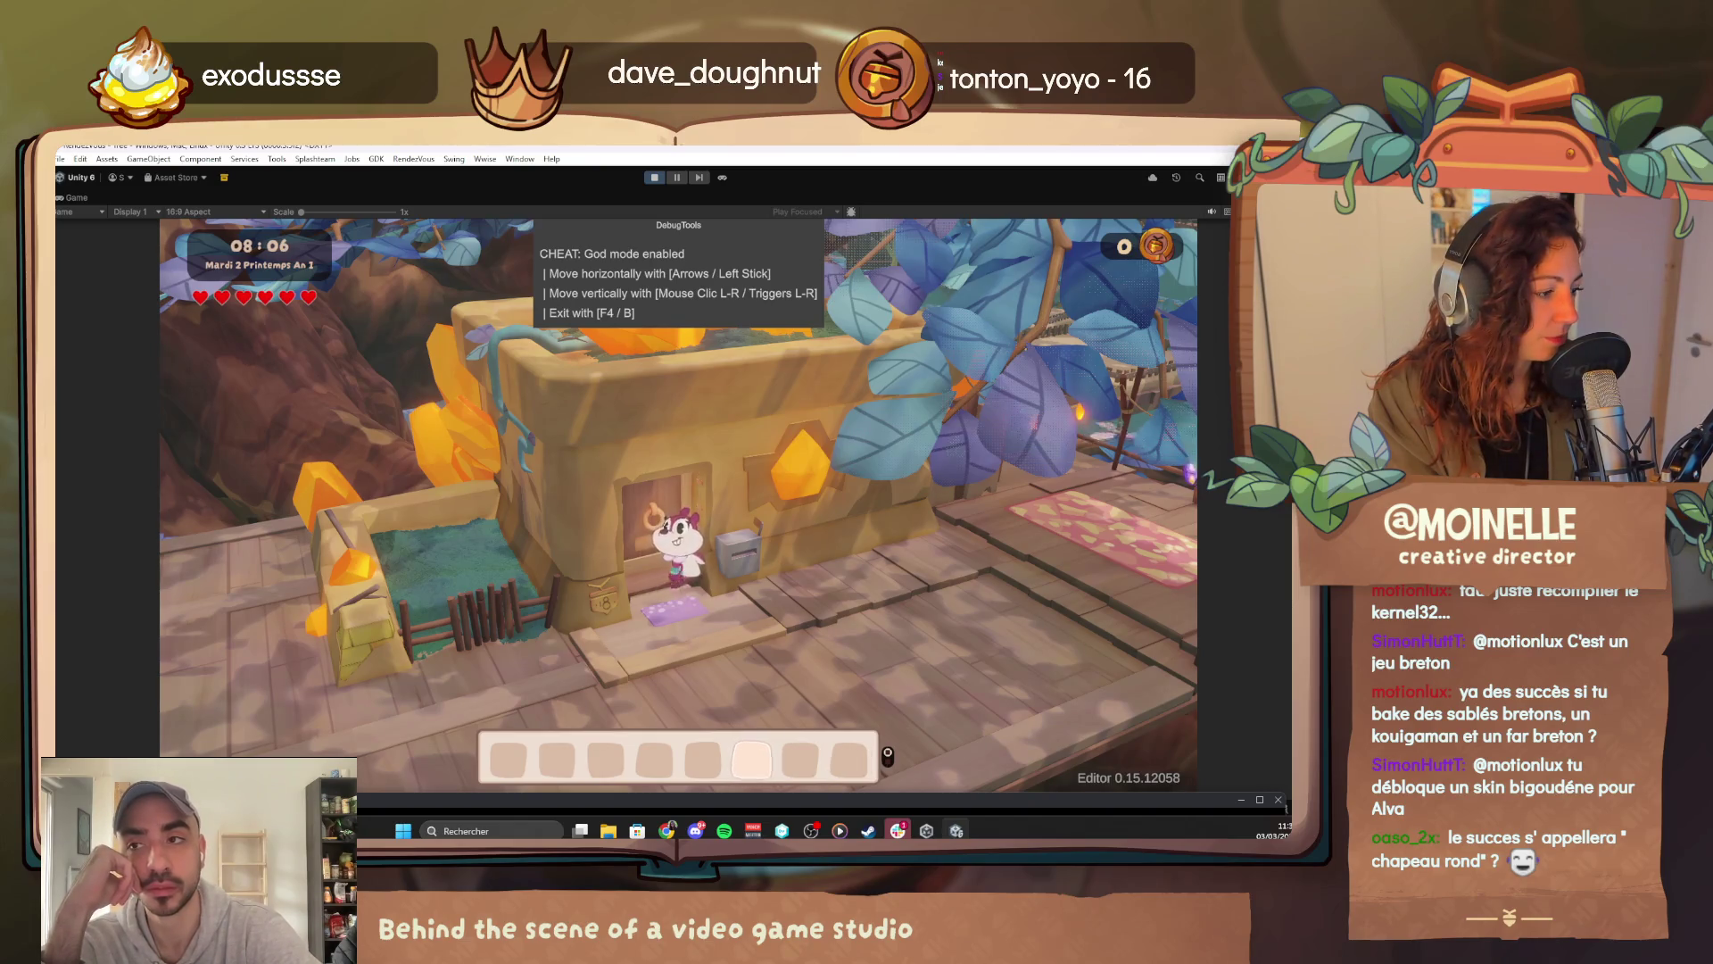
key(3)
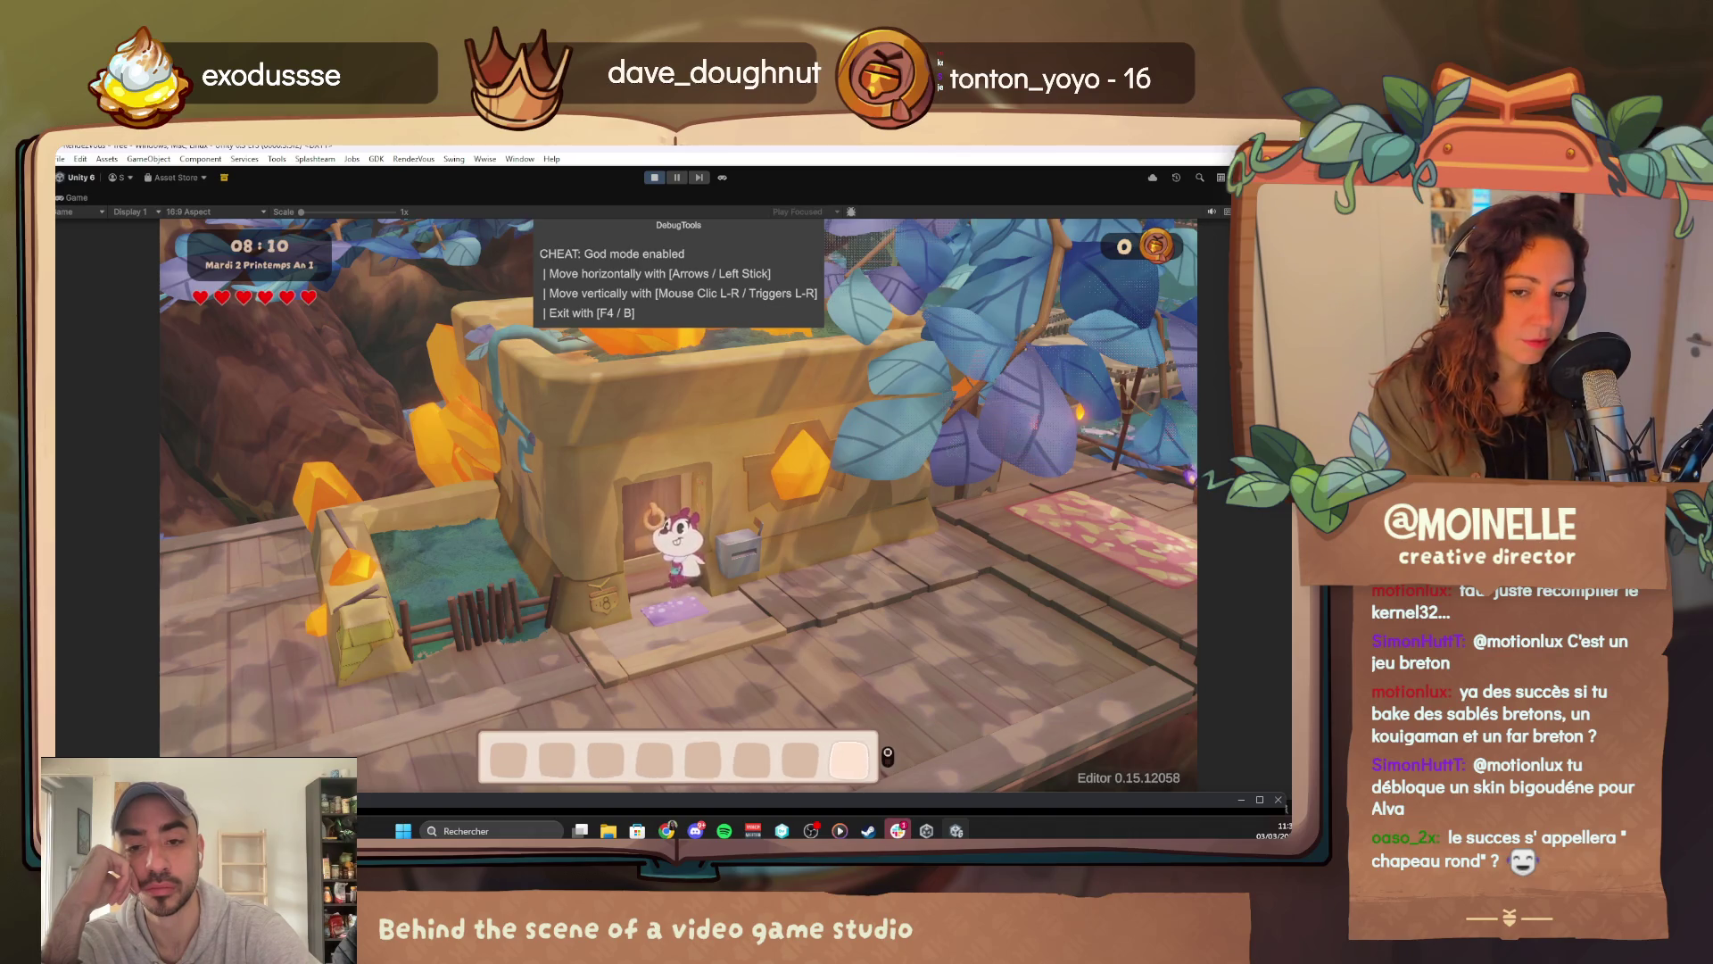
Turn god mode off with F4 and select hotbar slot 1 for normal play
key(F4)
key(1)
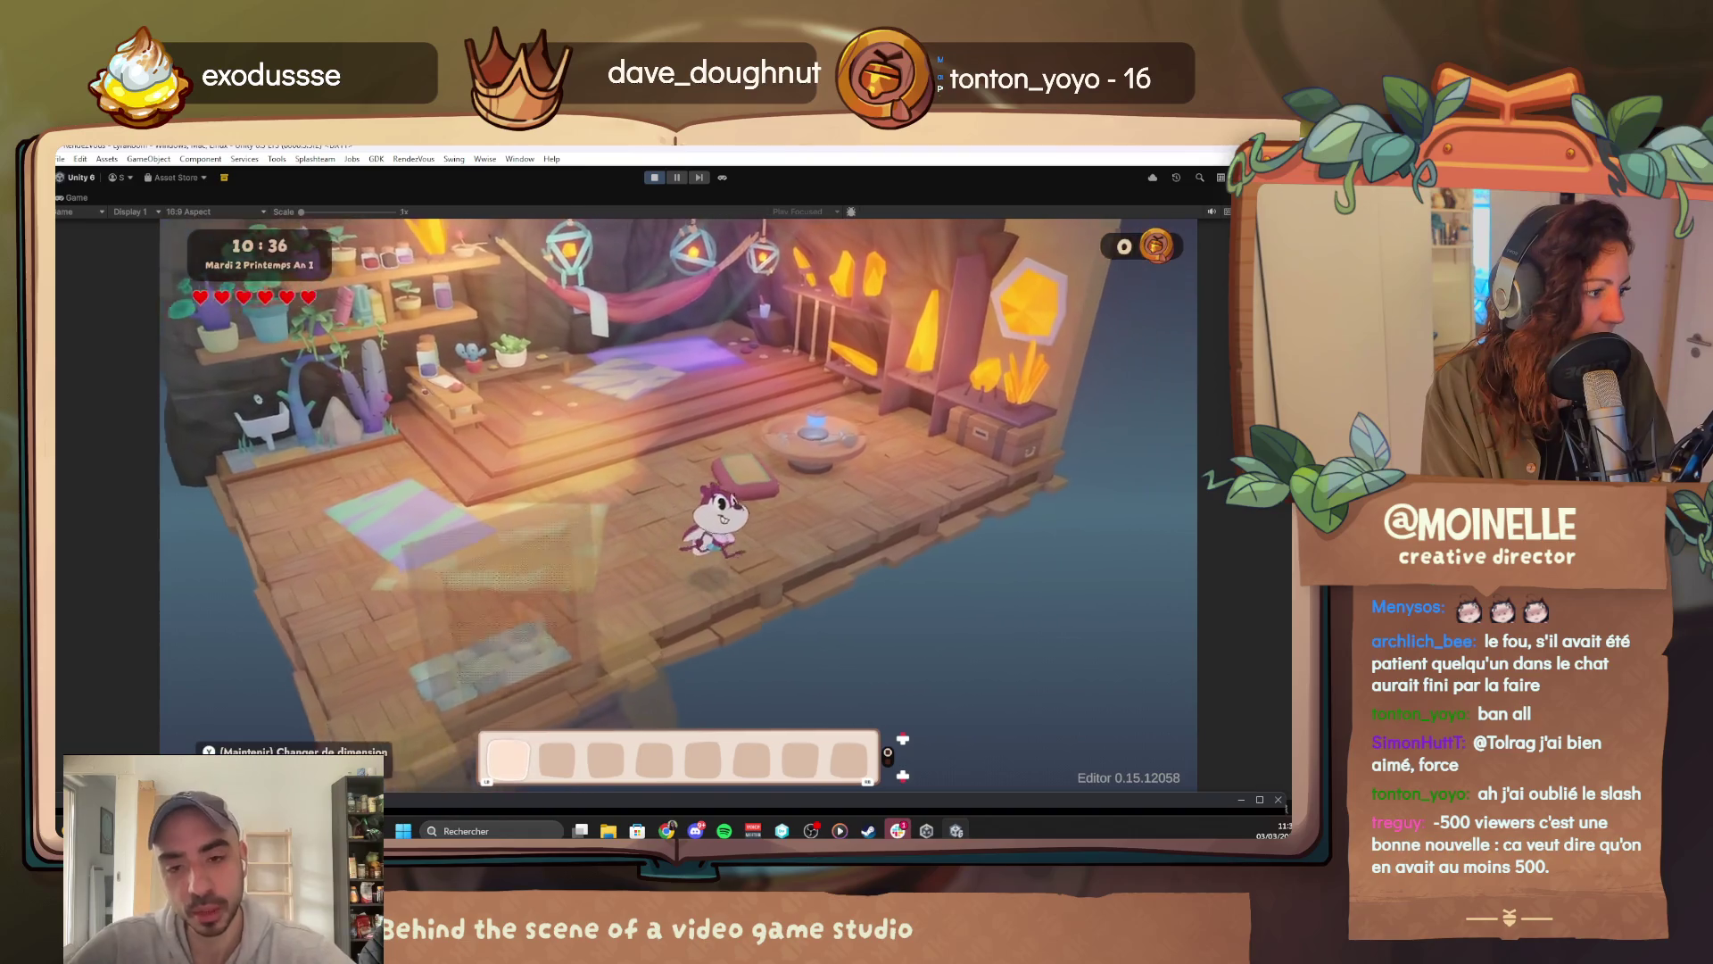
Walk the character around the room past the hammock, plant shelves and table
key(w)
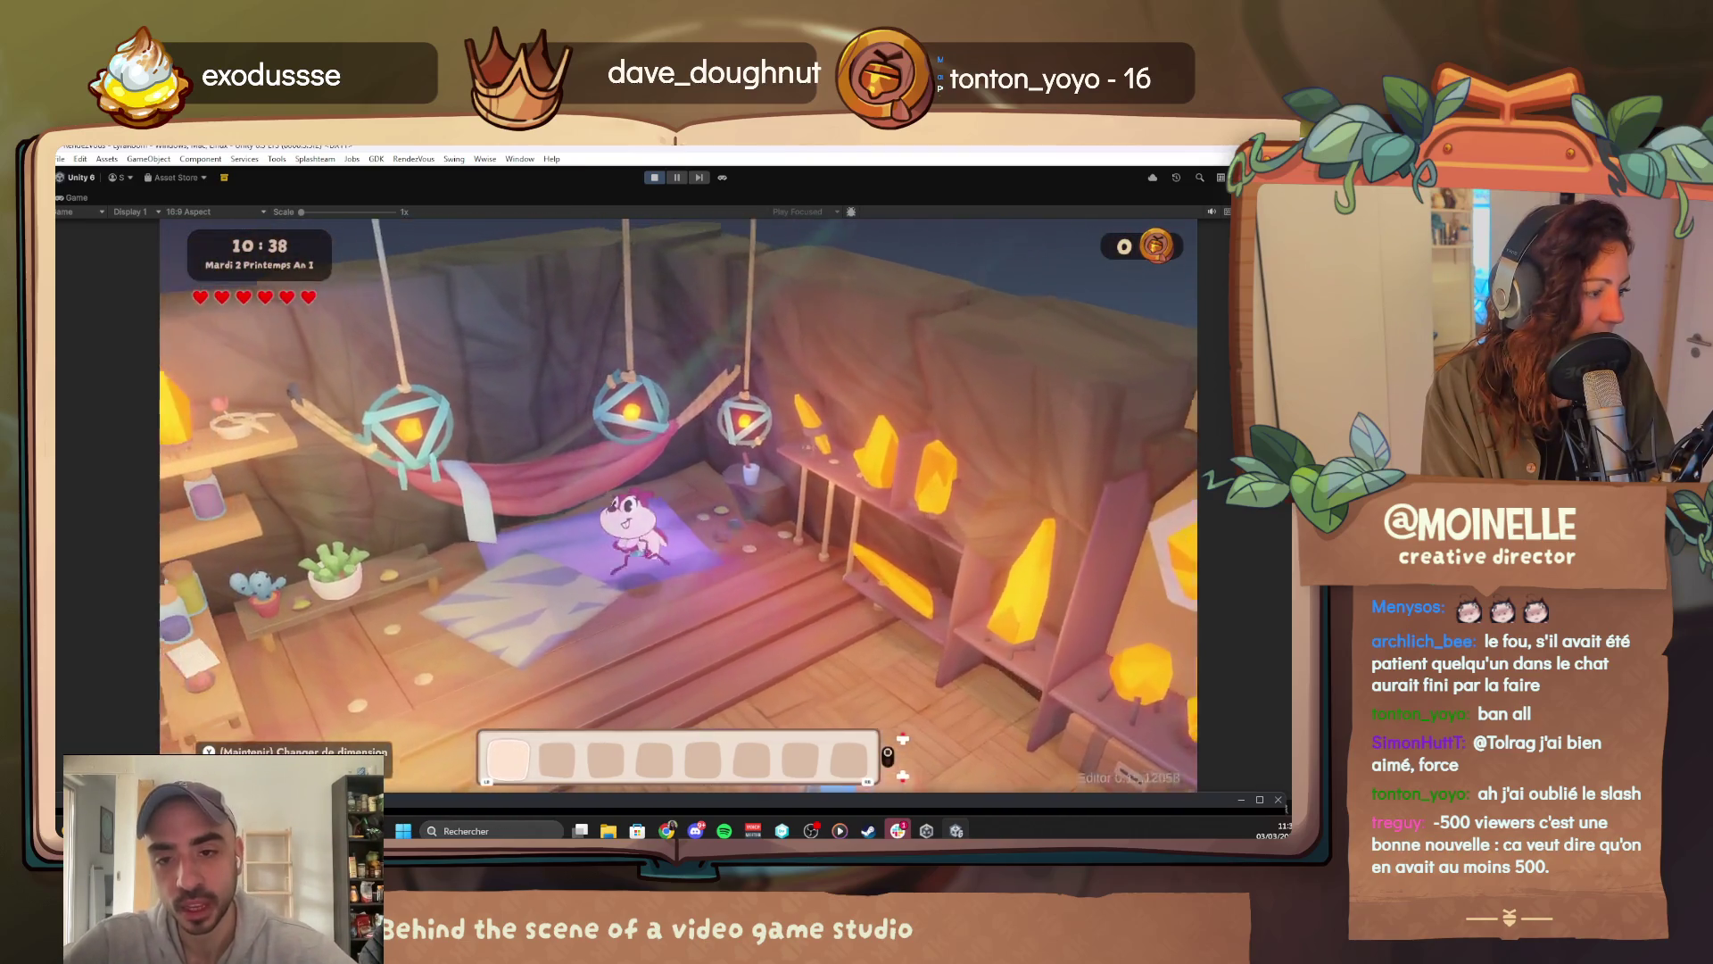
key(a)
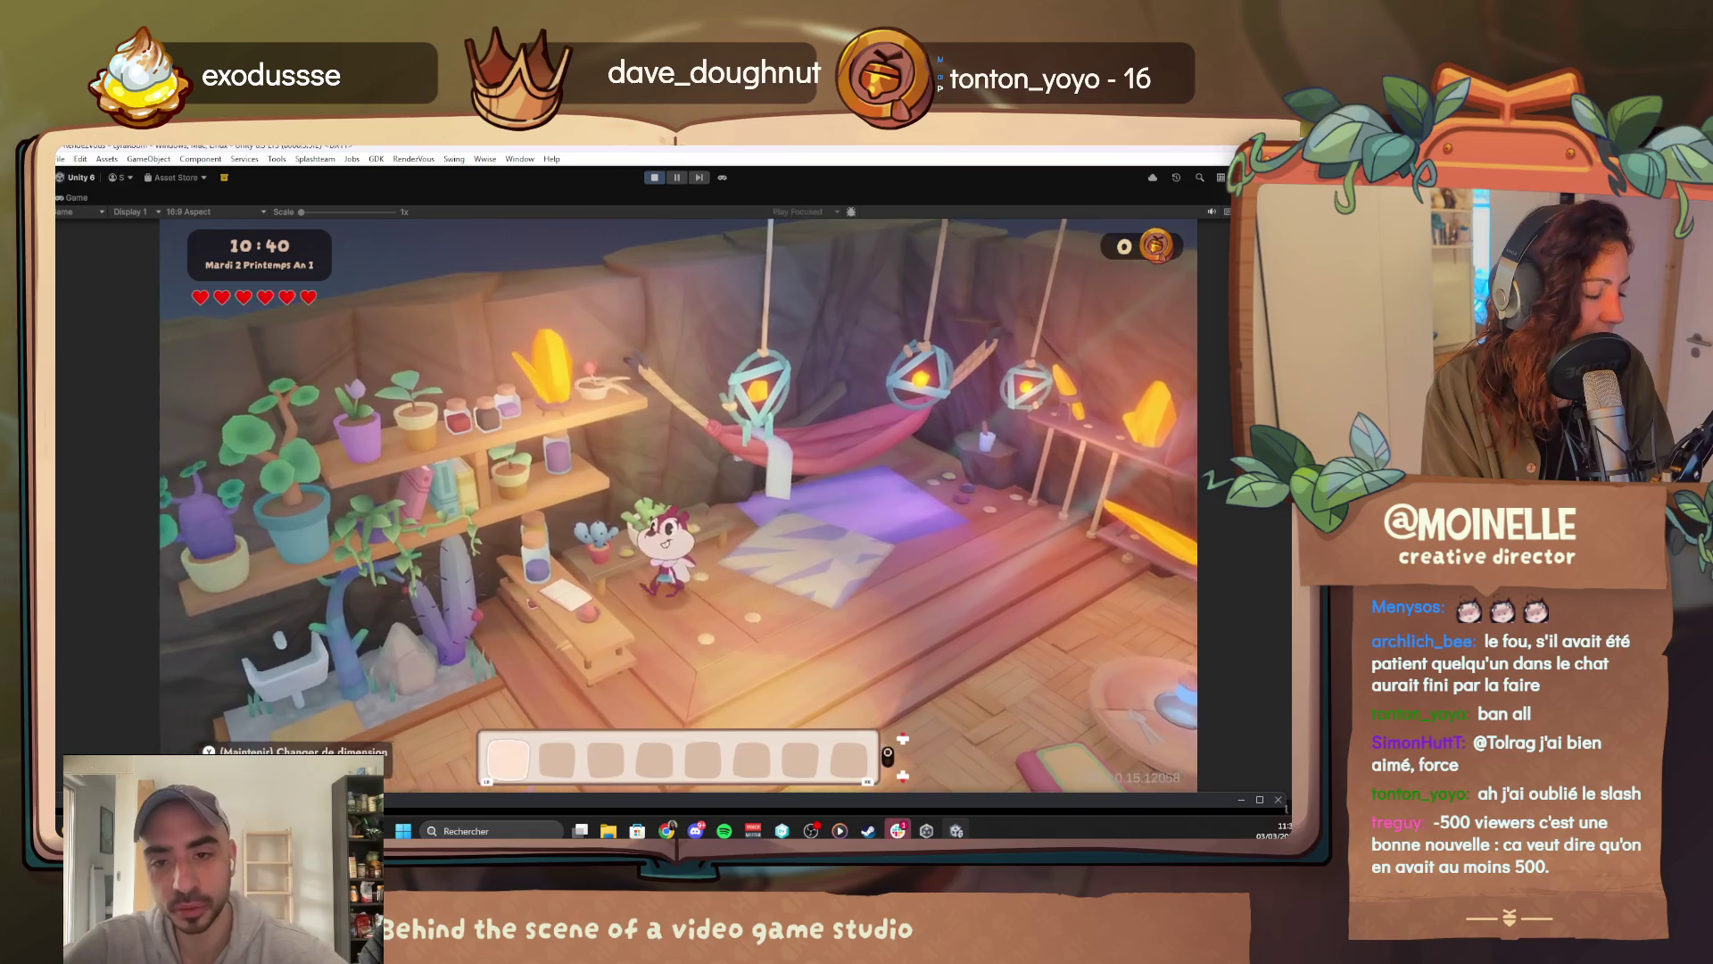
key(s)
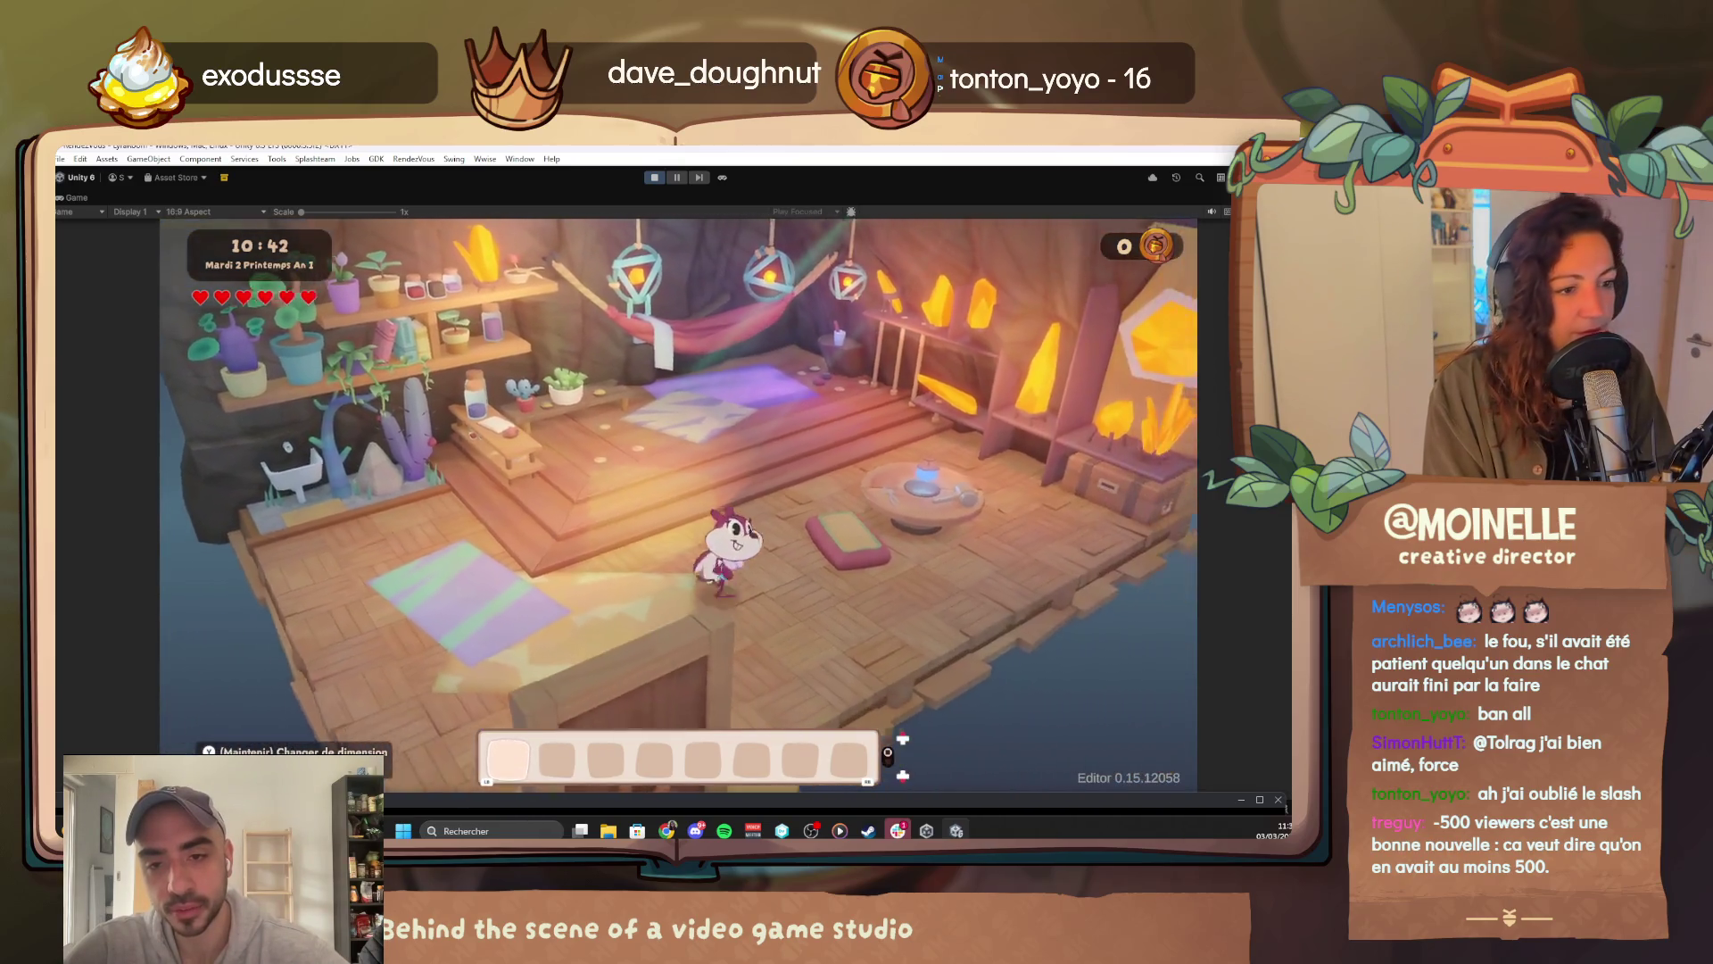
key(d)
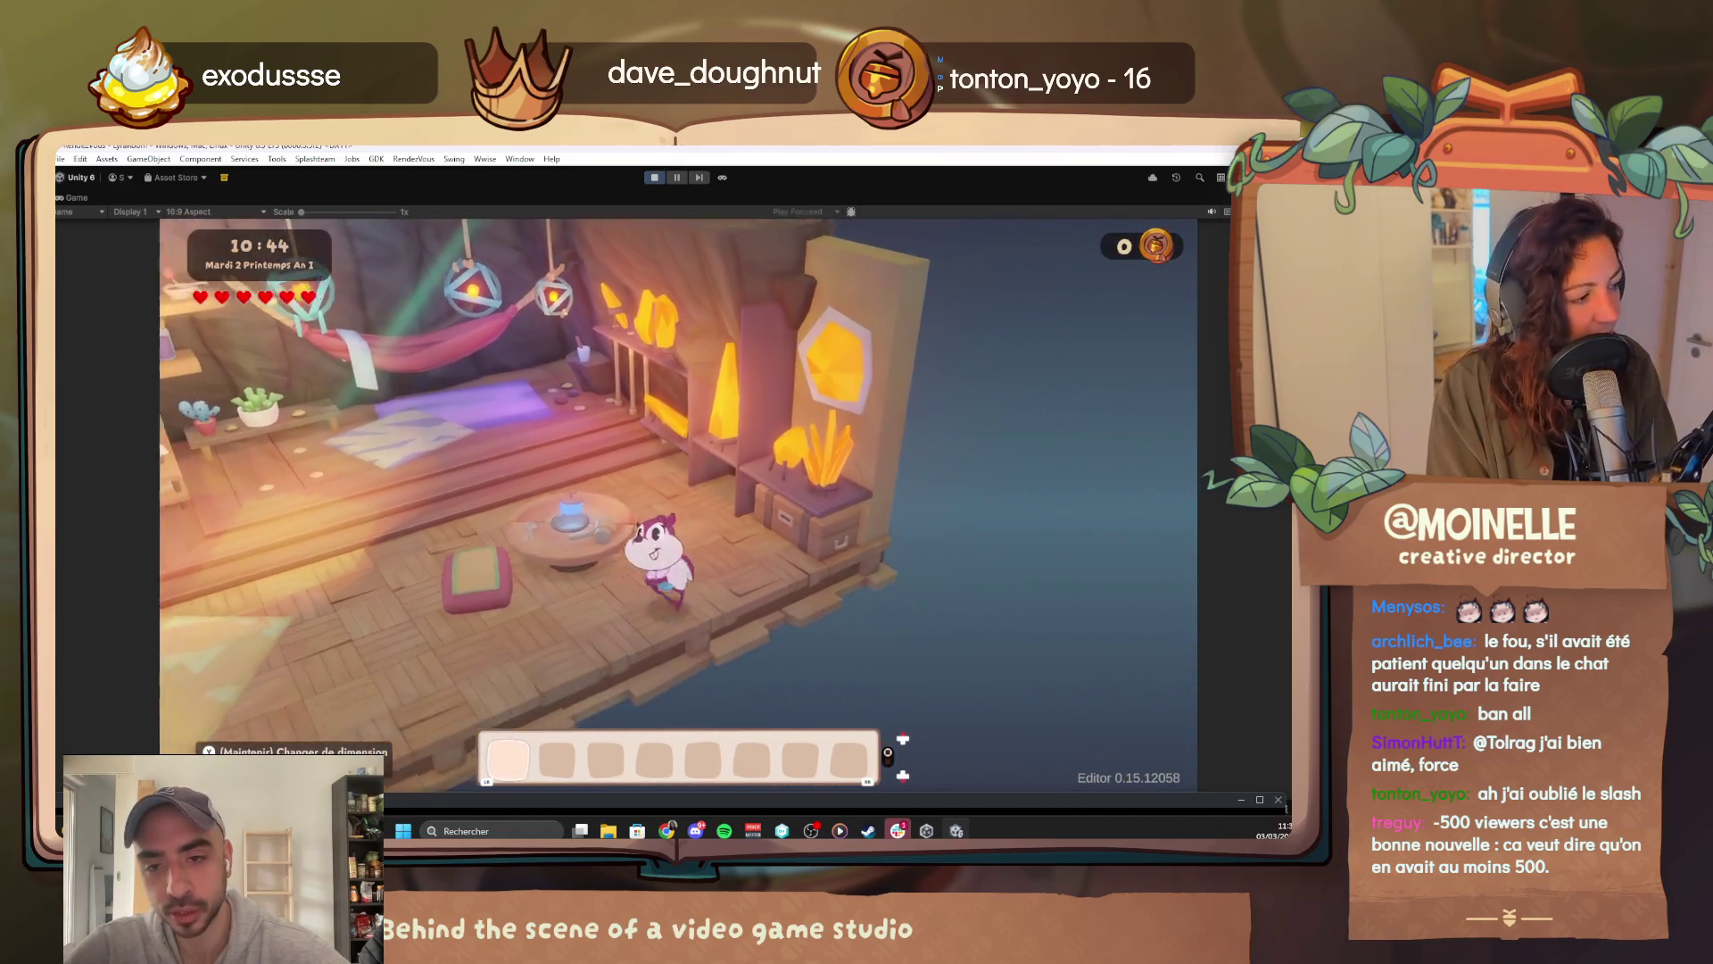
key(a)
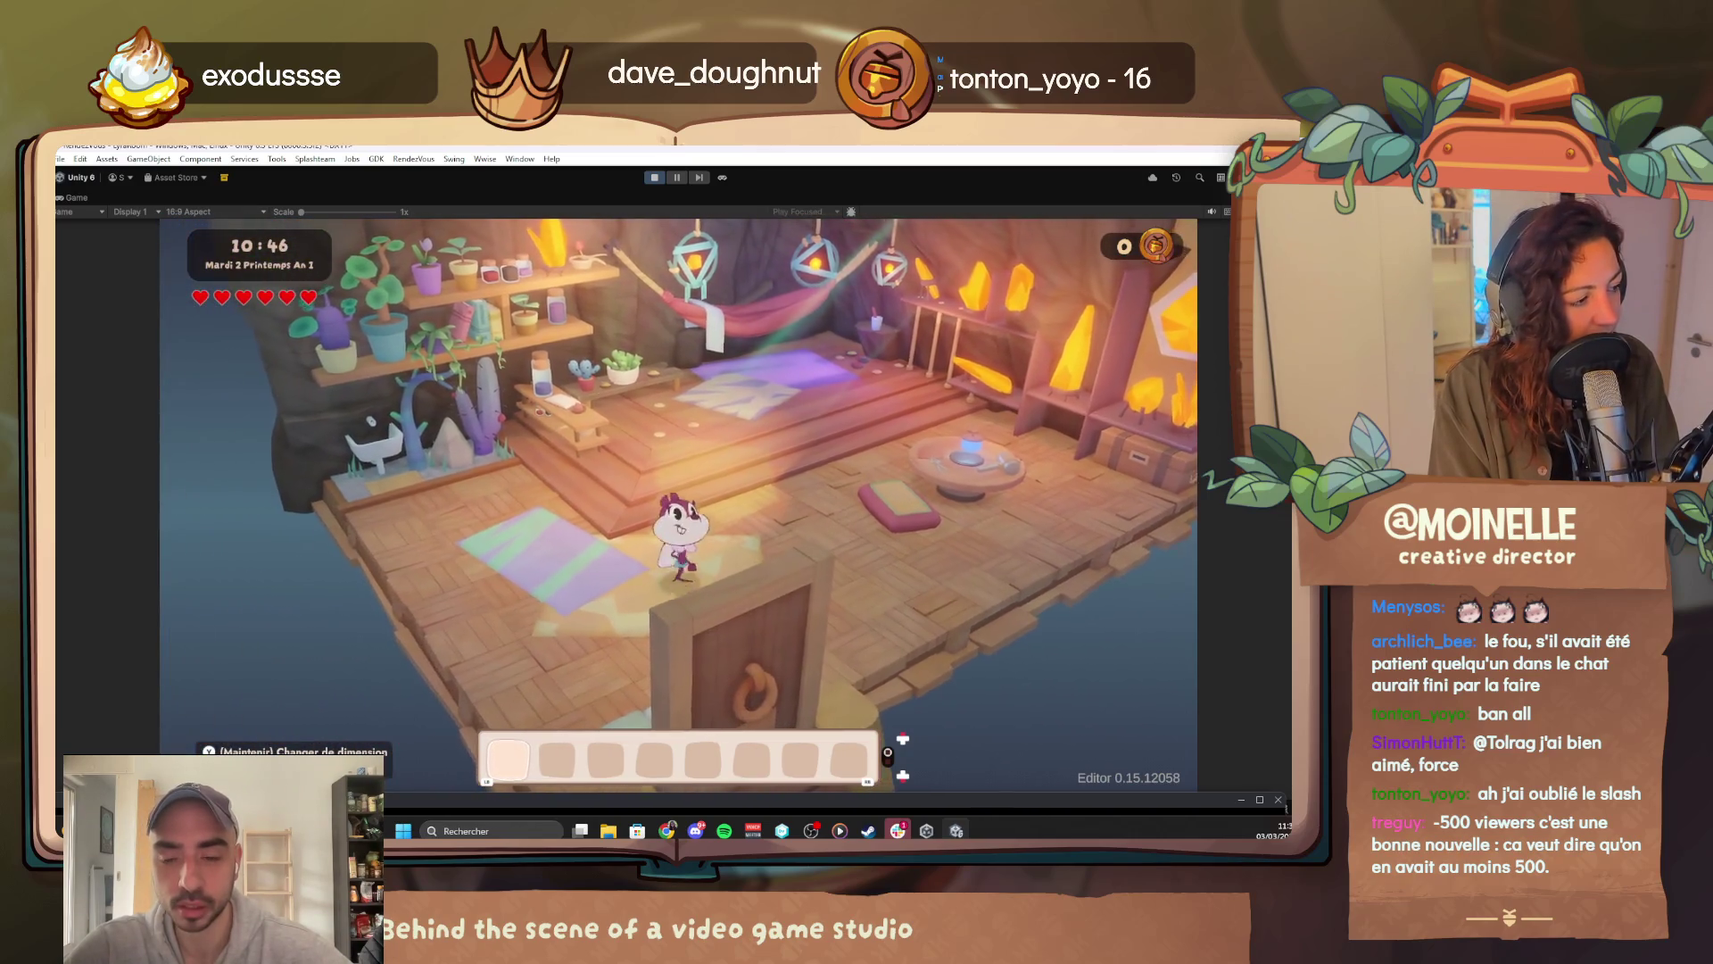
key(w)
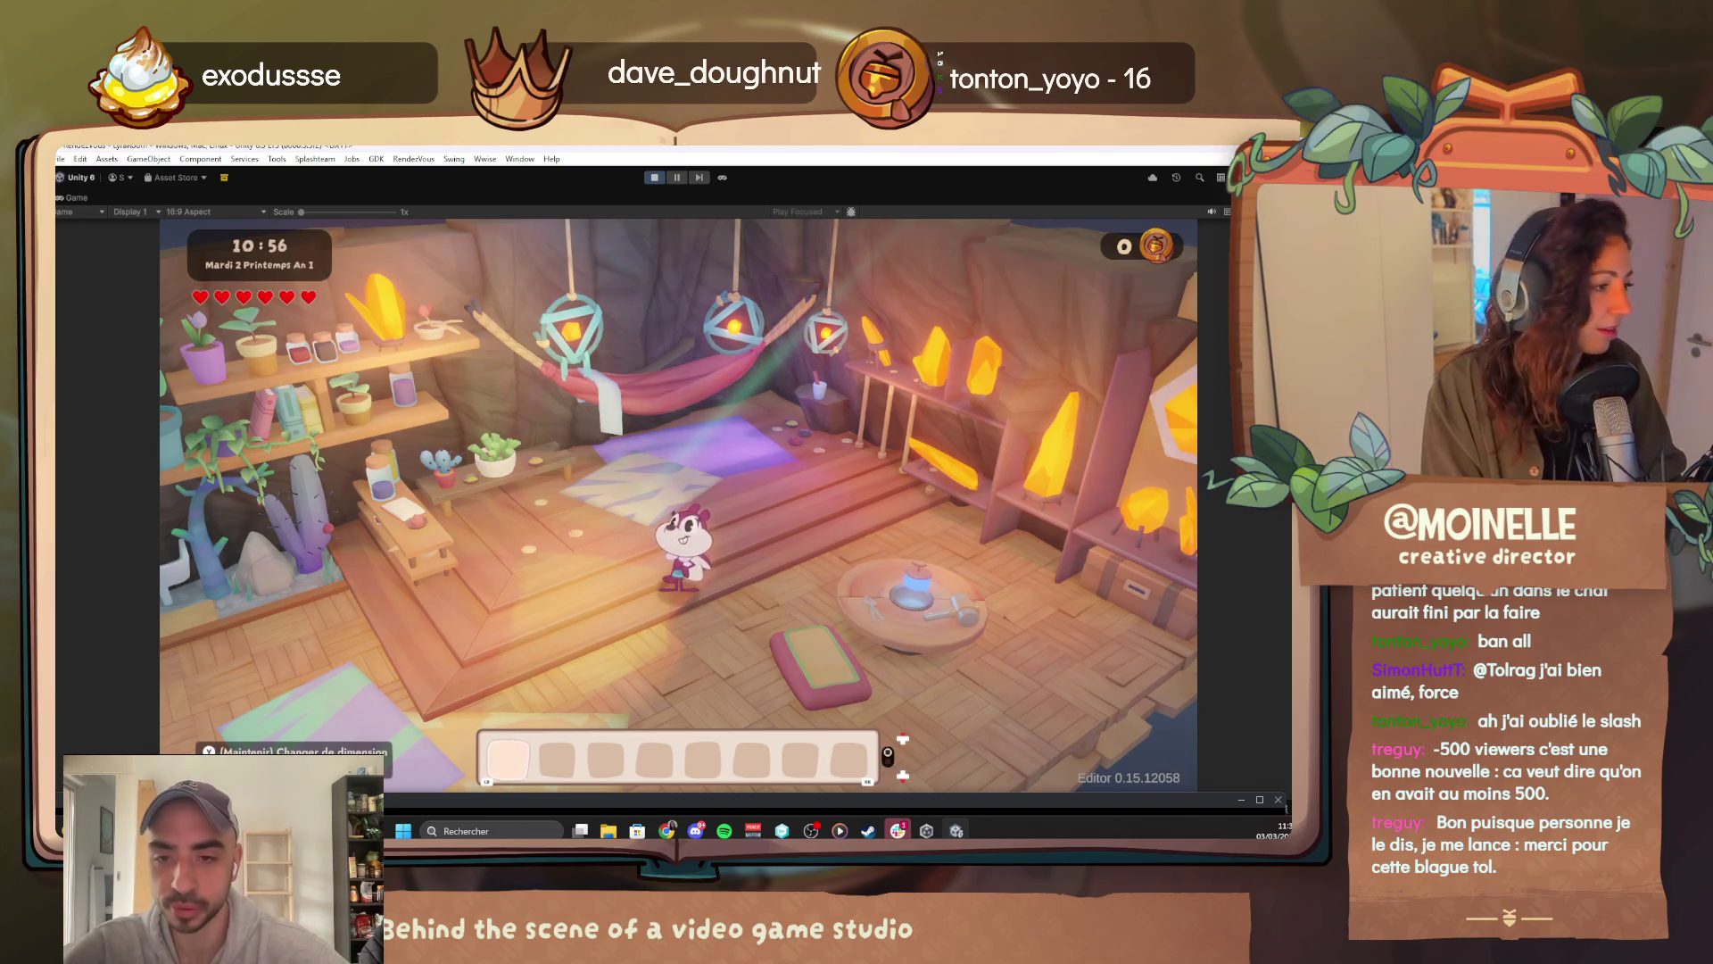
Walk the character up the steps onto the raised rug and back down, twice
key(w)
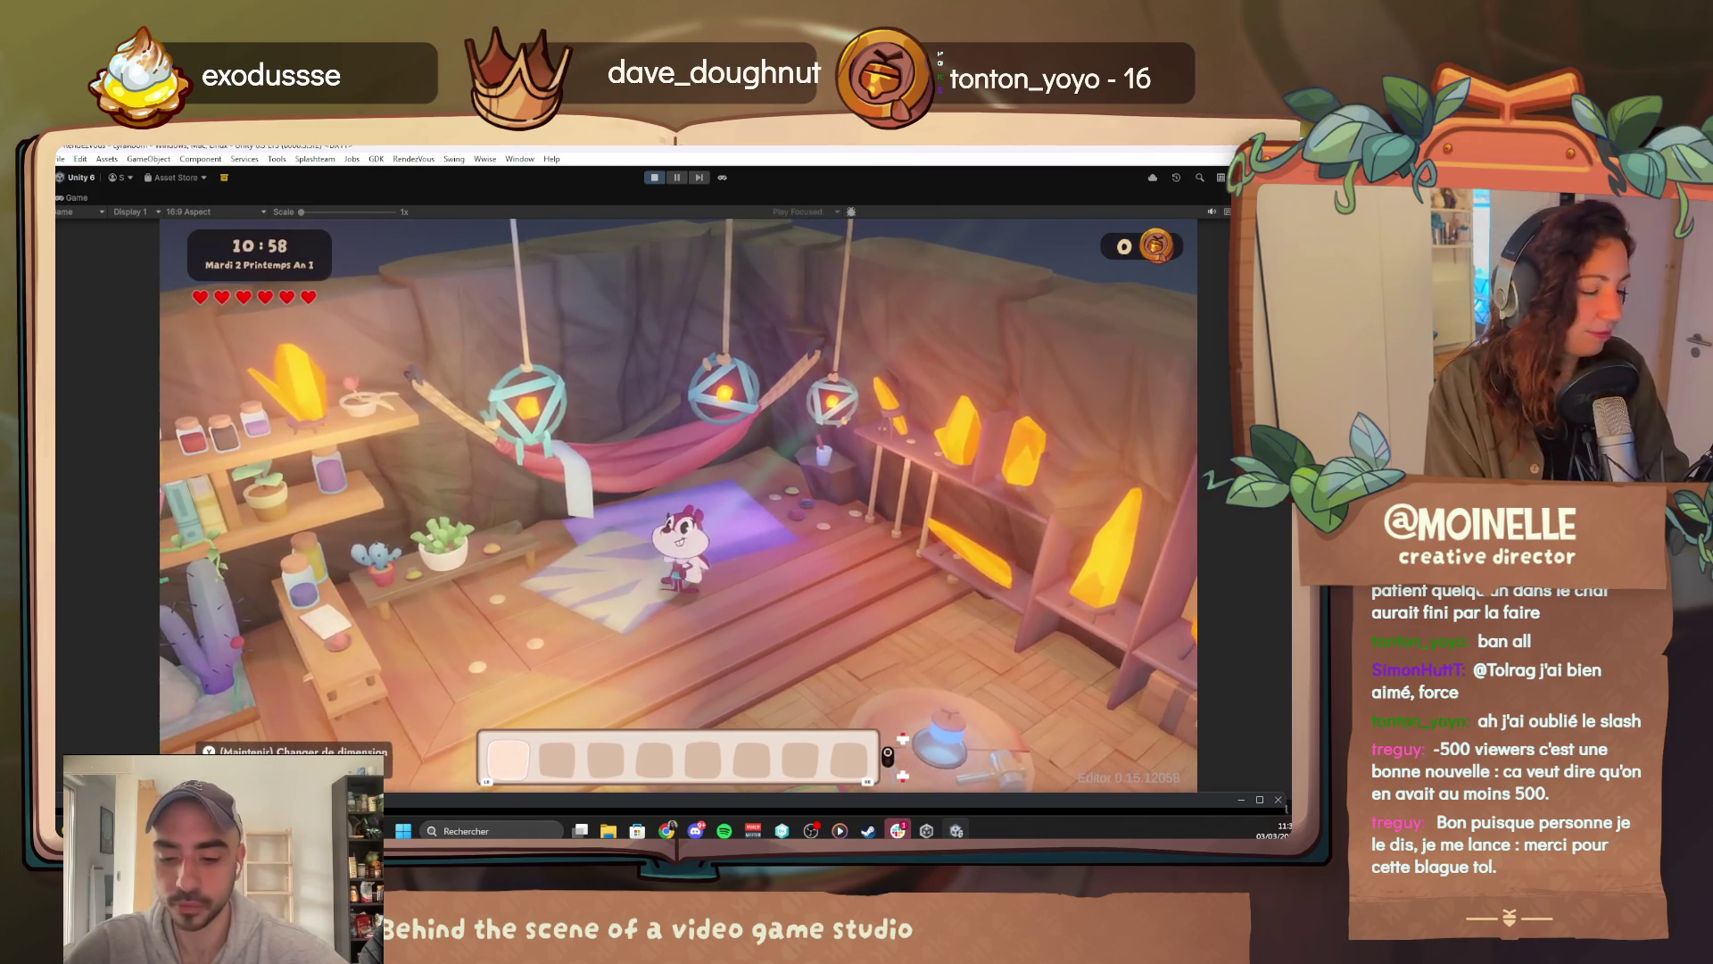
key(s)
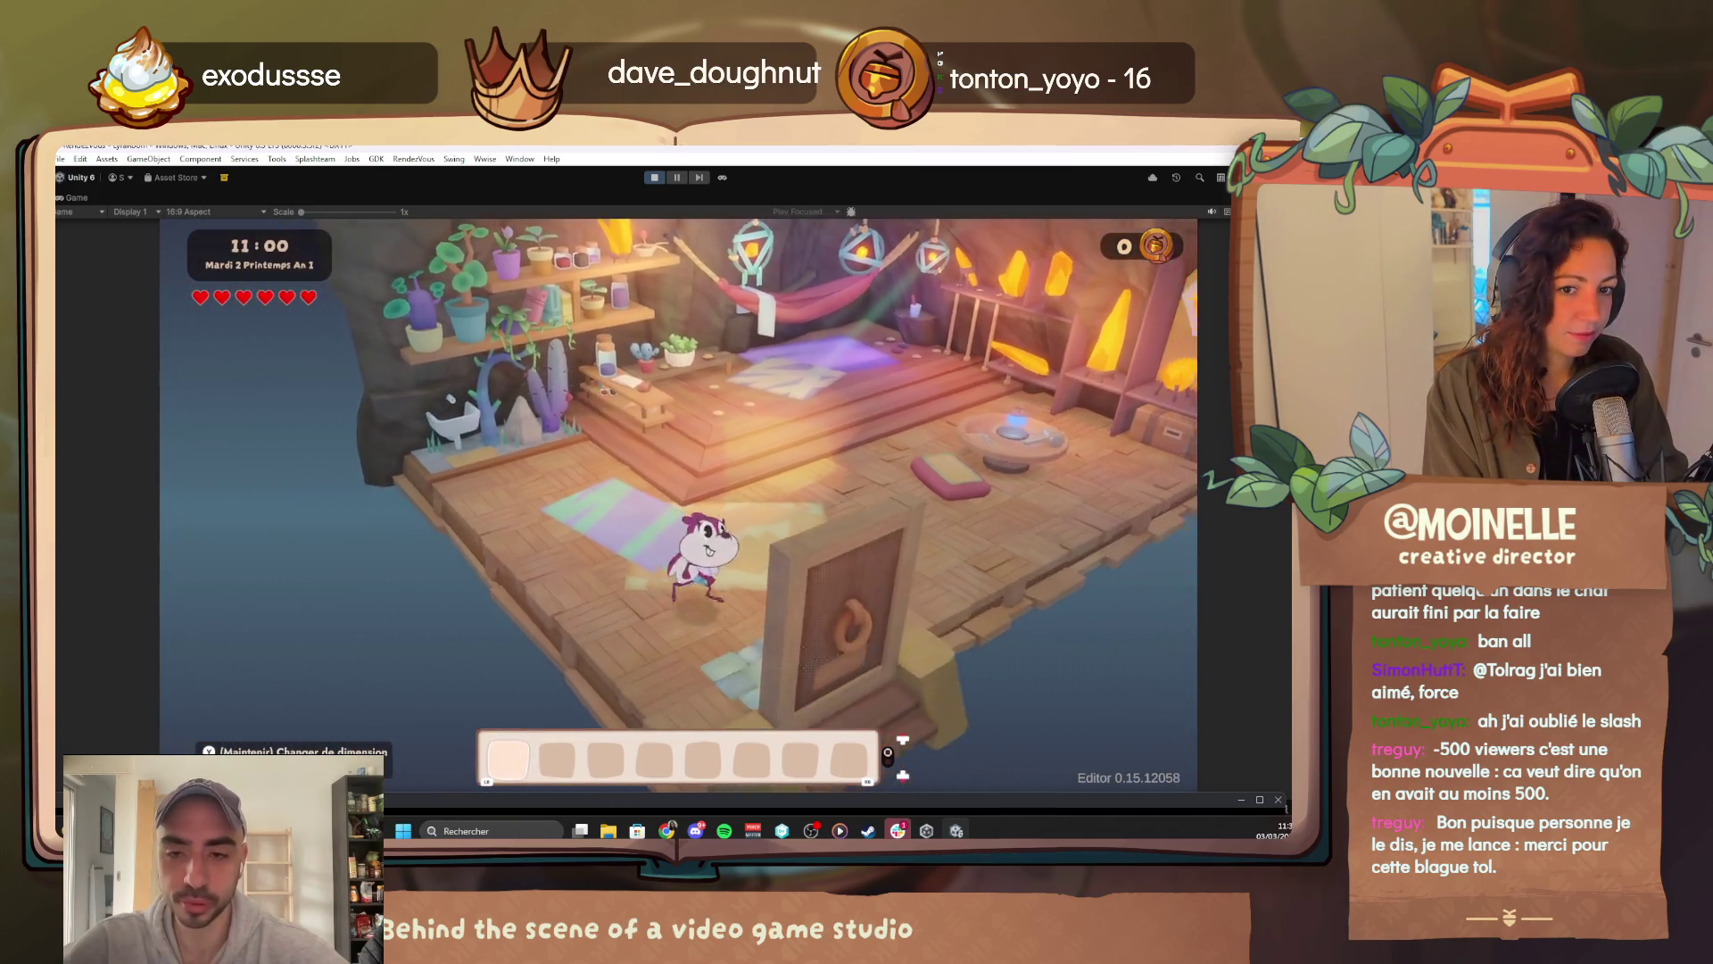
key(a)
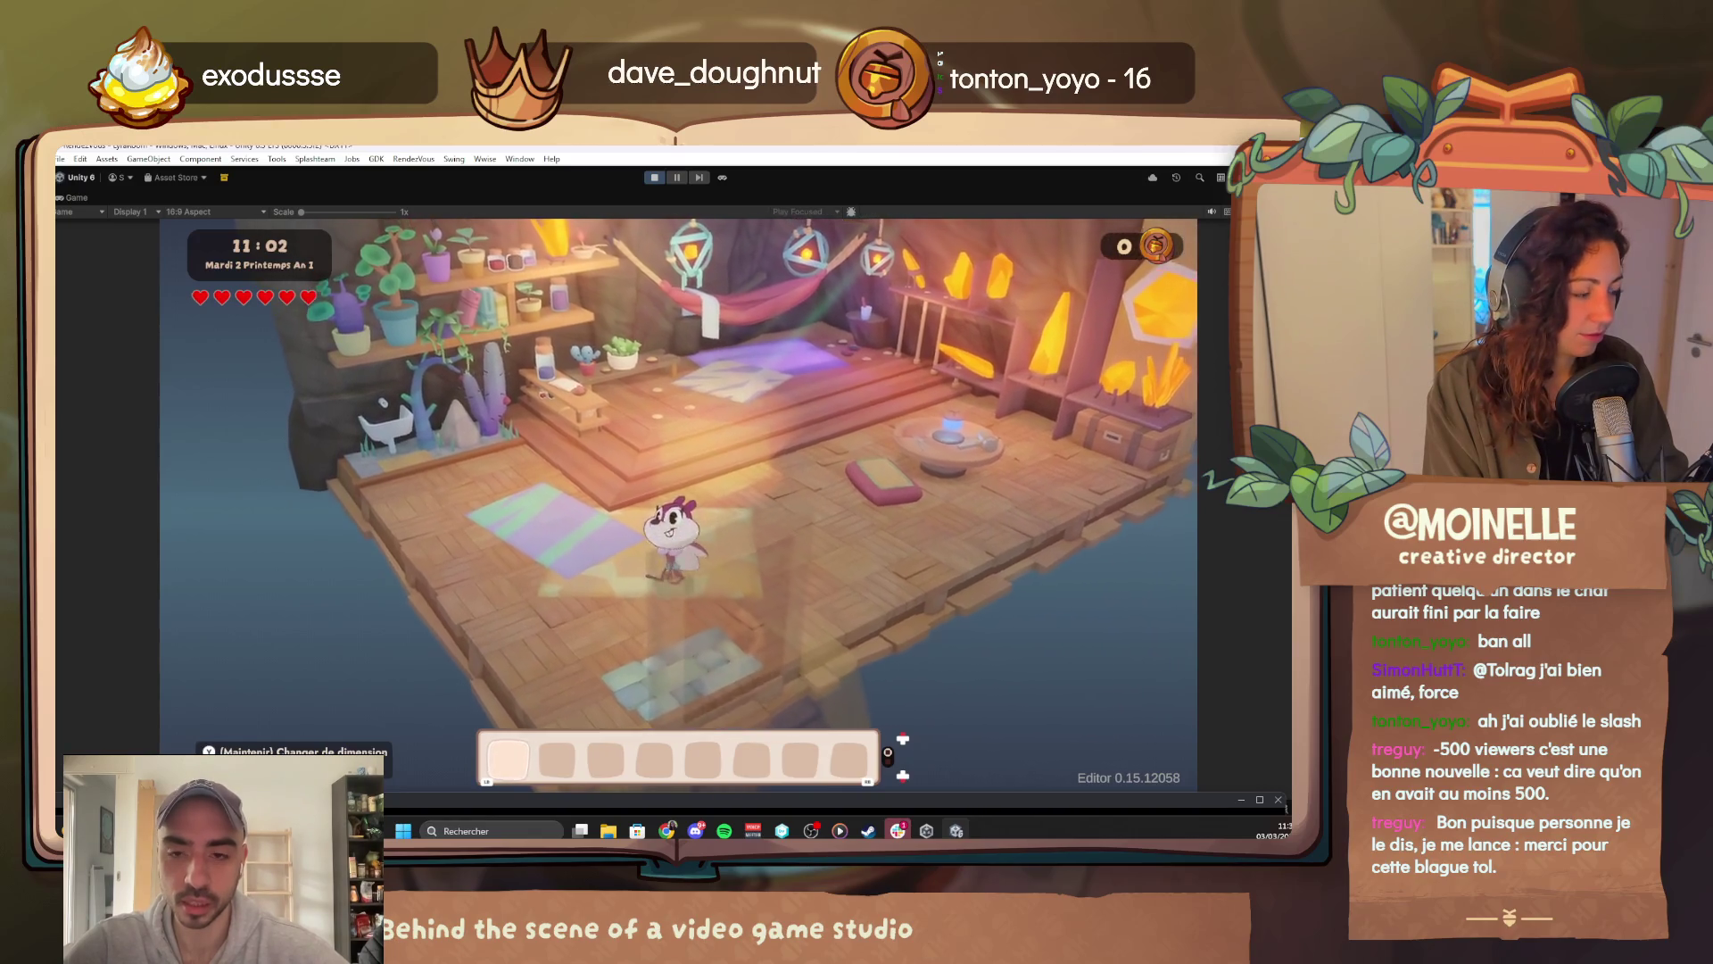
key(w)
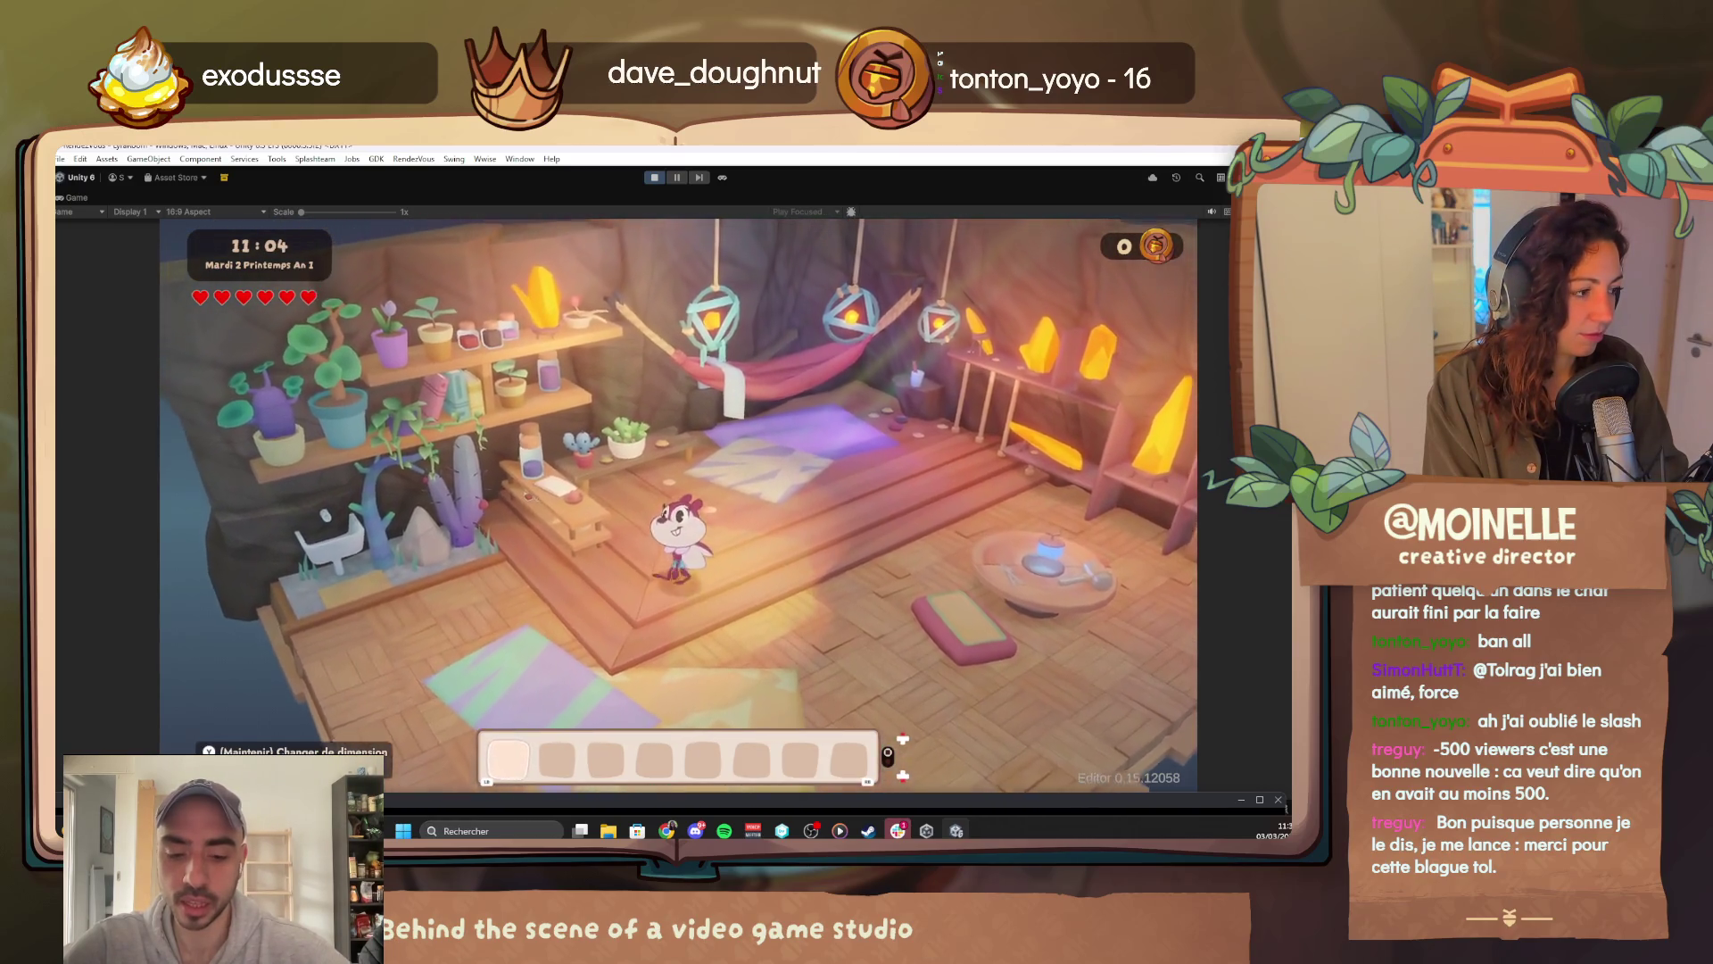
key(w)
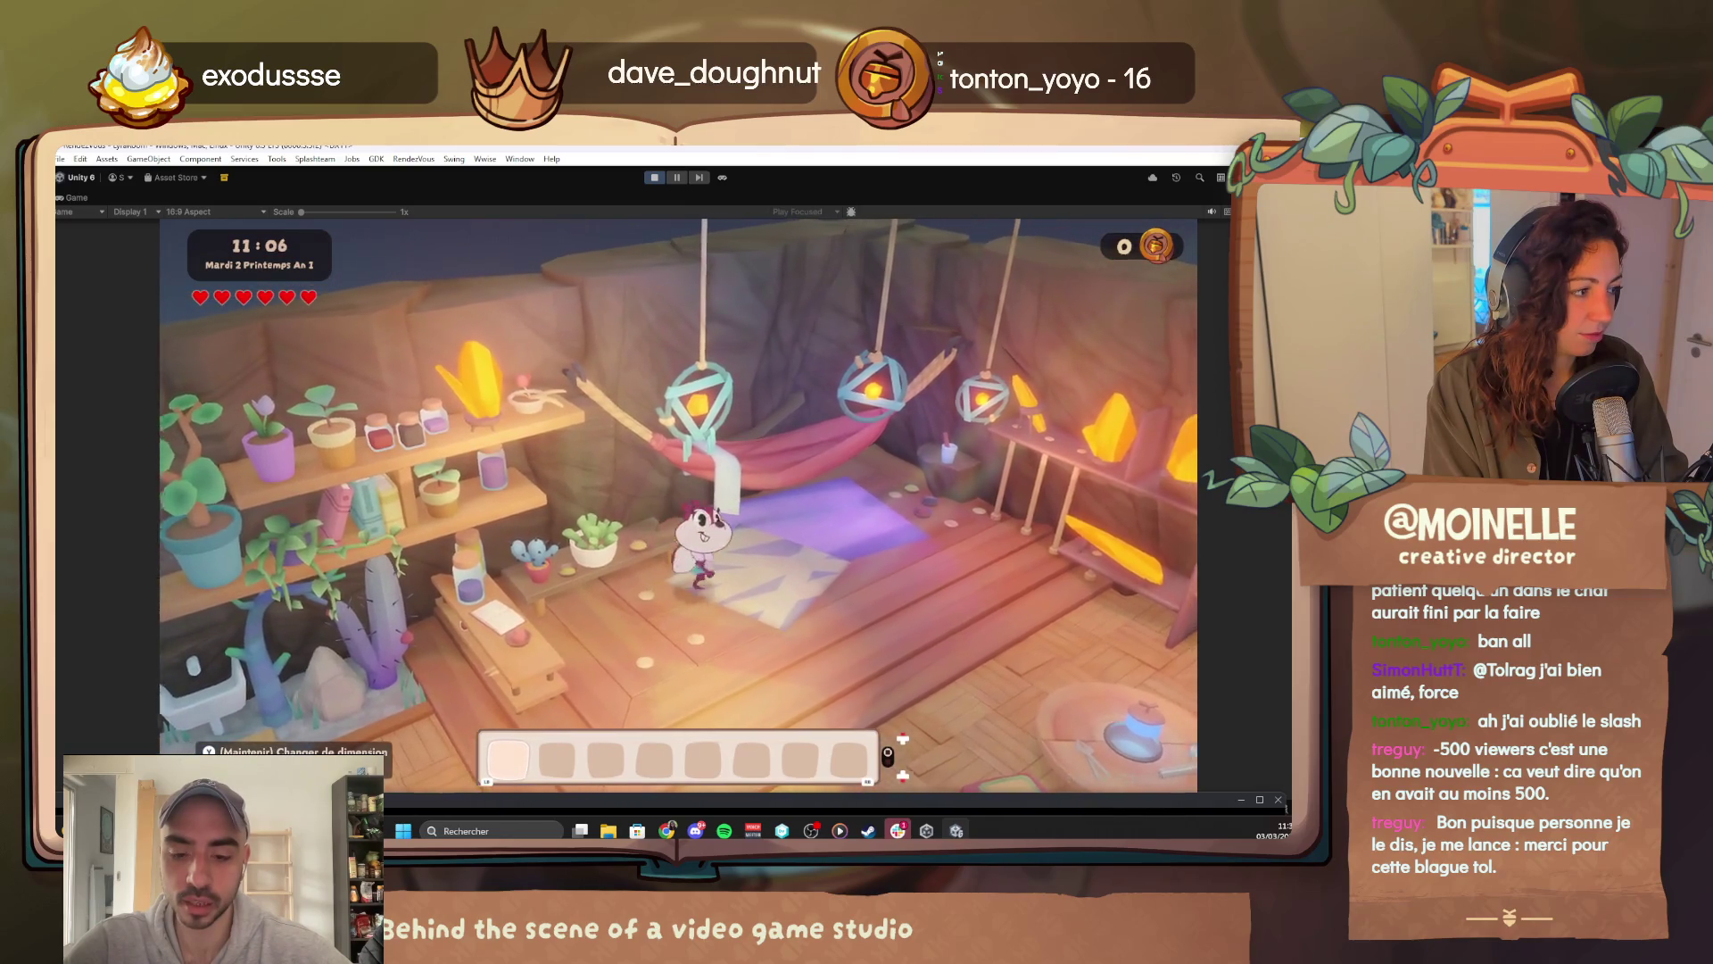
key(s)
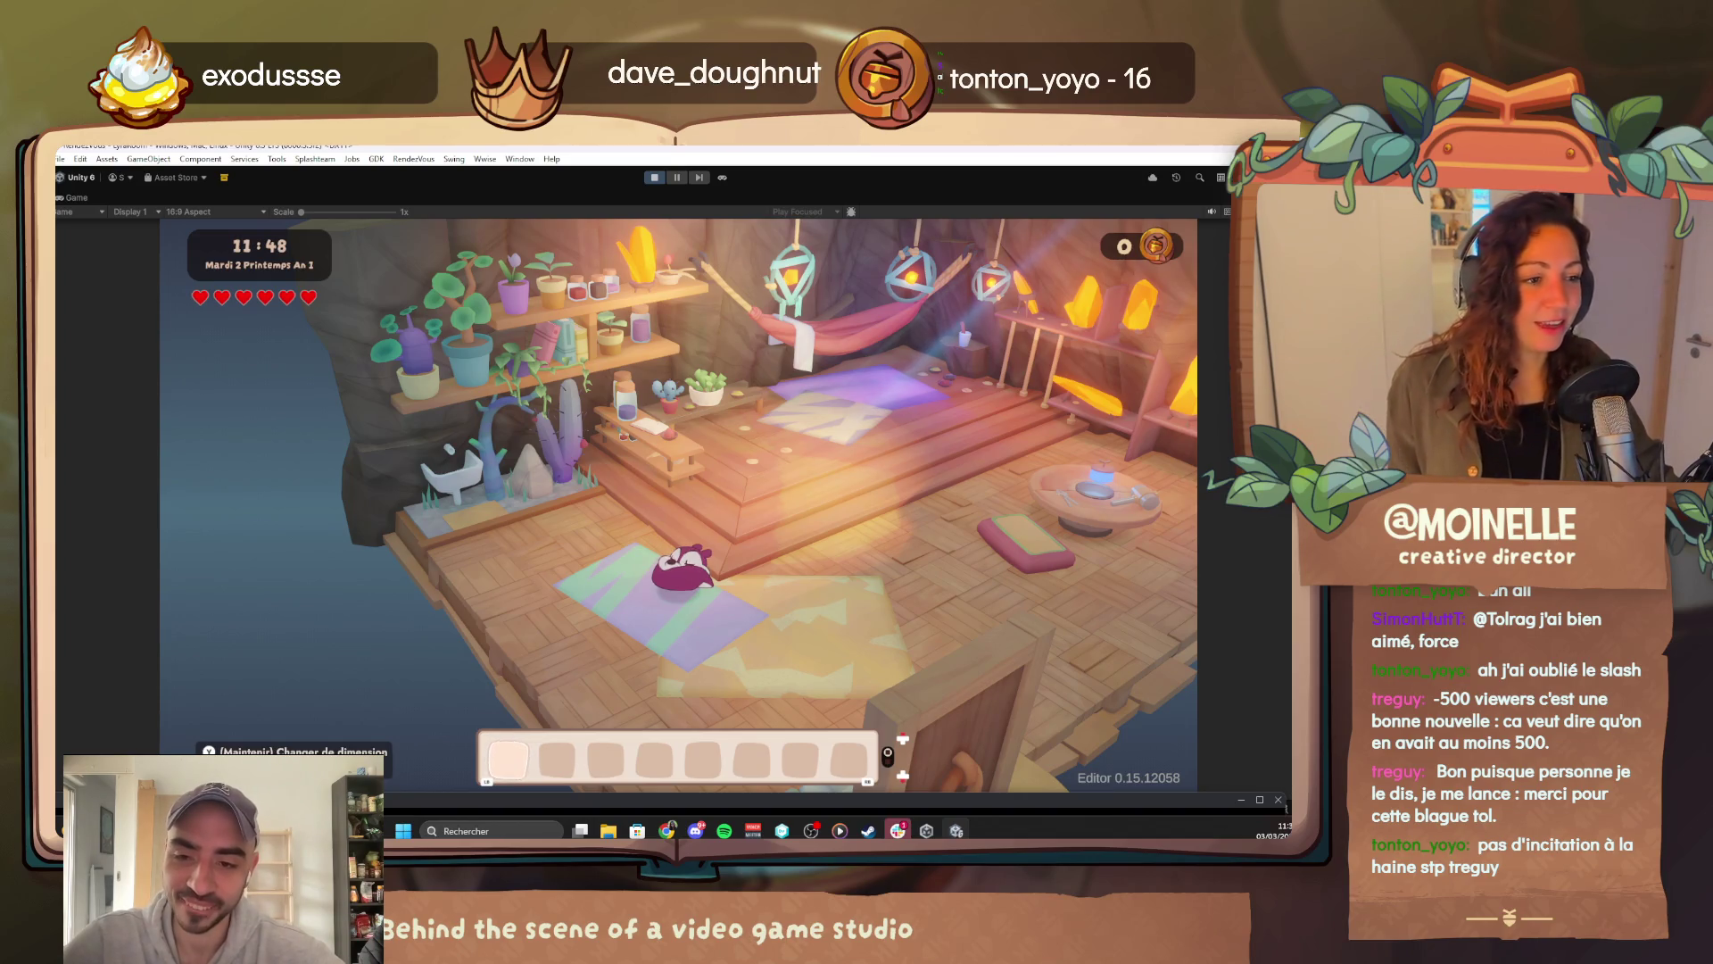
Switch to the Chrome window with the Miro quest board and pan it right
click(665, 832)
click(594, 758)
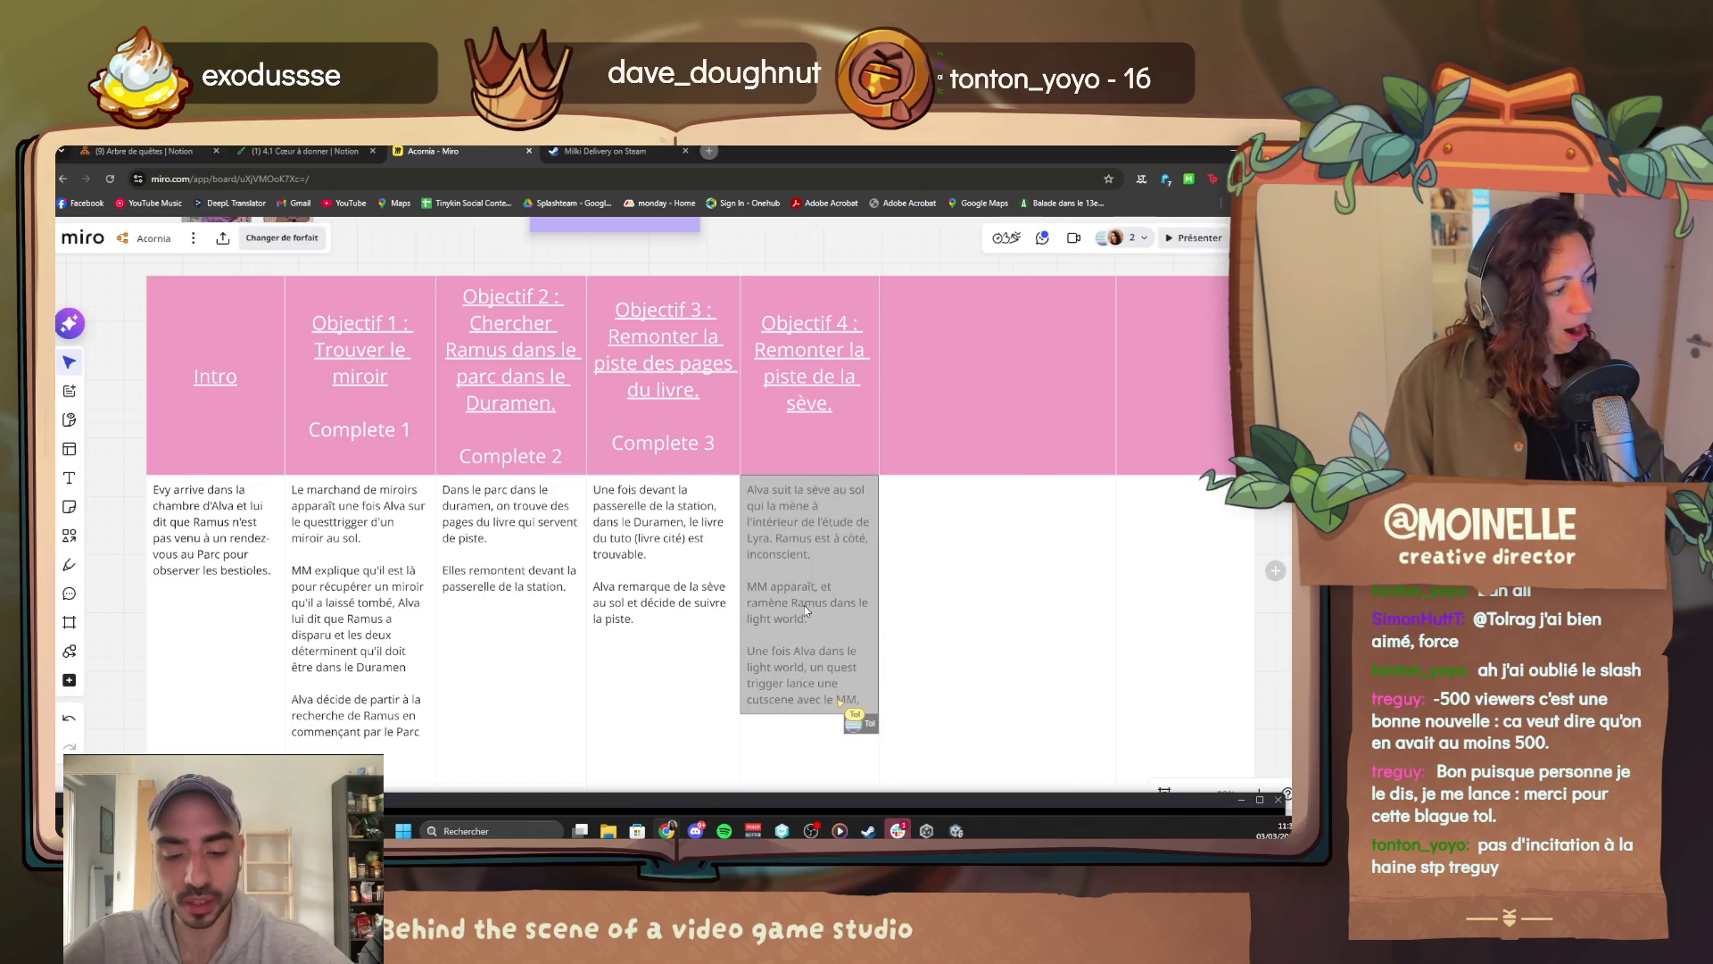
scroll(877, 582, right, 3)
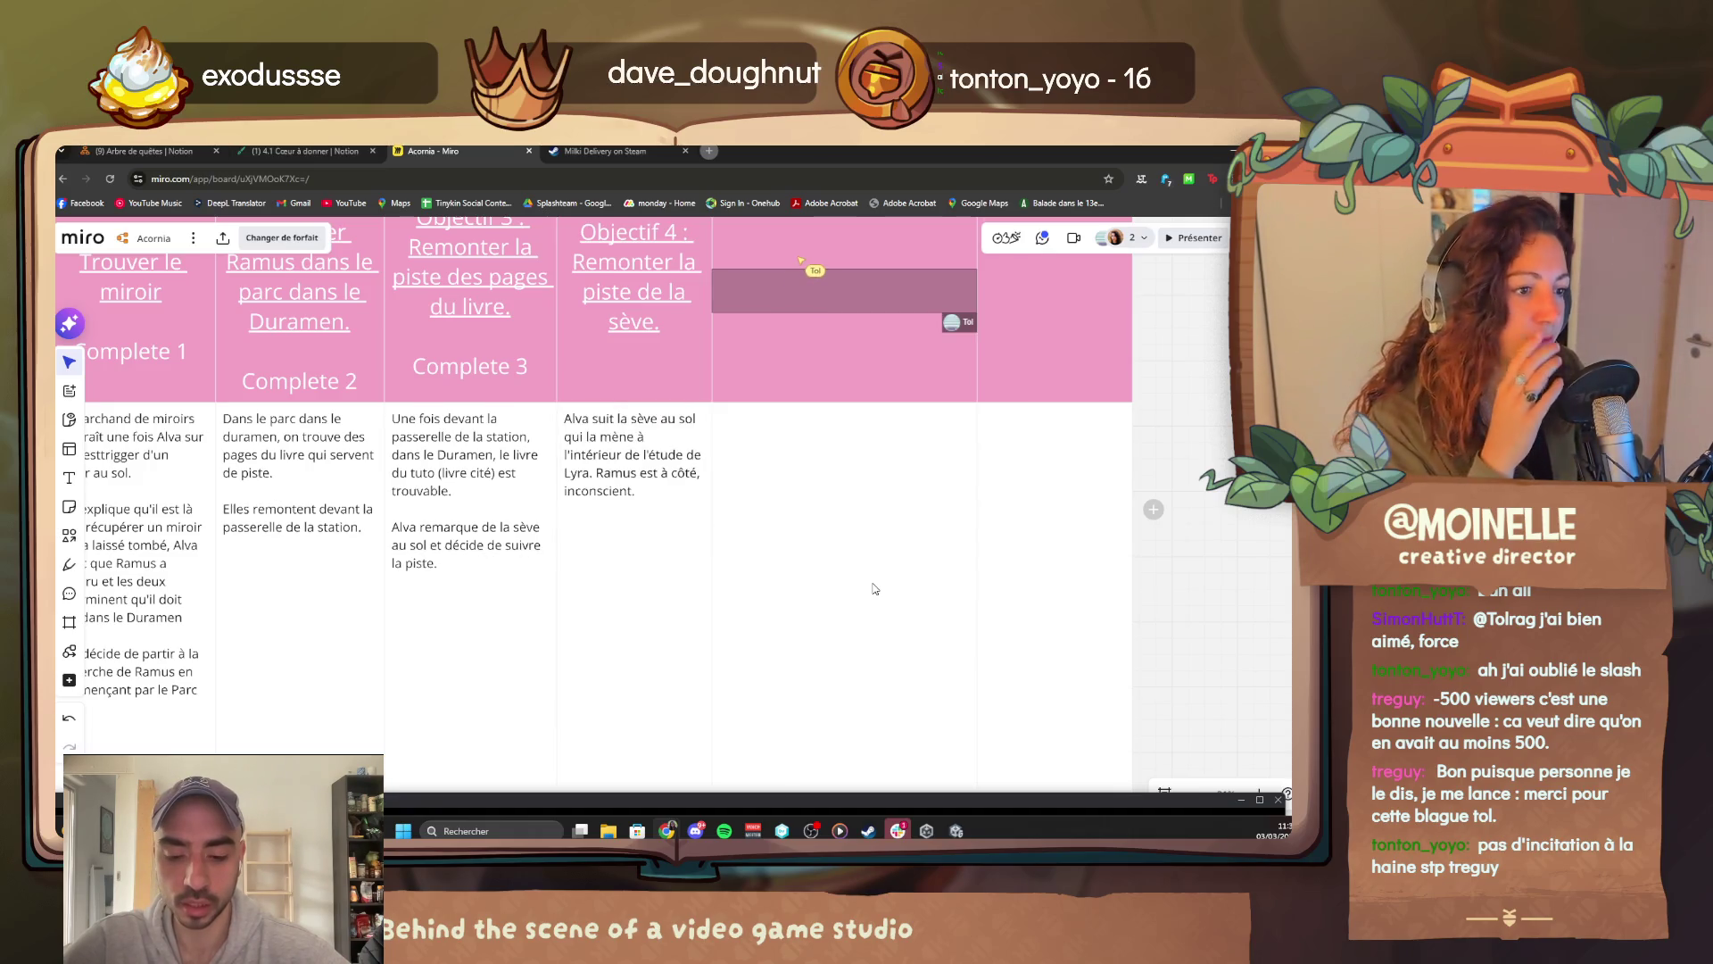
Pan the Miro board to bring the empty columns after Objectif 4 into view
mouse_move(875, 479)
mouse_down()
mouse_move(806, 508)
mouse_move(770, 564)
mouse_up()
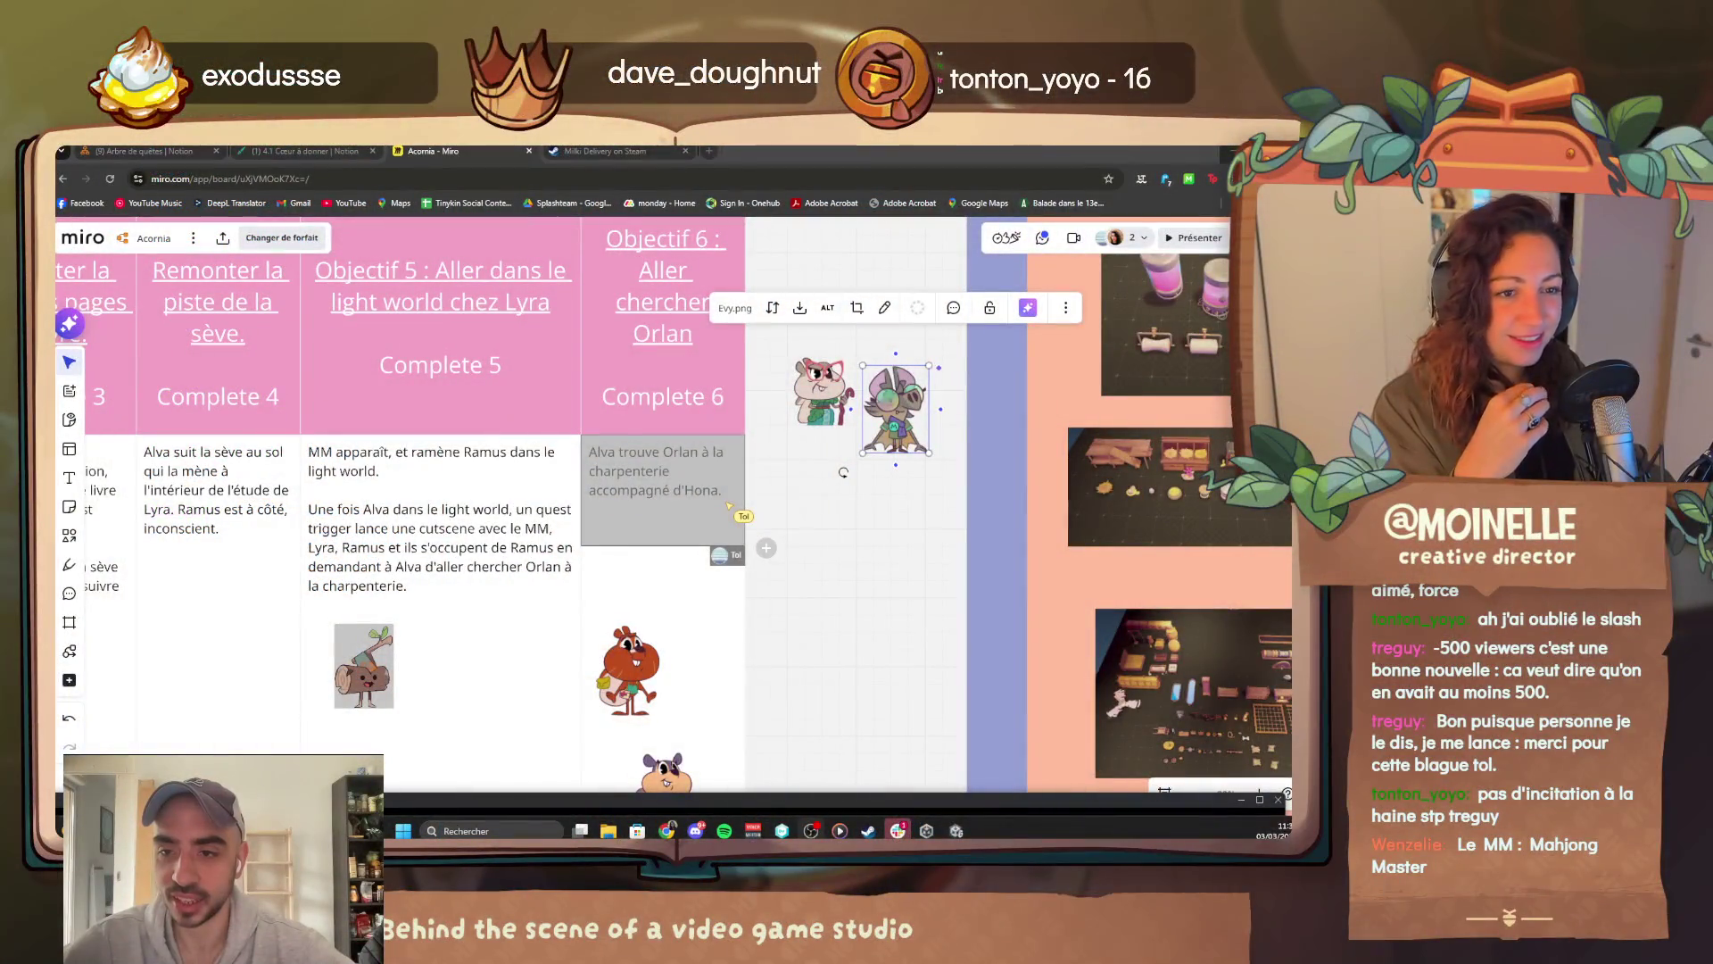
Drag Evy.png into the Objectif 6 column beside the orange character
scroll(857, 544, down, 6)
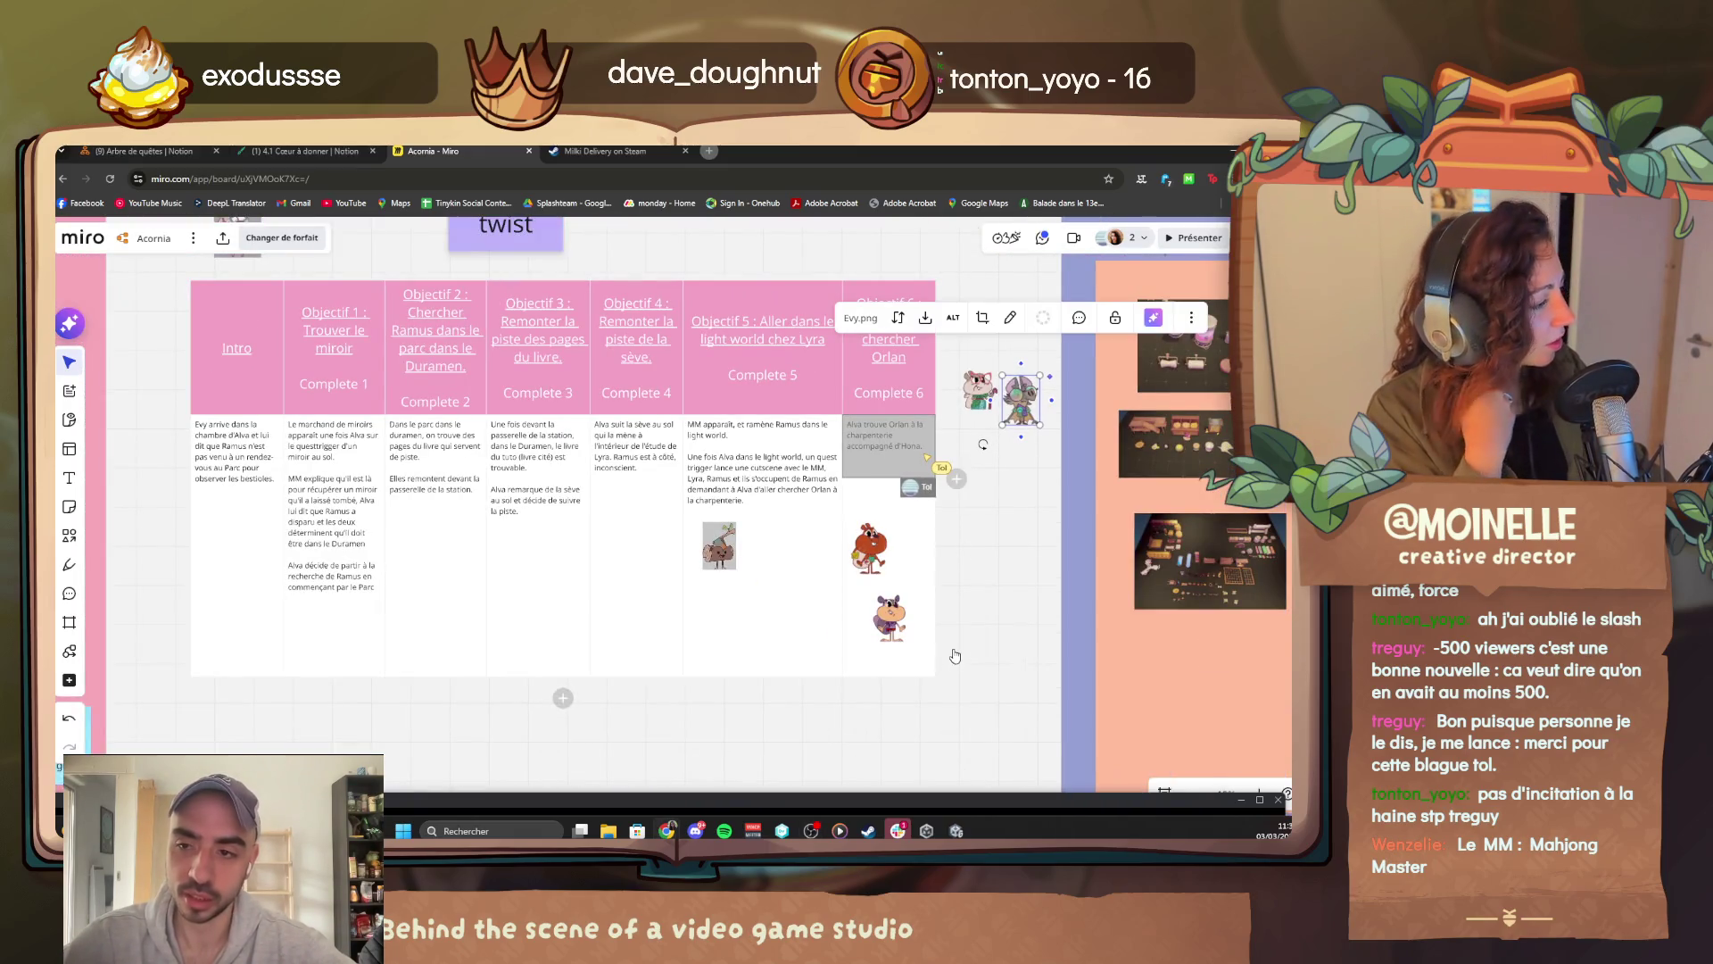
drag(897, 611, 919, 541)
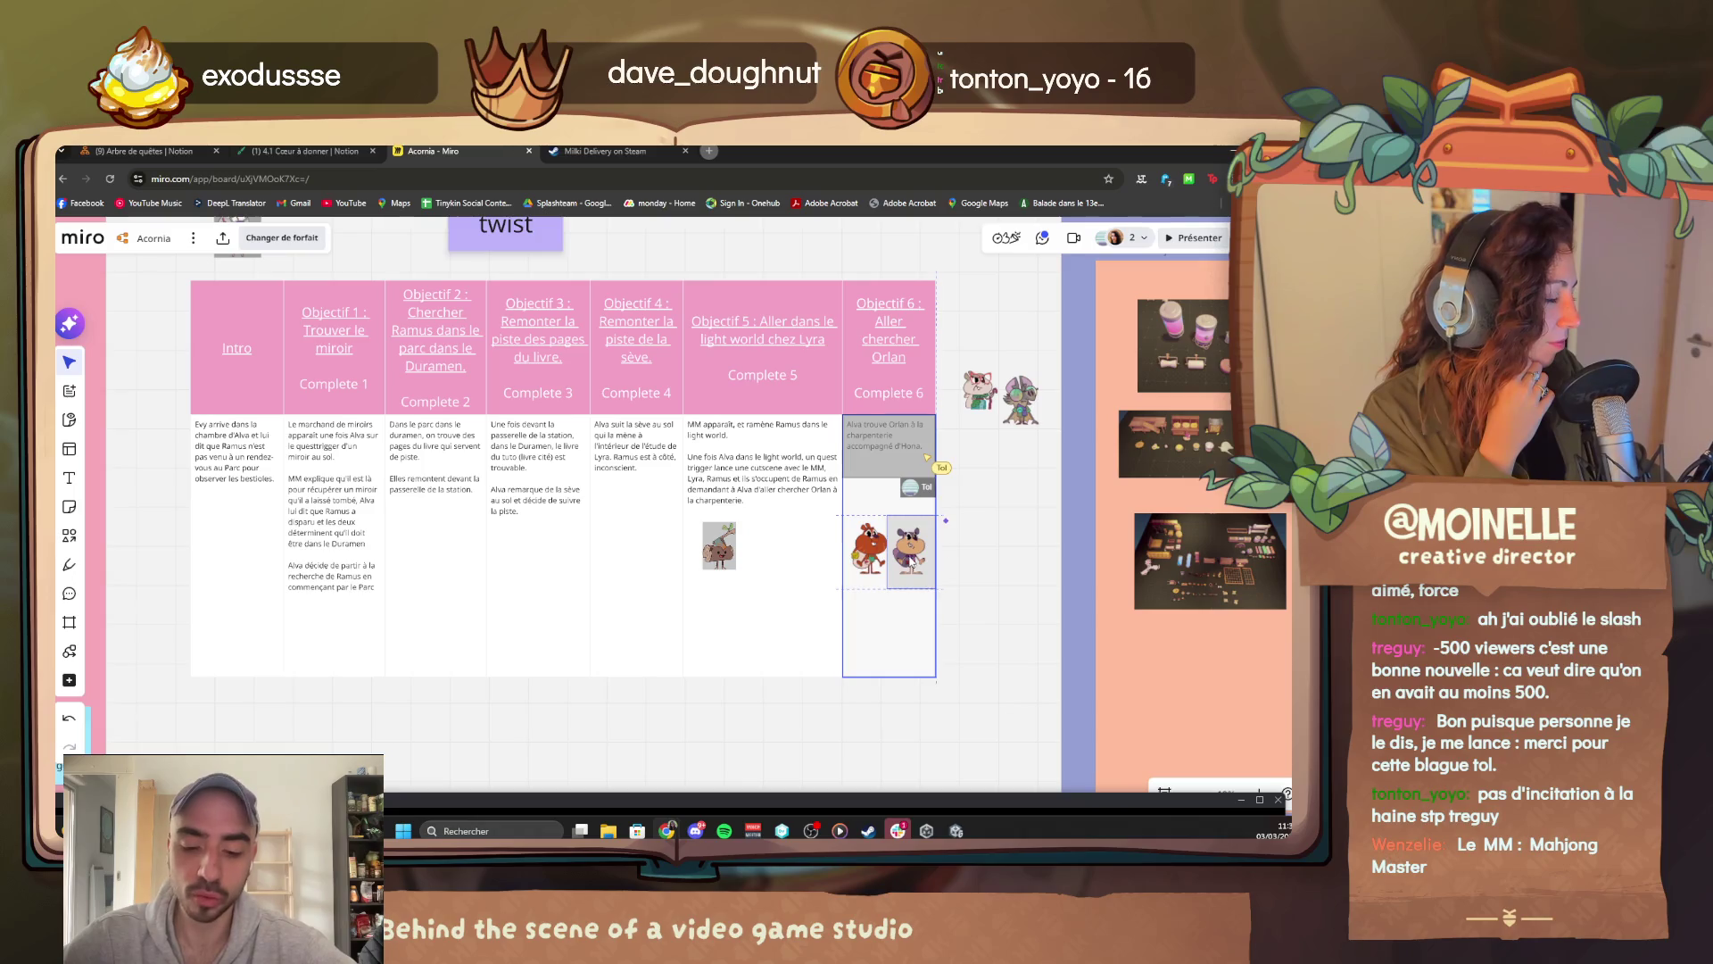
scroll(786, 623, down, 3)
Pan the board over to the Icones de personnages reference area
scroll(785, 623, down, 3)
scroll(803, 535, left, 5)
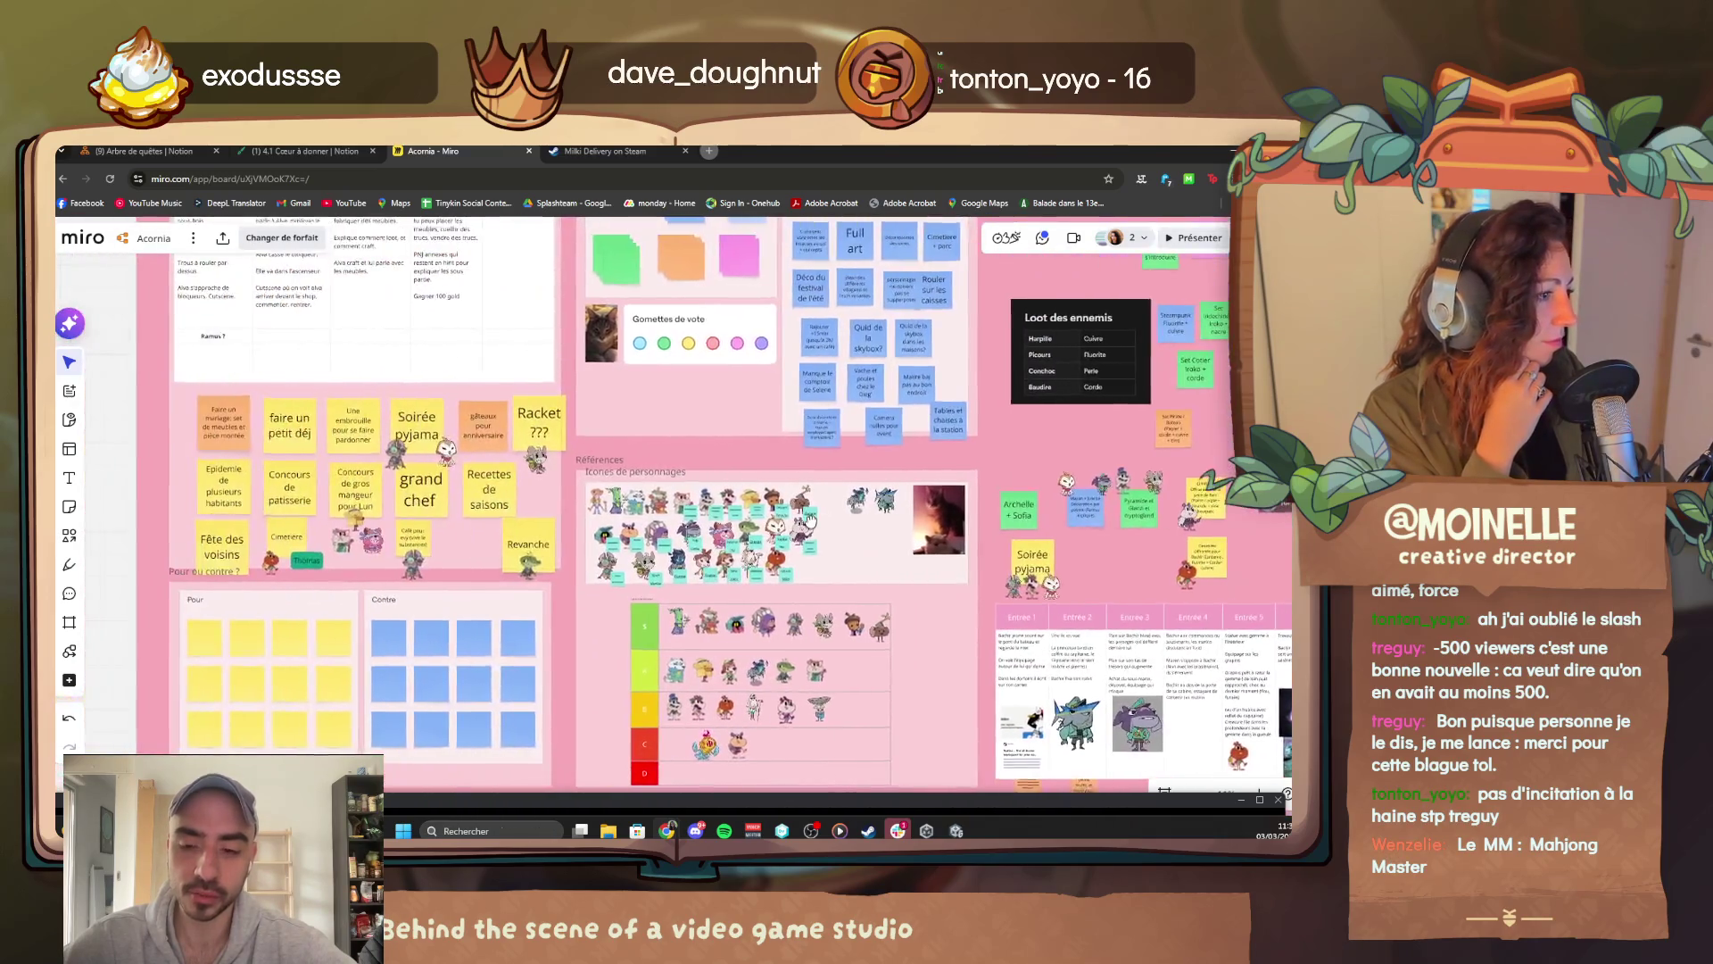
scroll(813, 426, up, 4)
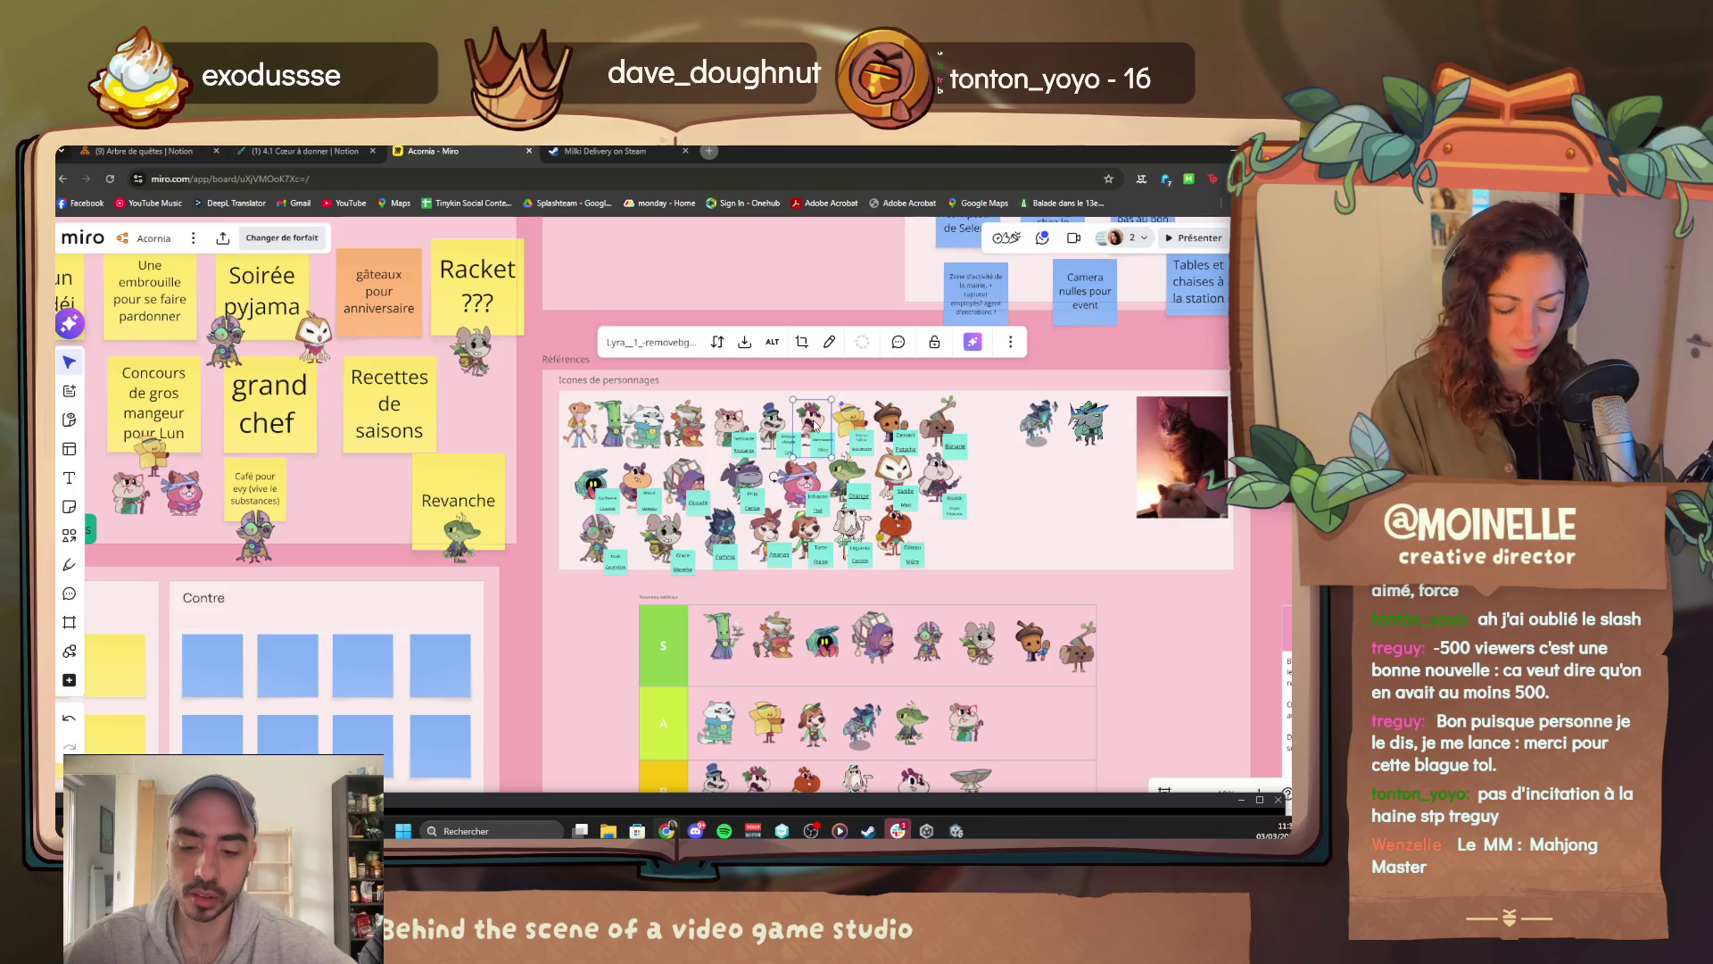
scroll(813, 425, down, 3)
scroll(813, 425, right, 5)
scroll(852, 356, up, 3)
scroll(637, 537, up, 3)
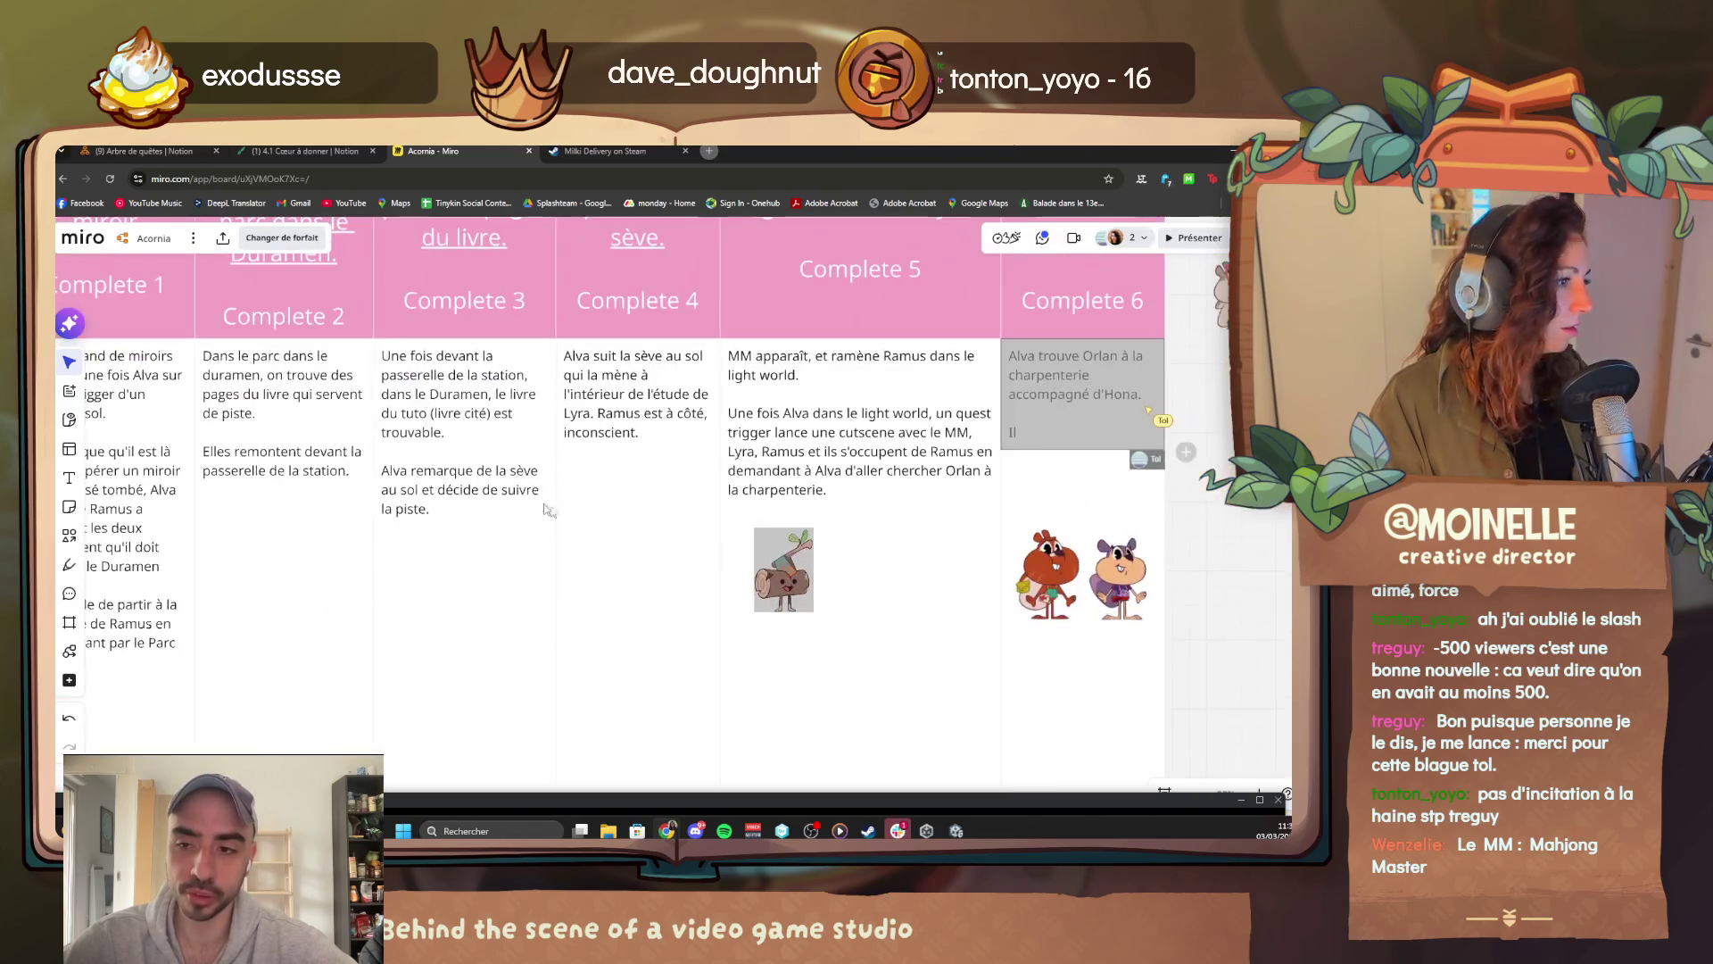
Paste the copied character image and place it beside the log picture under Complete 5
key(ctrl+v)
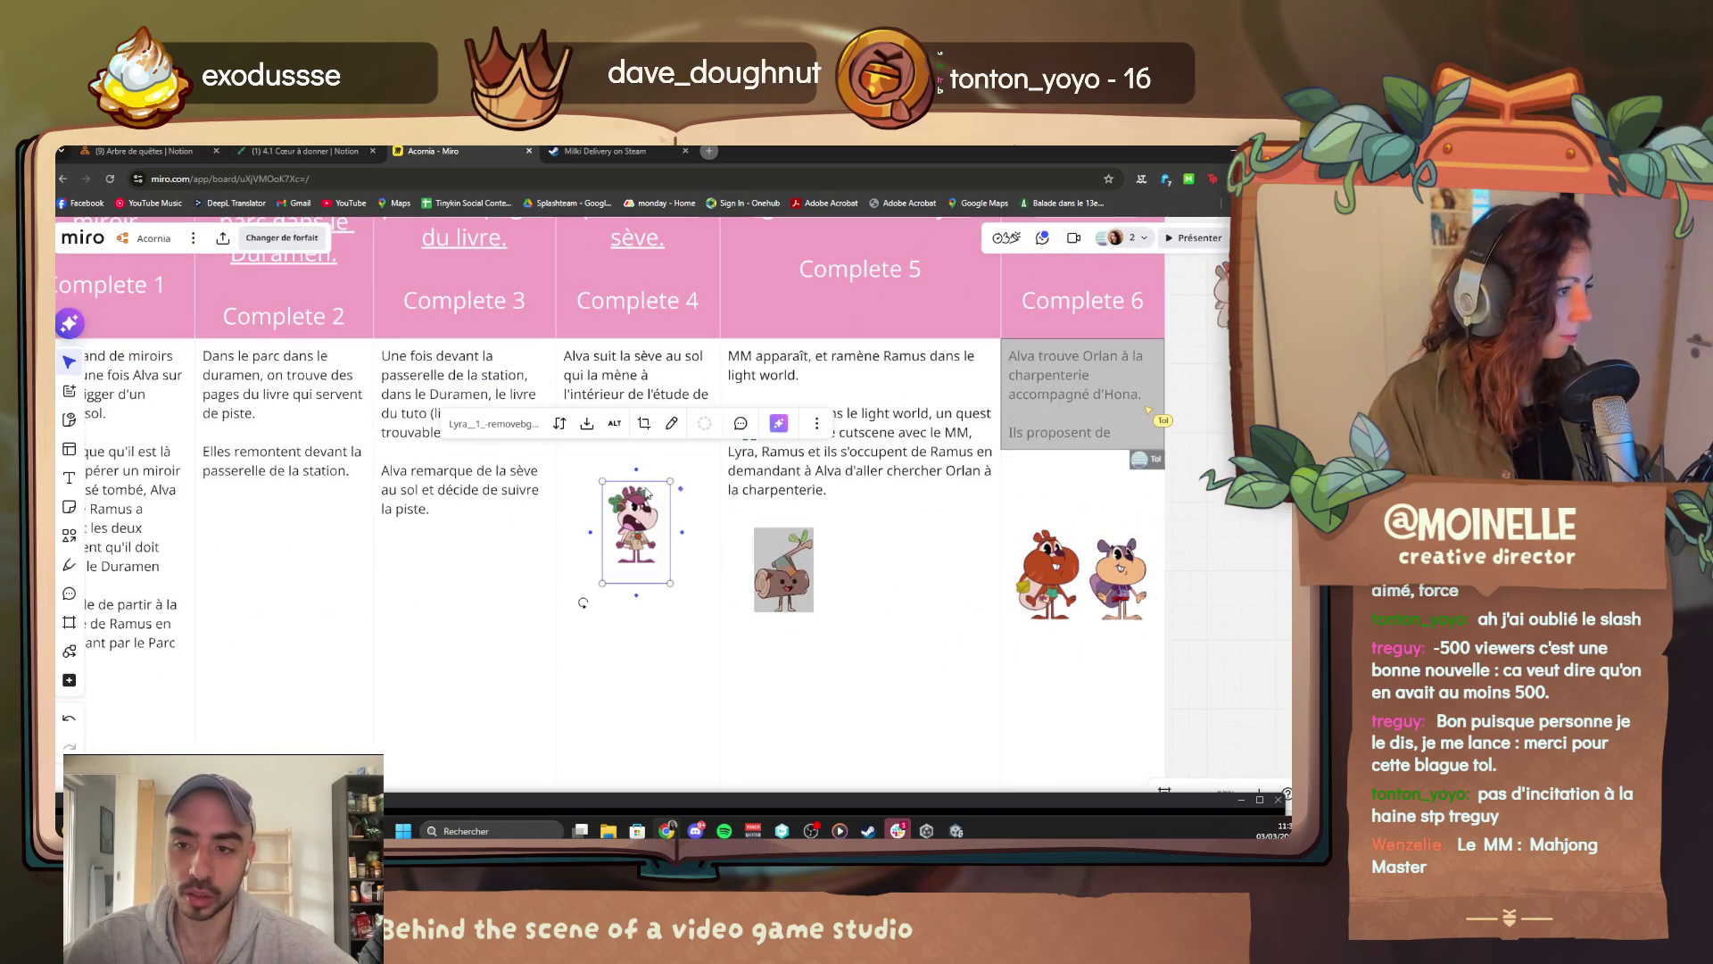
mouse_move(637, 537)
mouse_down()
mouse_move(895, 555)
mouse_move(870, 565)
mouse_up()
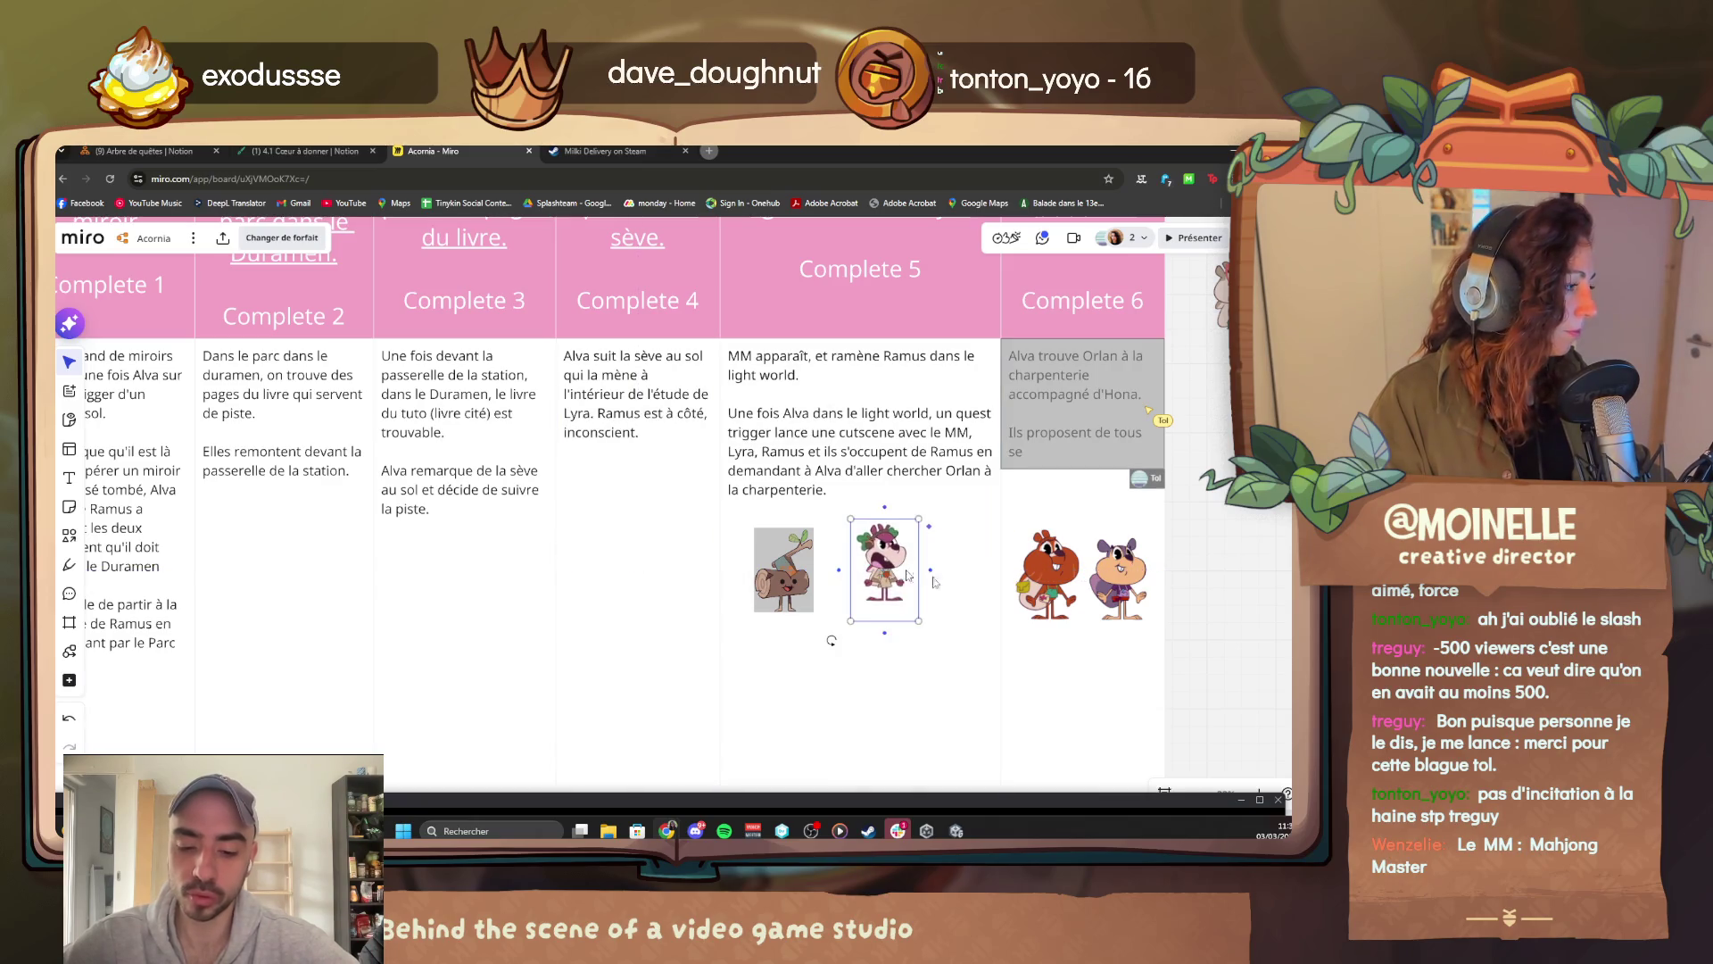
scroll(992, 551, right, 3)
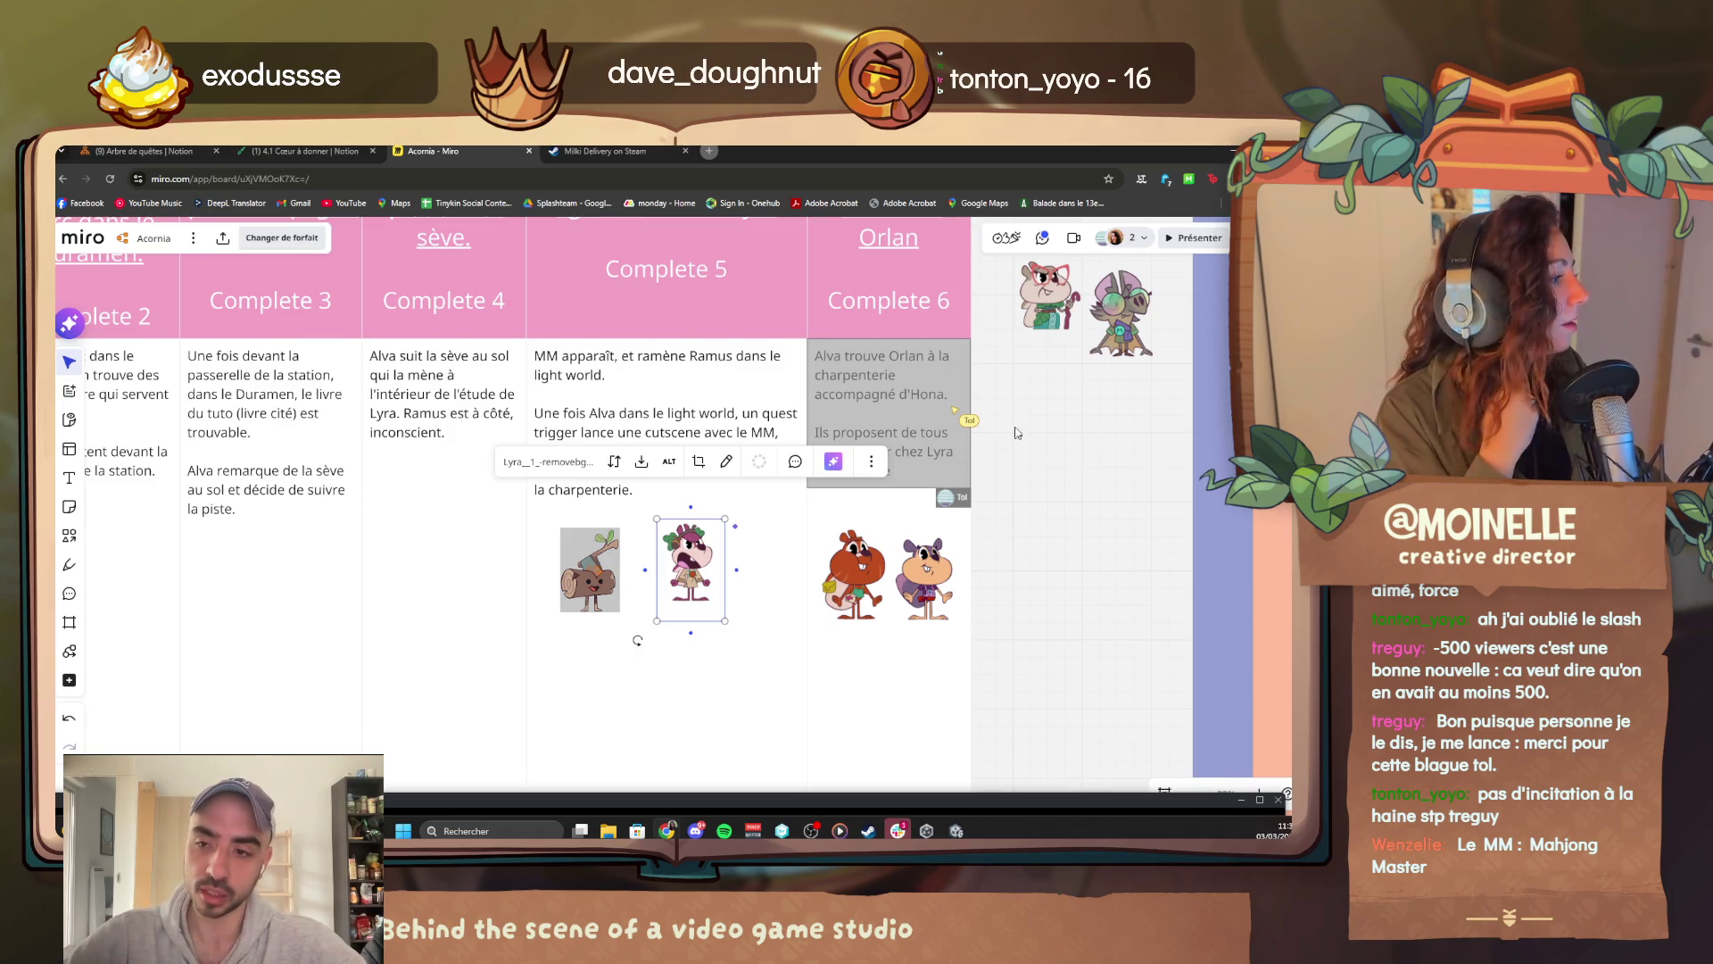
scroll(1017, 425, up, 3)
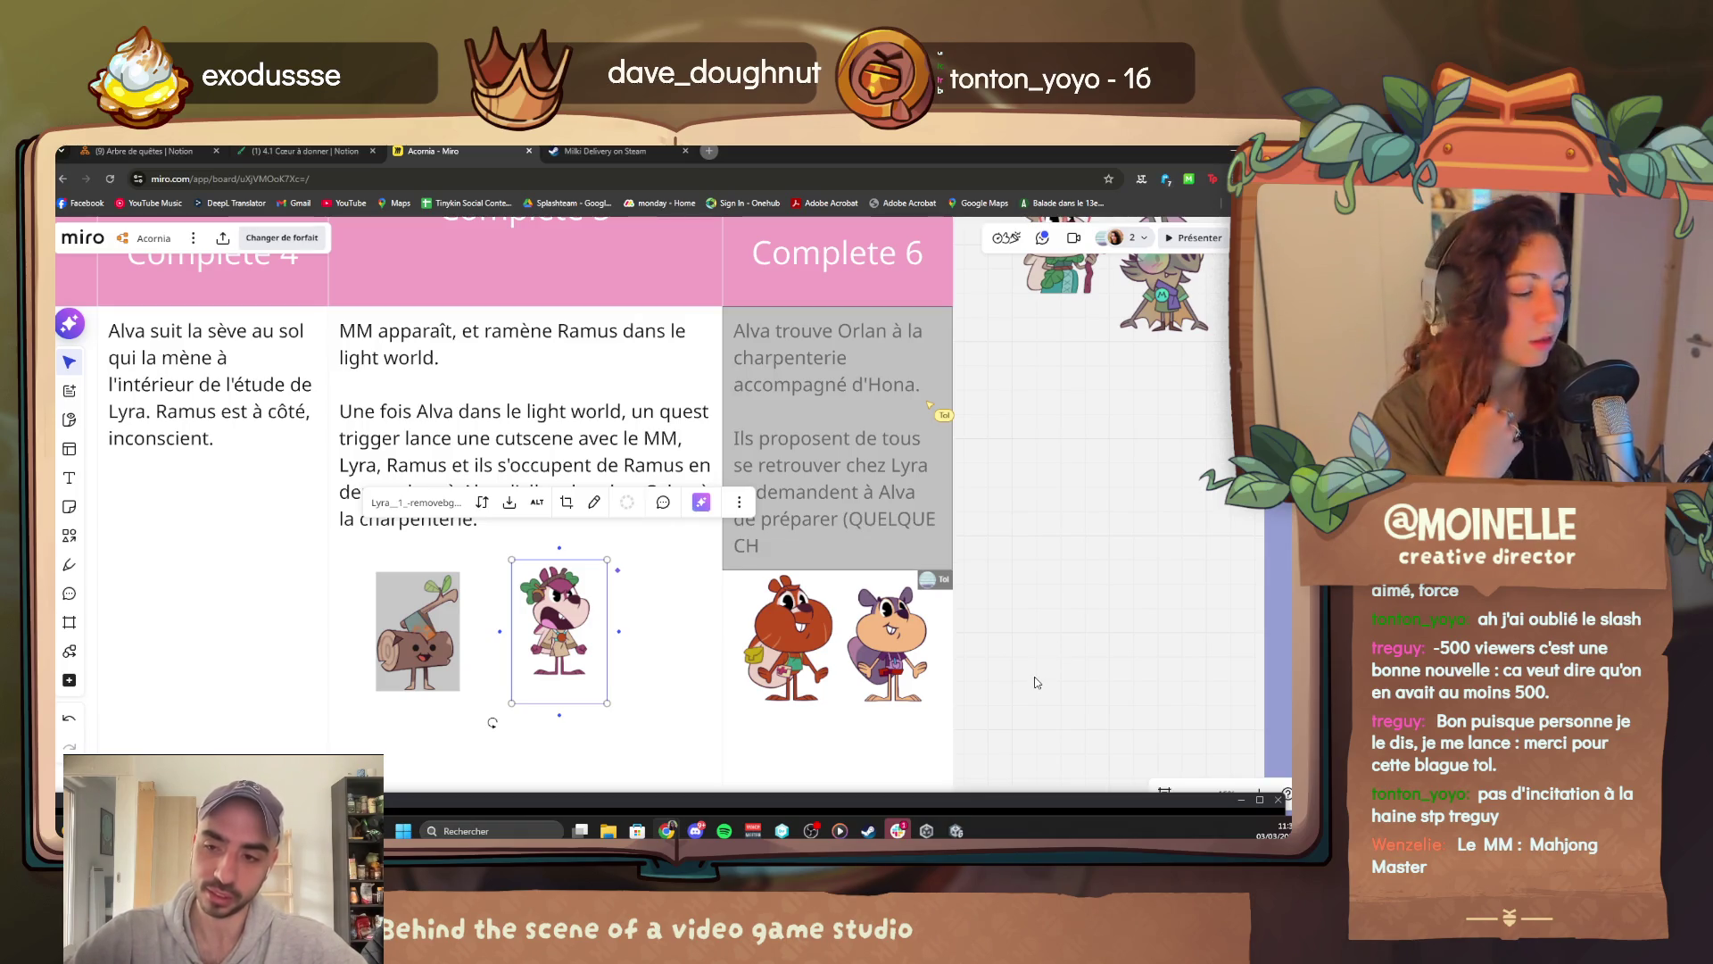
scroll(1018, 605, right, 2)
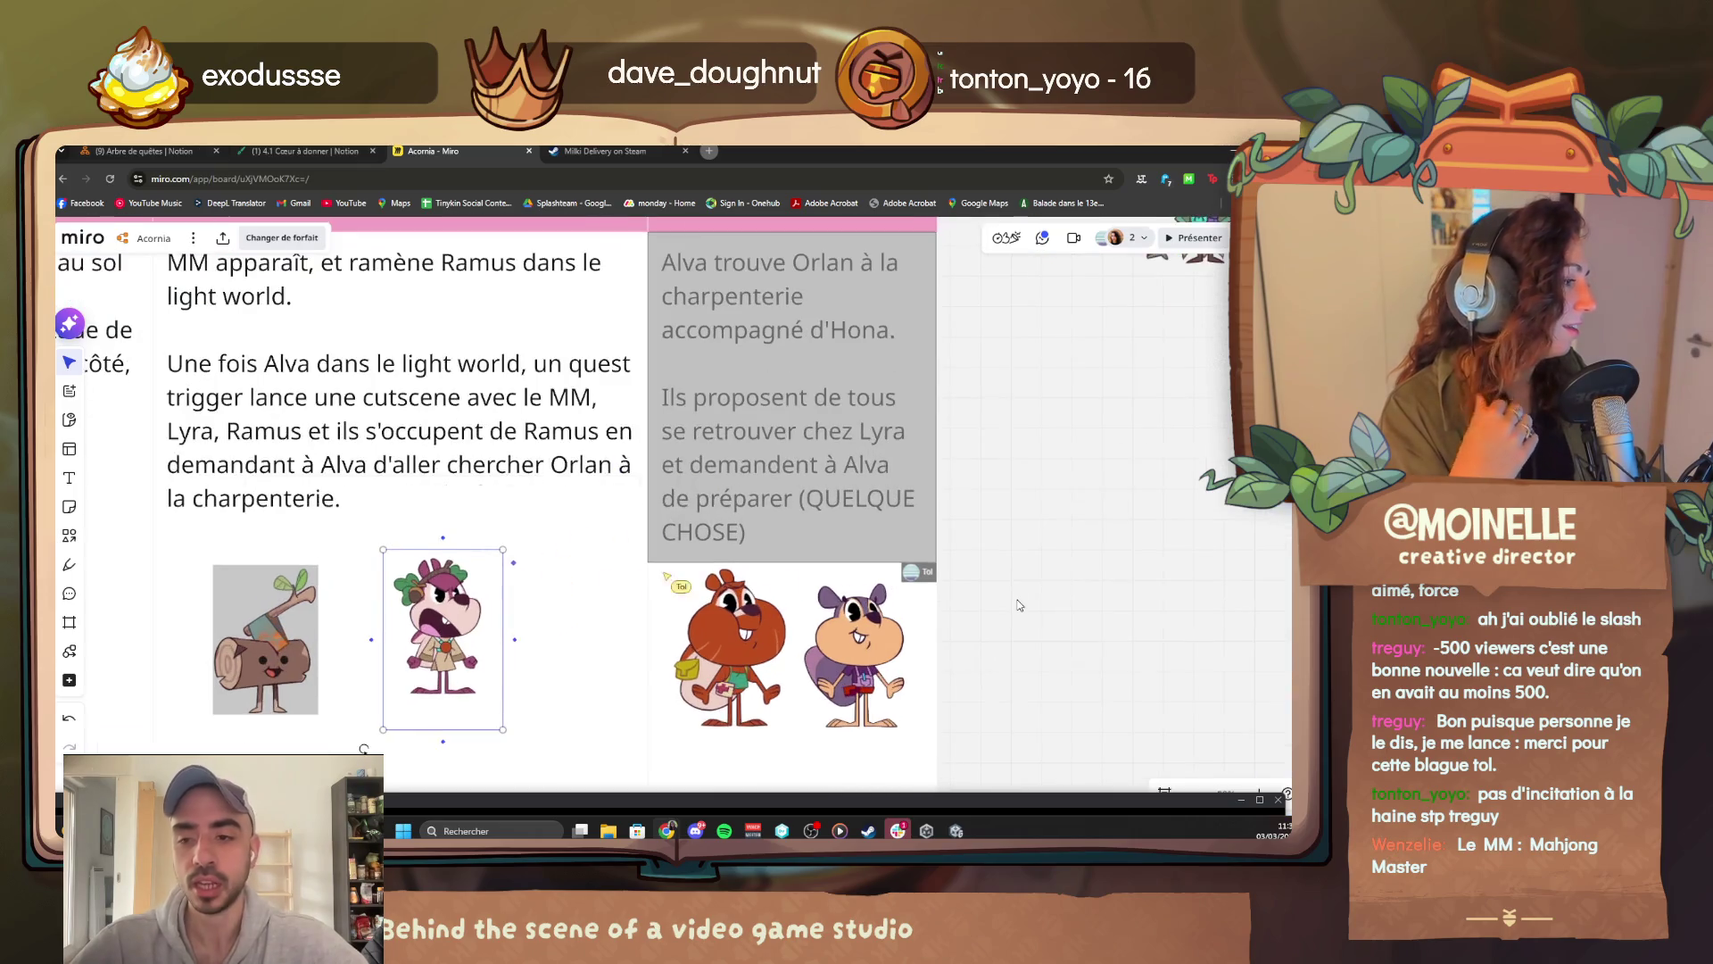
scroll(999, 607, down, 2)
scroll(981, 611, up, 3)
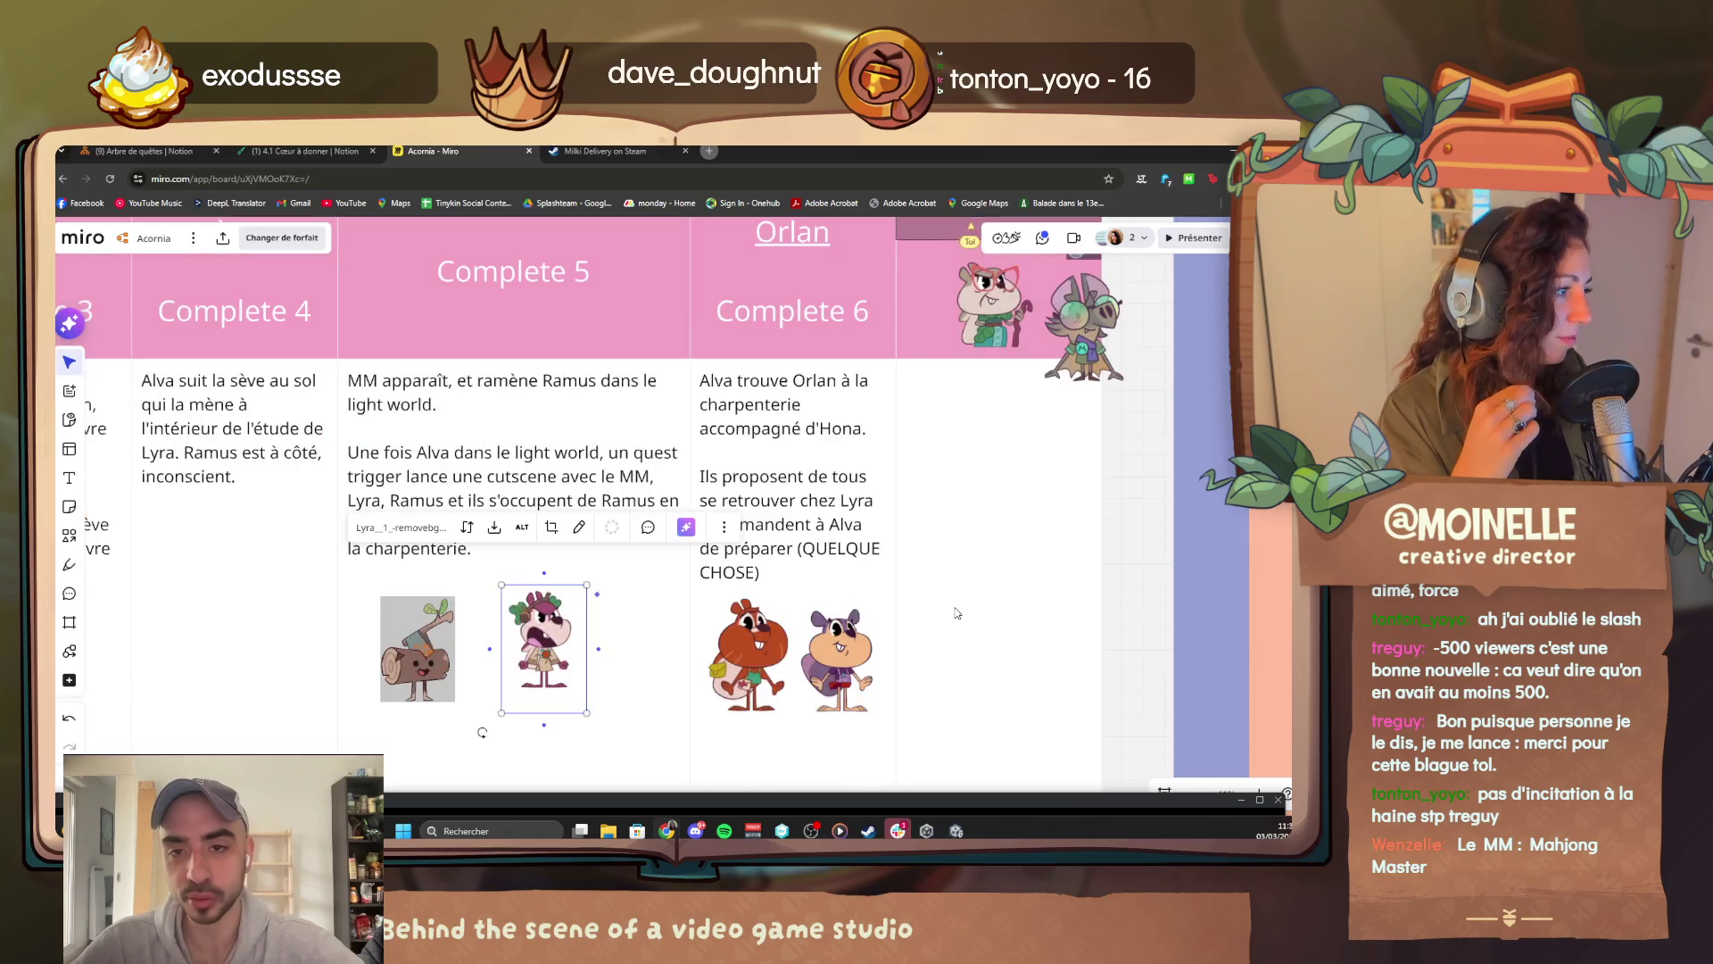
scroll(892, 616, right, 2)
scroll(892, 616, up, 2)
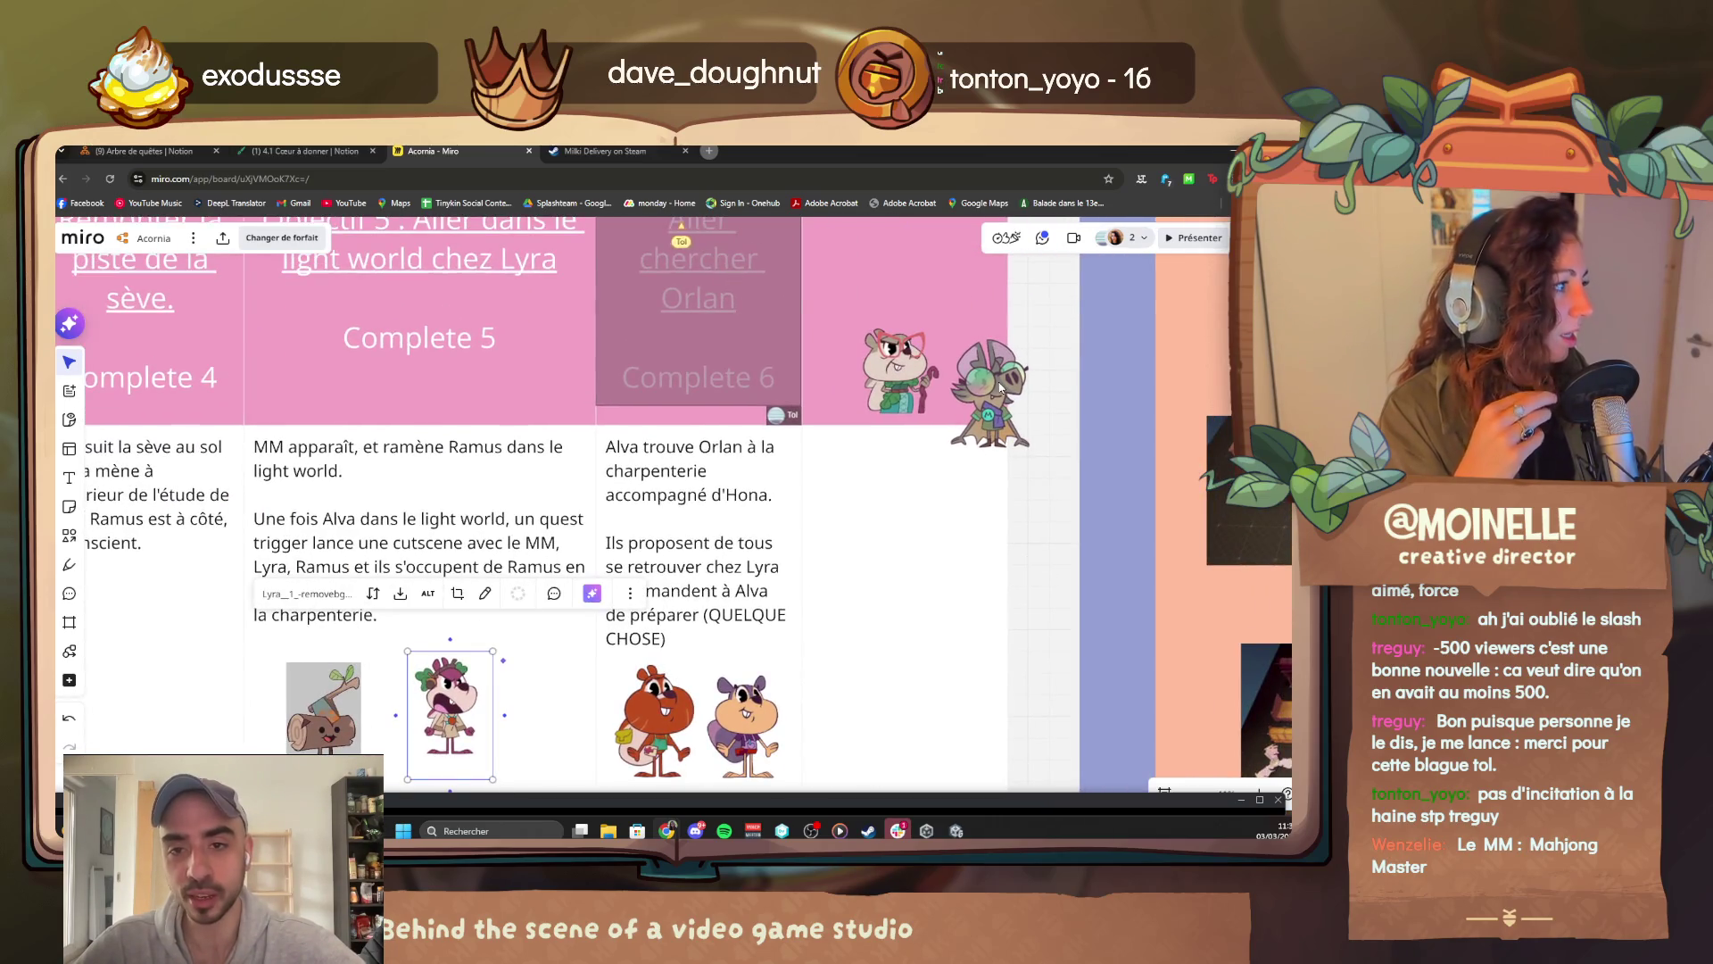
Shift the bat image right and put the squirrel image below it, beside Objectif 7
drag(989, 392, 1123, 400)
click(902, 385)
drag(901, 386, 1082, 556)
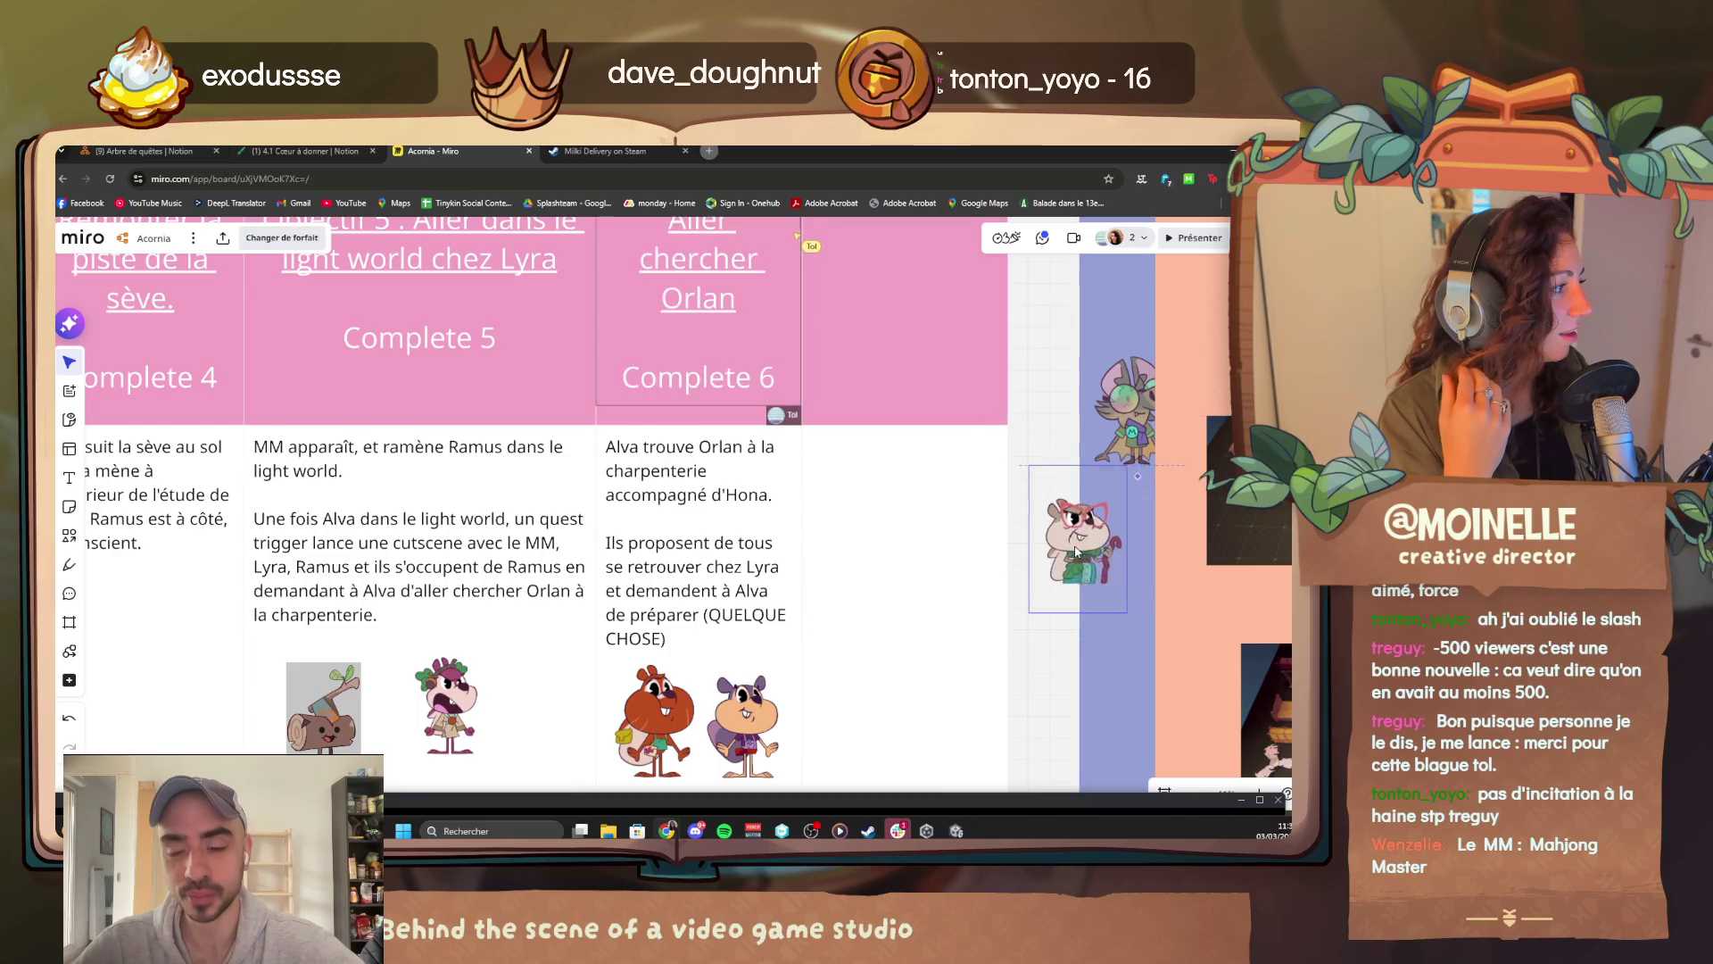
click(1089, 424)
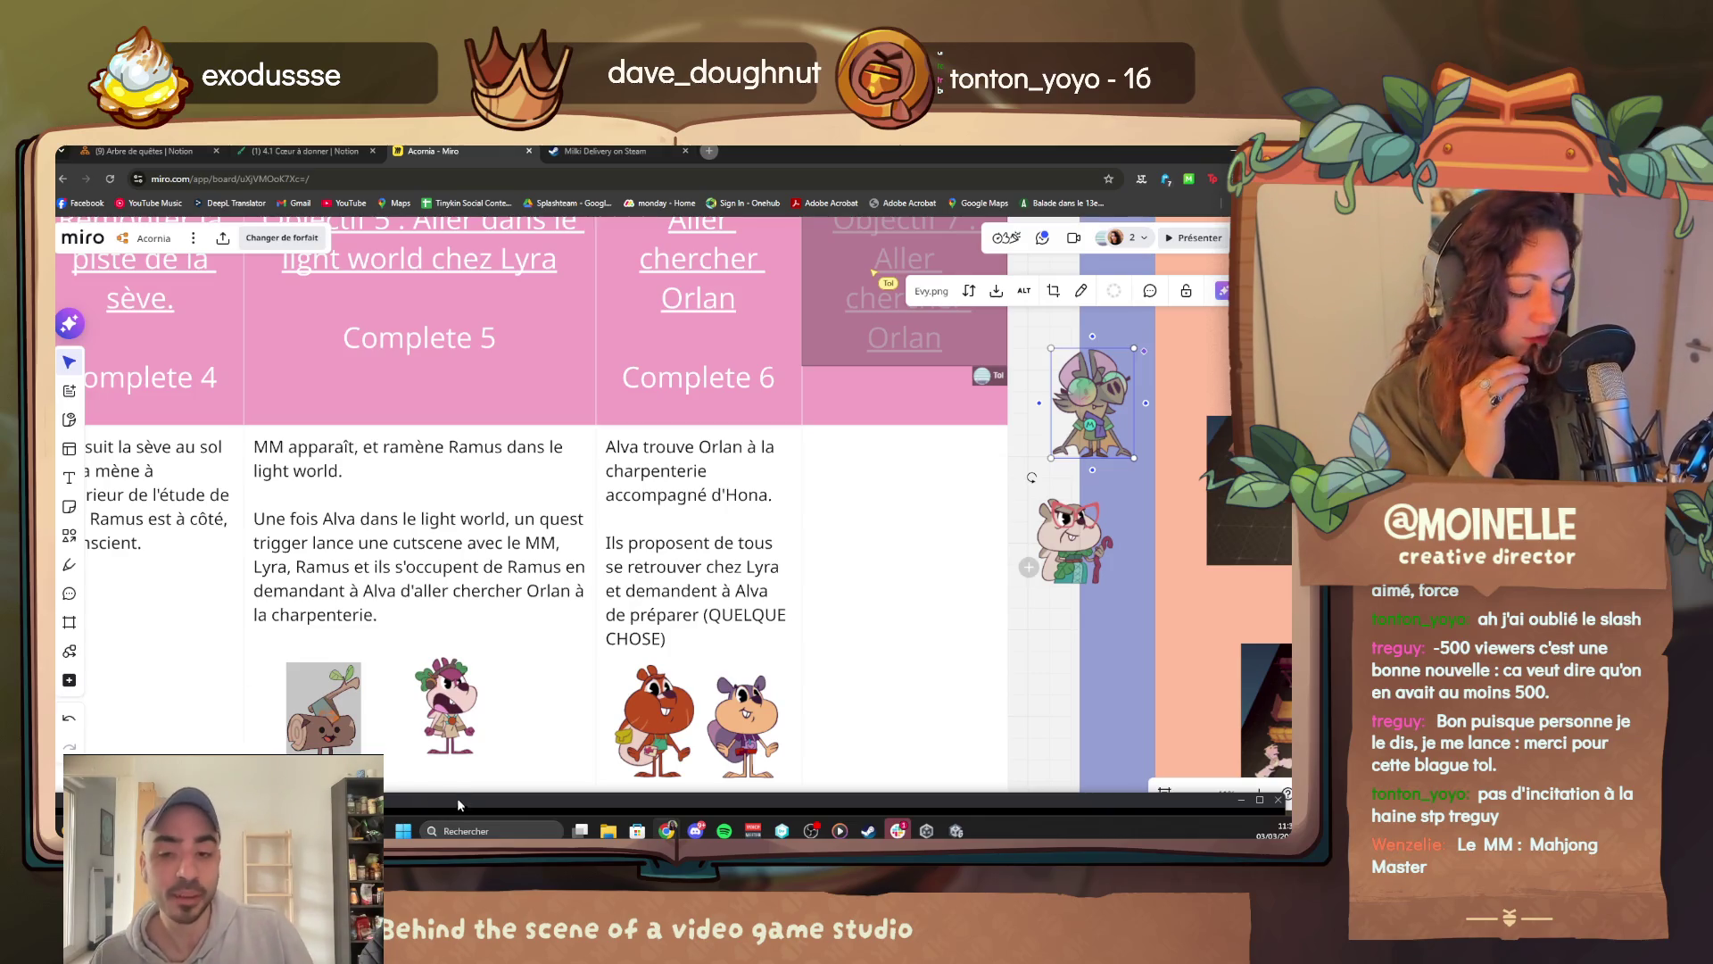
scroll(708, 647, down, 3)
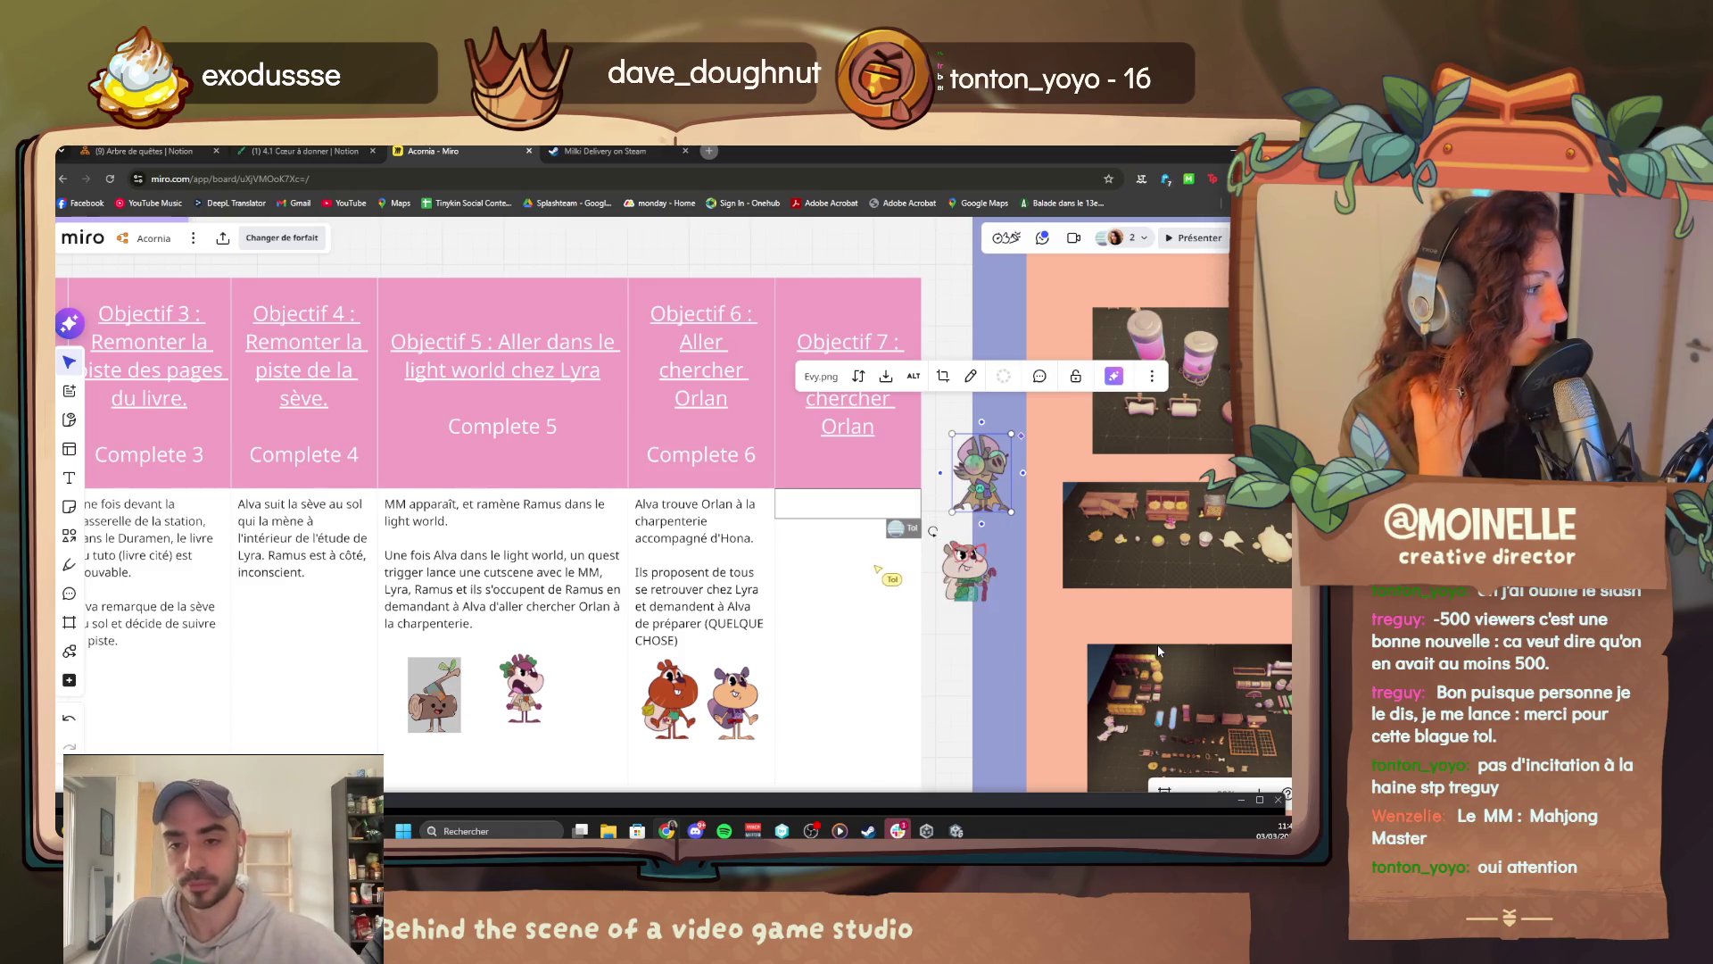
scroll(826, 569, down, 3)
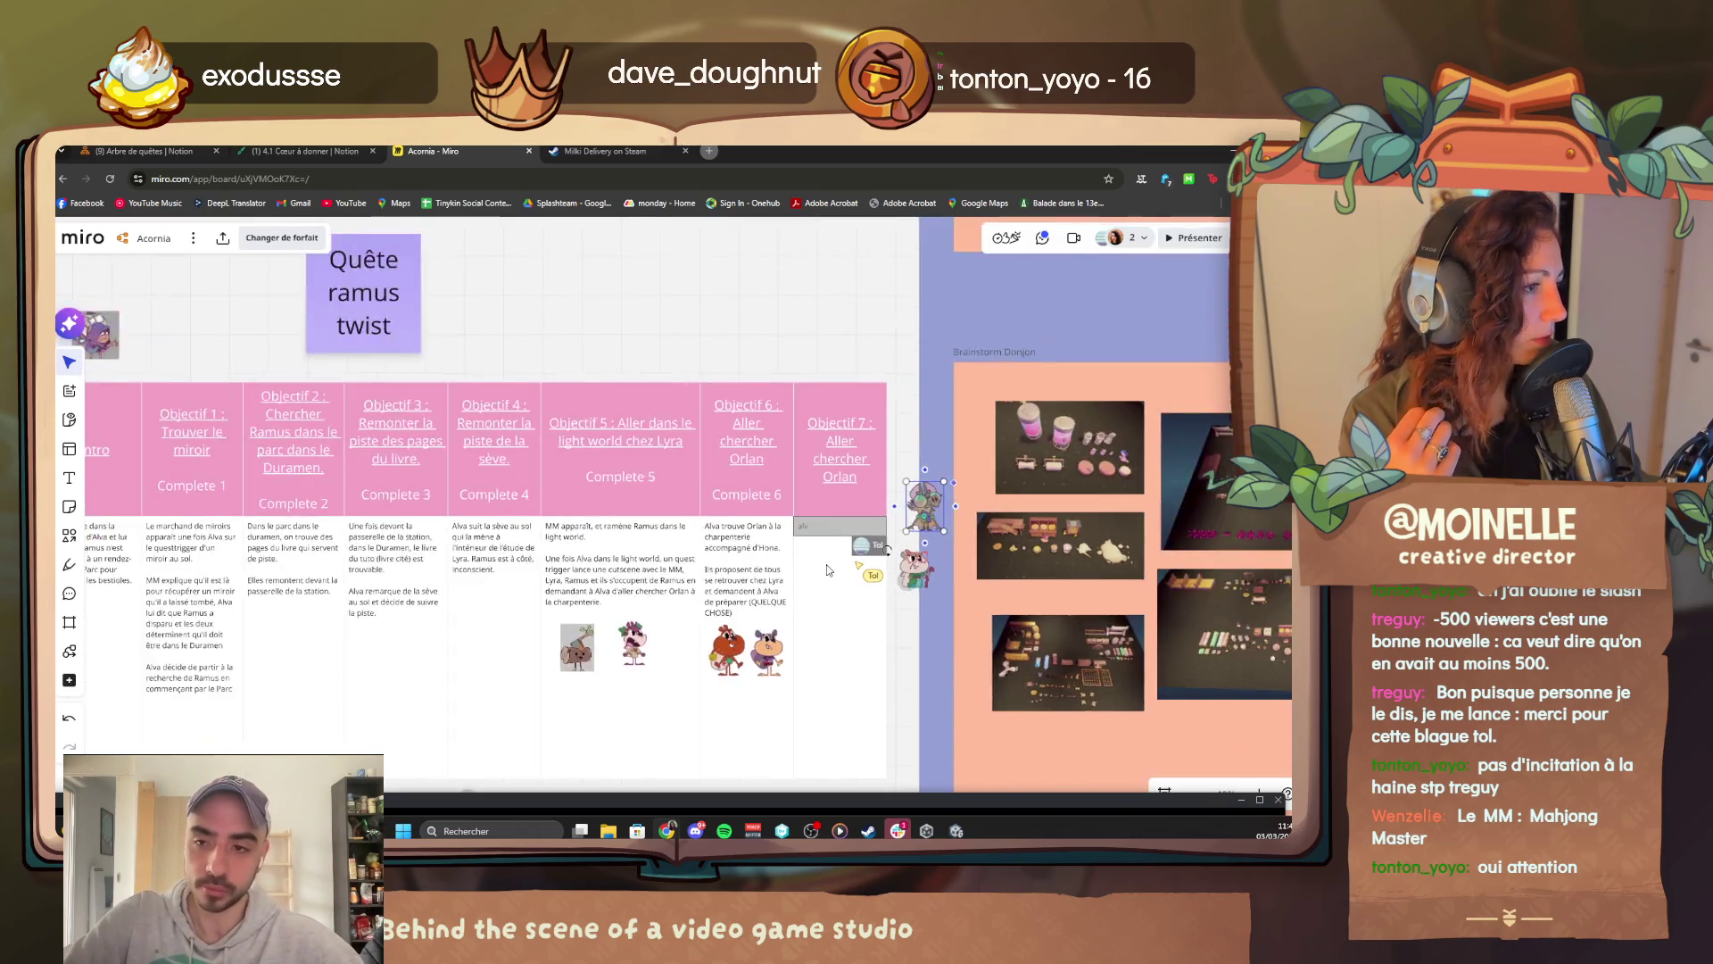
Bring the Objectif 7 header into view for retitling as 'Donner (QUELQUE CHOSE) à Orlan chez Lyra'
scroll(828, 569, down, 2)
scroll(830, 607, up, 5)
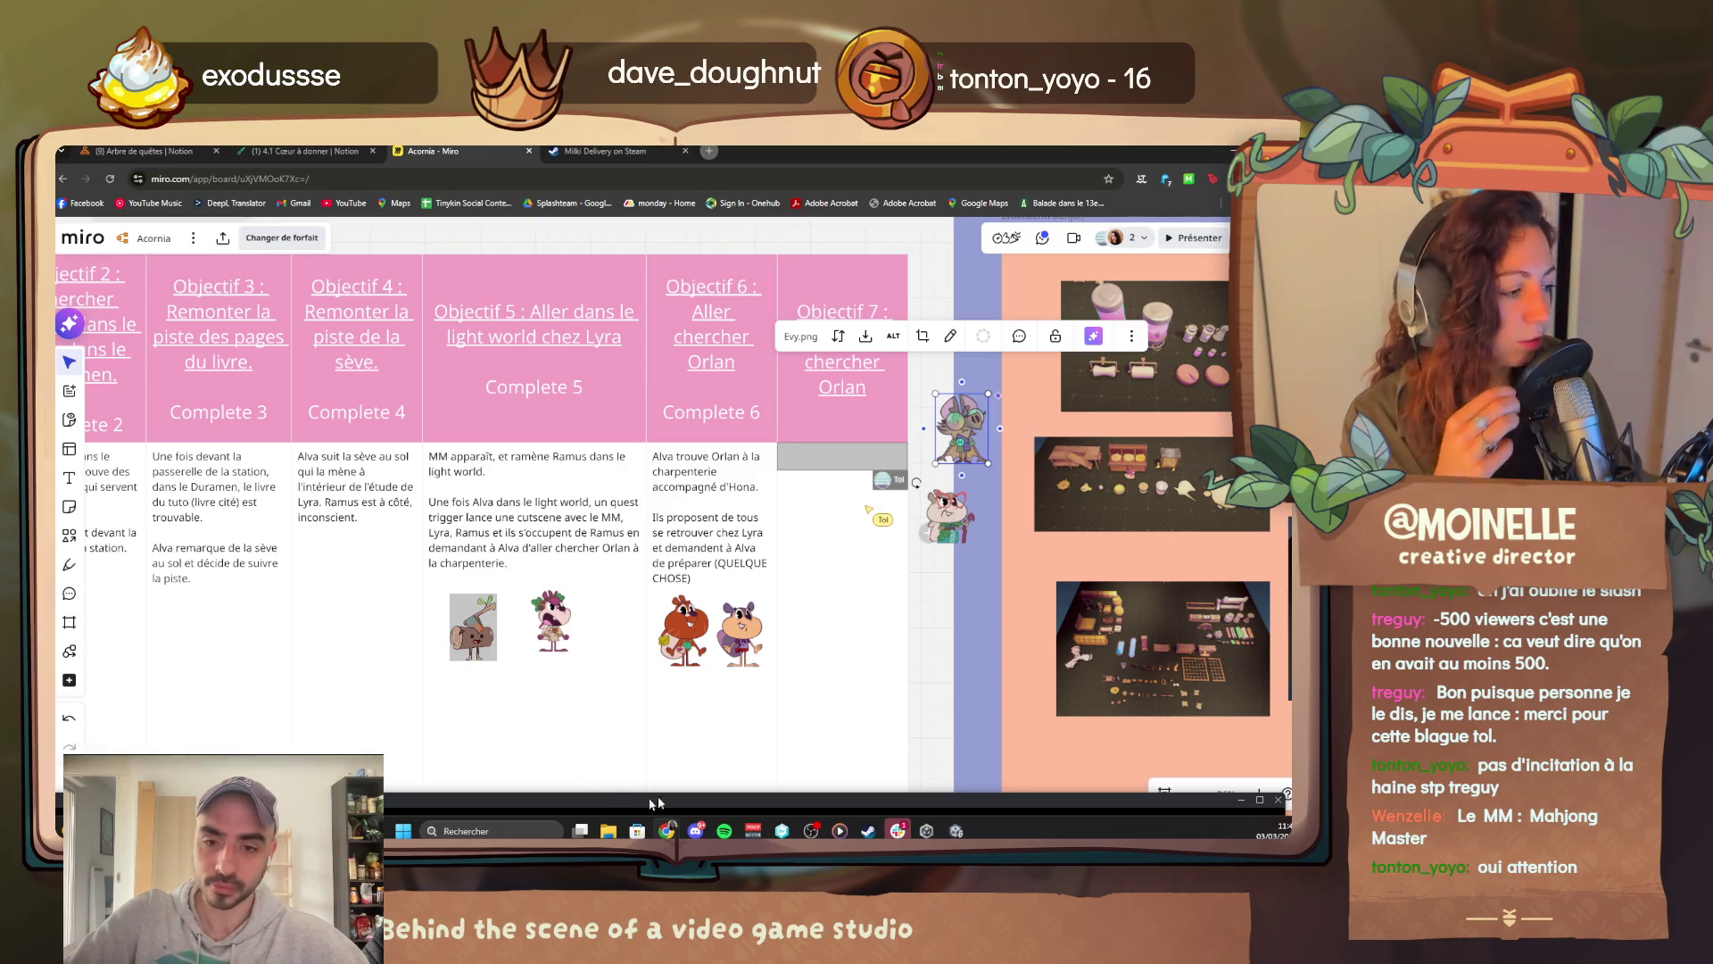
mouse_move(696, 831)
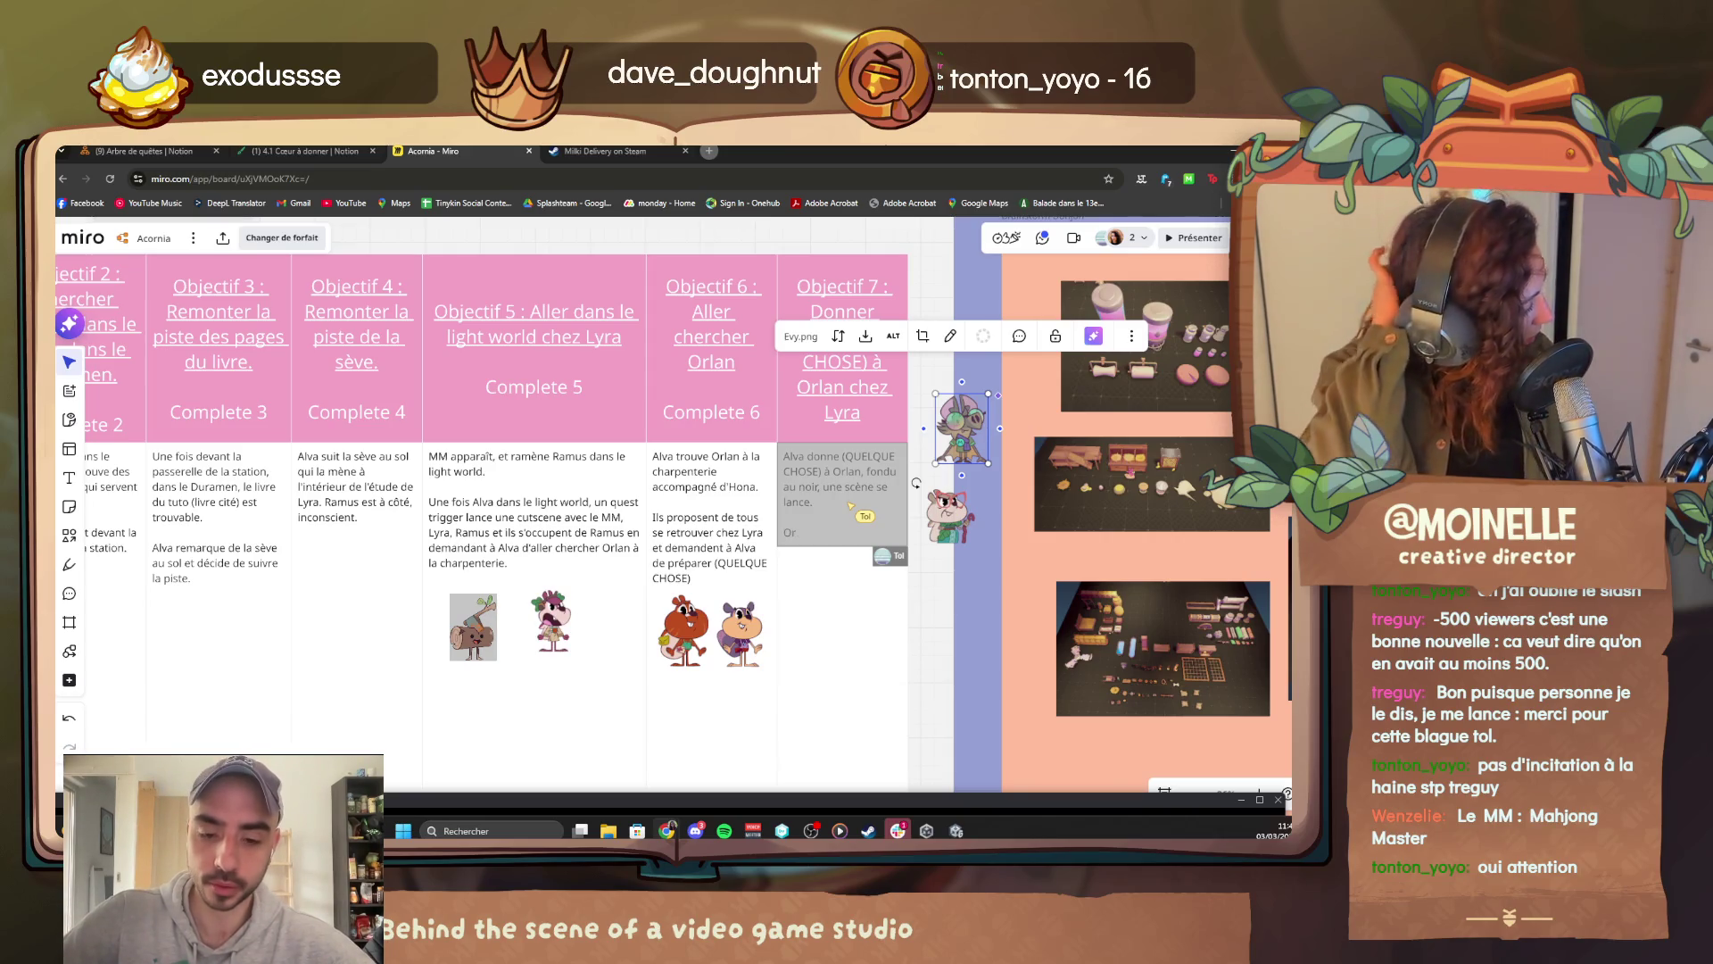
Replace the stray 'Or' with 'Tout le…' in the Objectif 7 scene, briefly checking Media Player
key(BackSpace)
key(BackSpace)
key(BackSpace)
text(Tout le monde s'approche de Ramus. Orlan brandit la hache.)
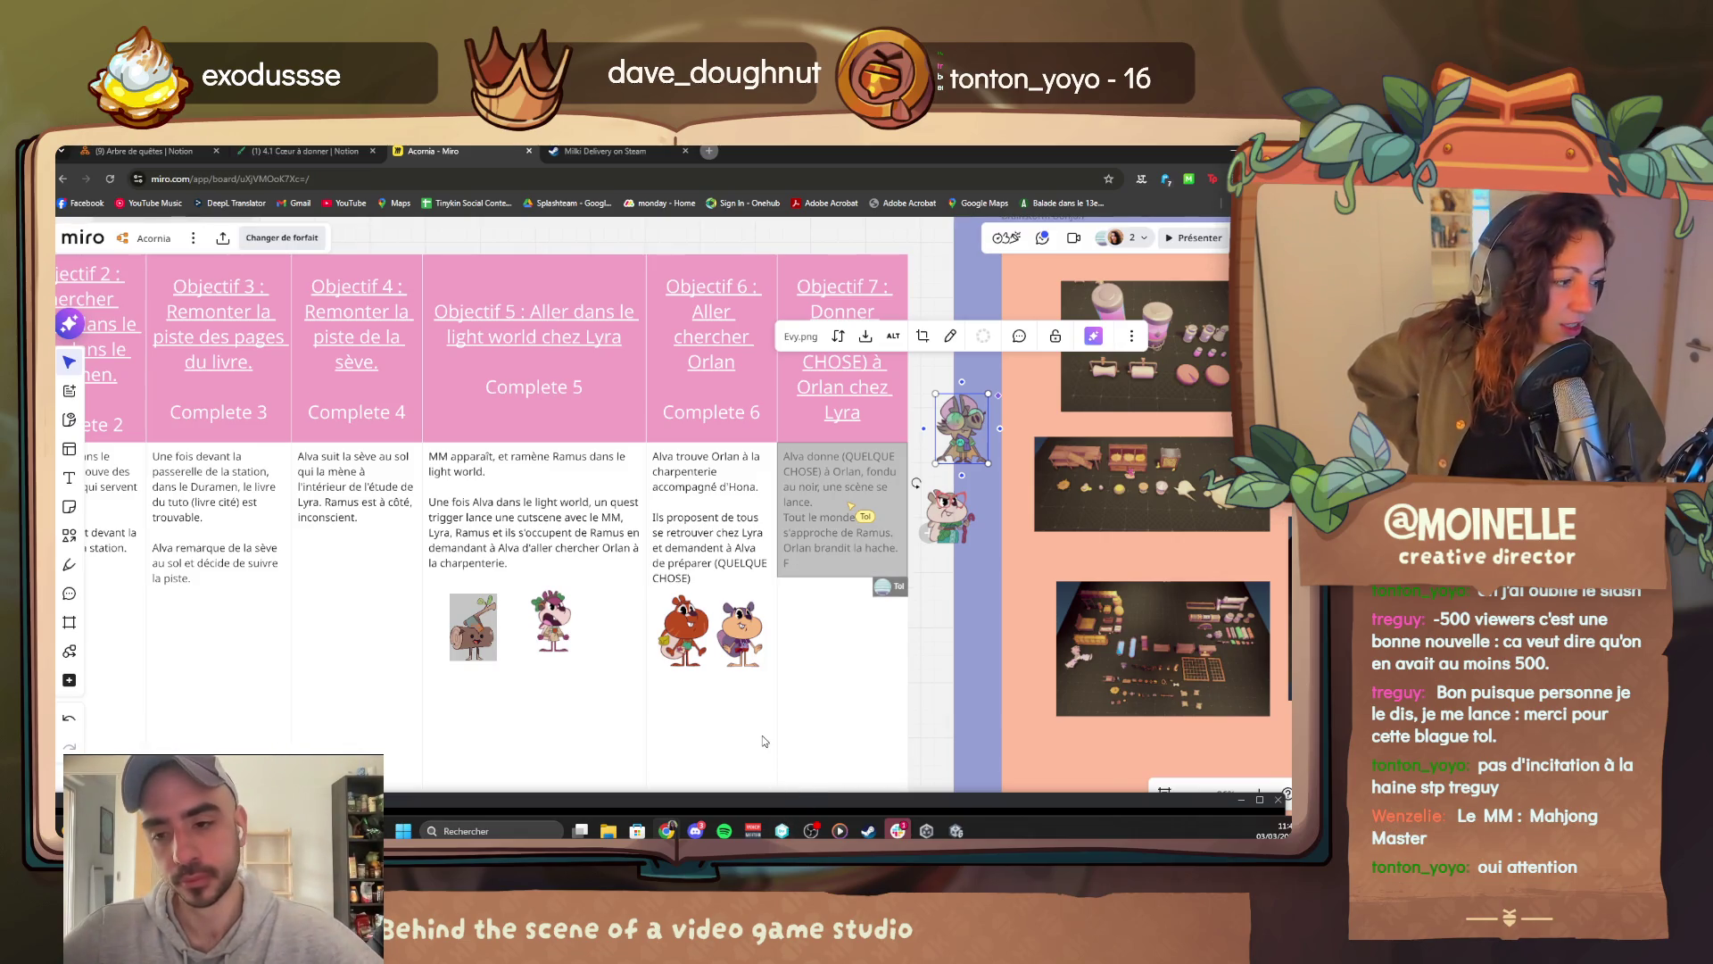
mouse_move(783, 828)
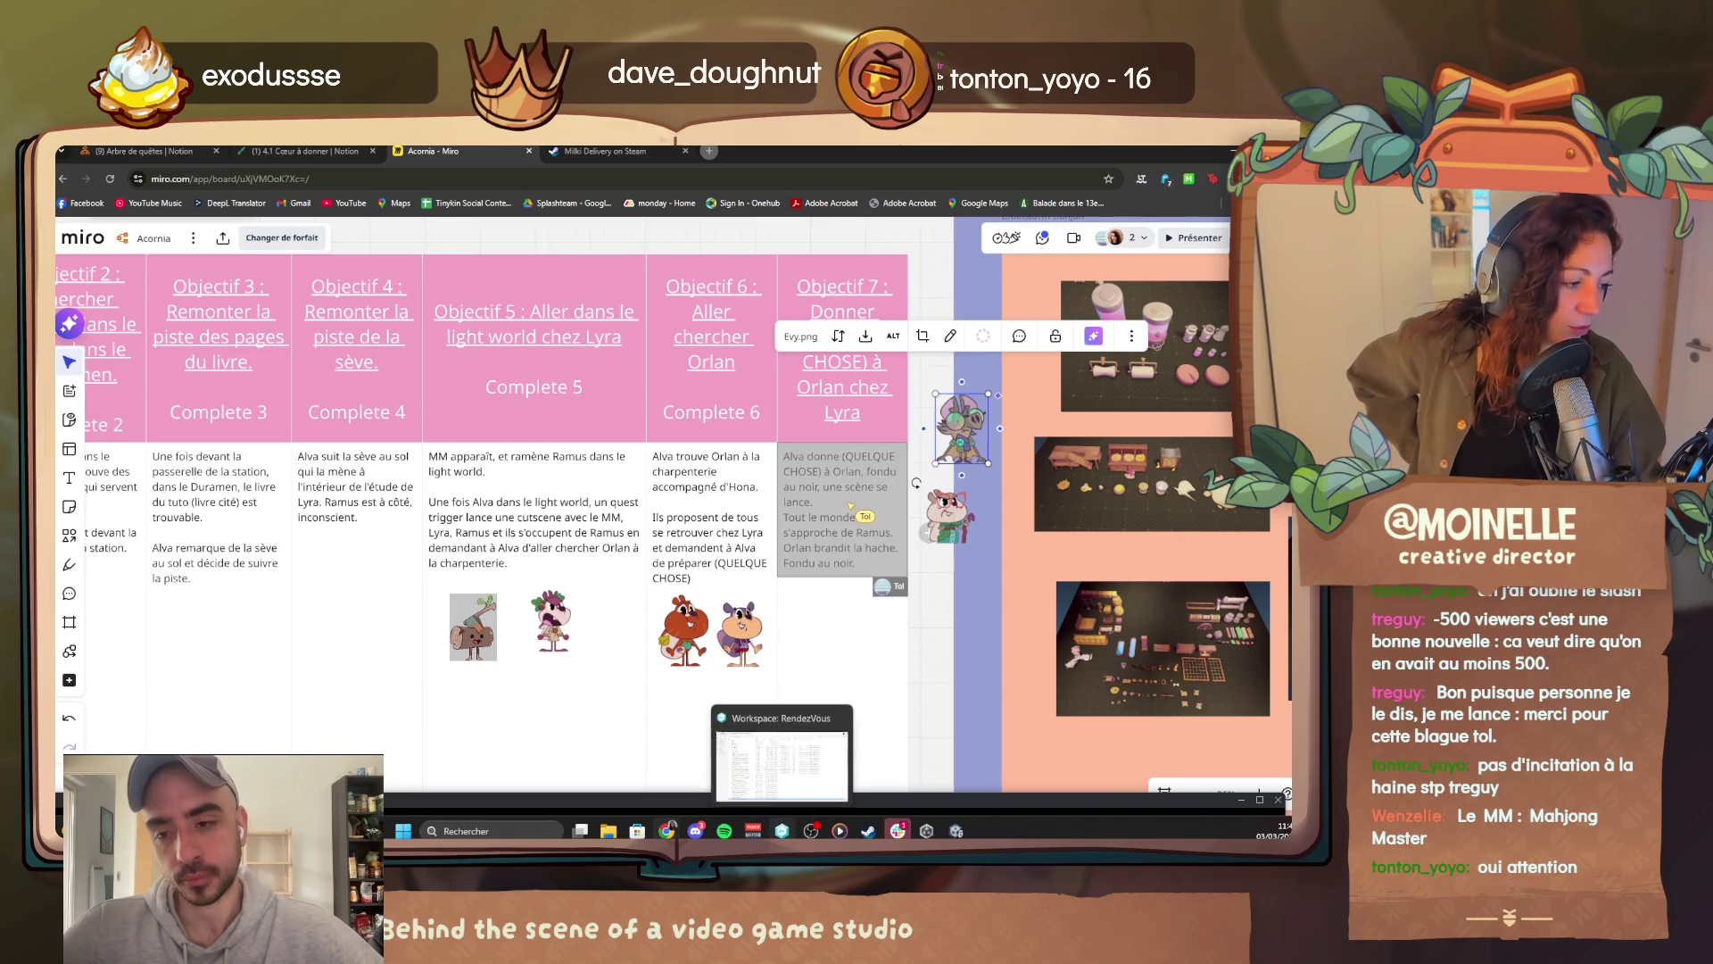
click(835, 831)
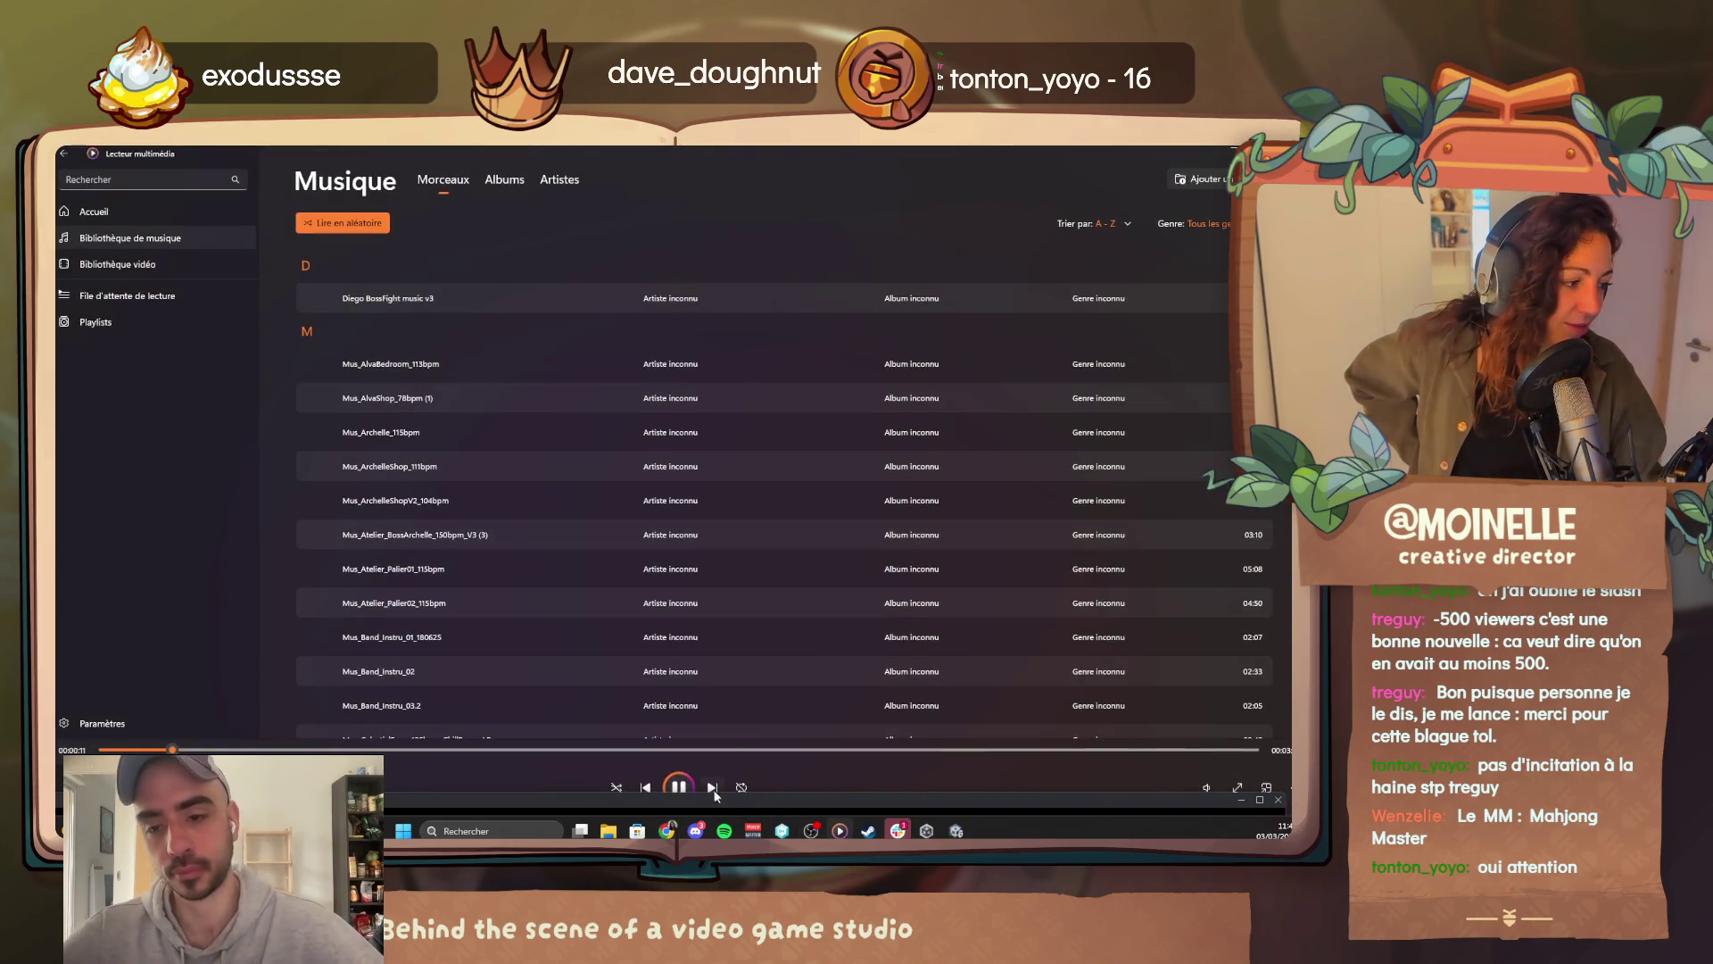
click(667, 831)
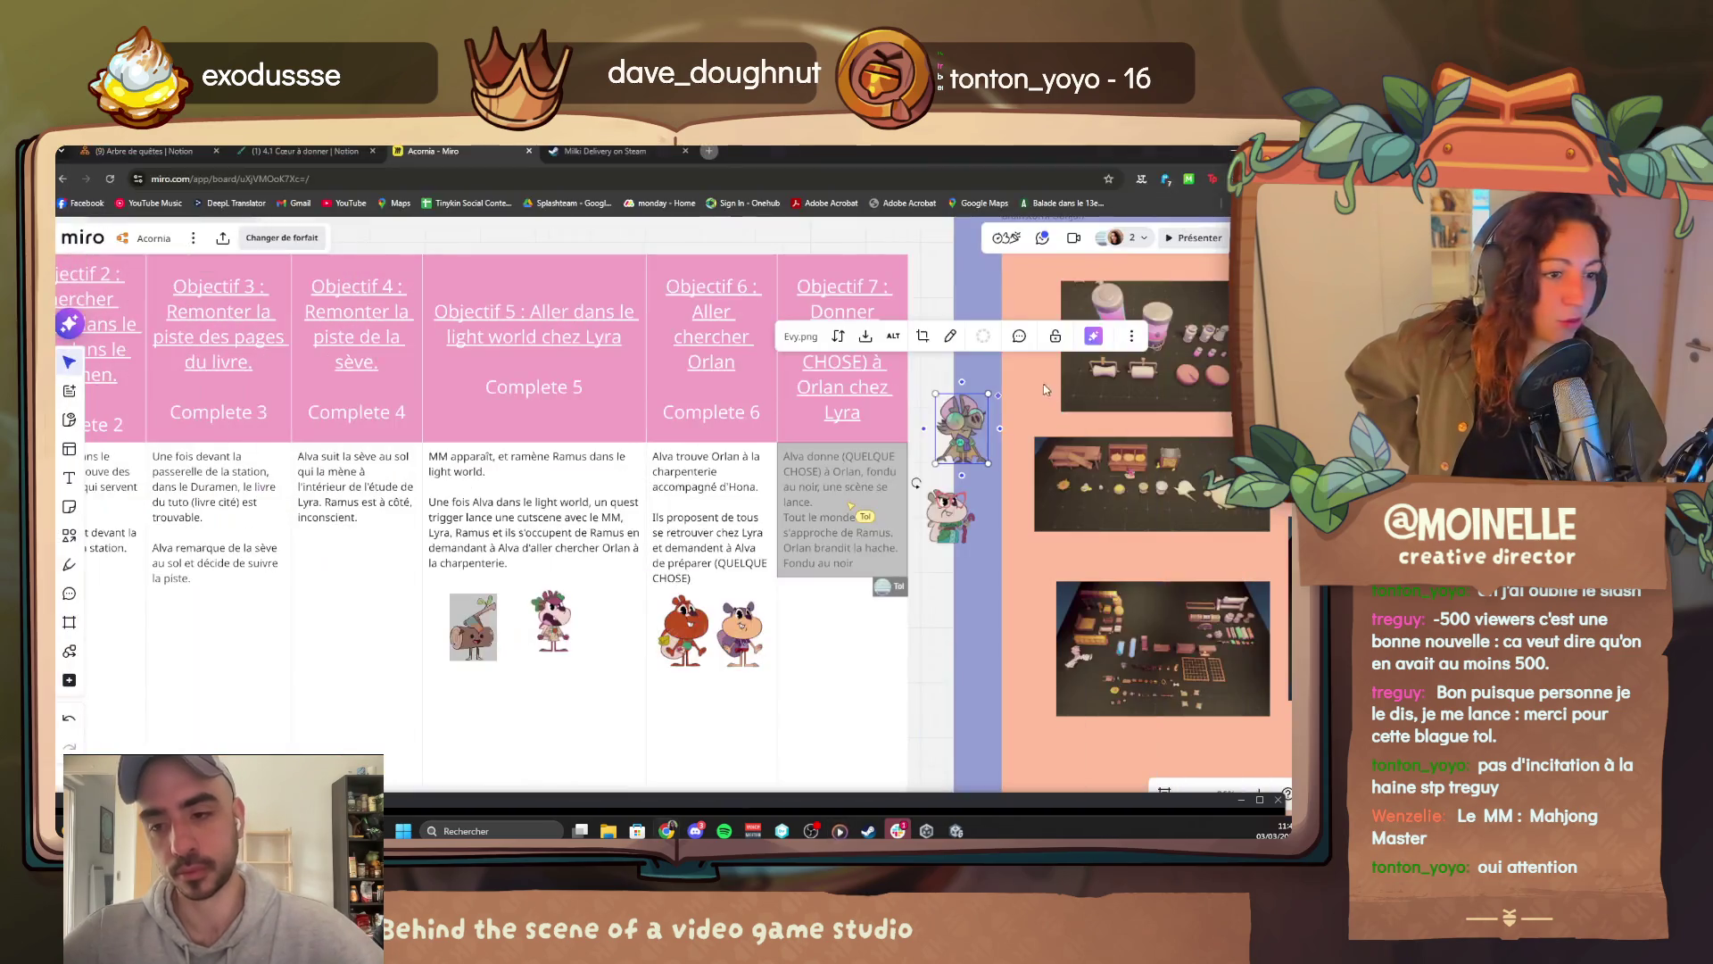